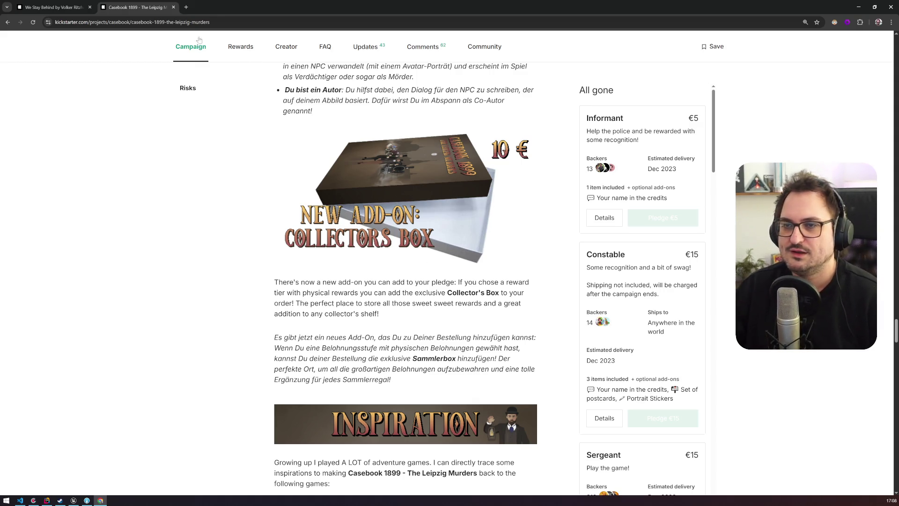
# Close the Casebook 1899 tab and scroll through the We Stay Behind campaign page and back.
pyautogui.click(173, 8)
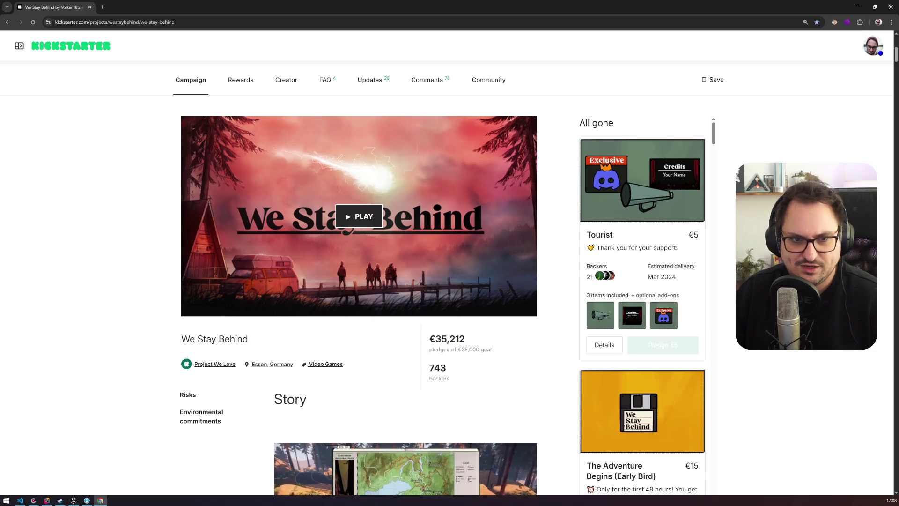
pyautogui.scroll(-6, 368, 184)
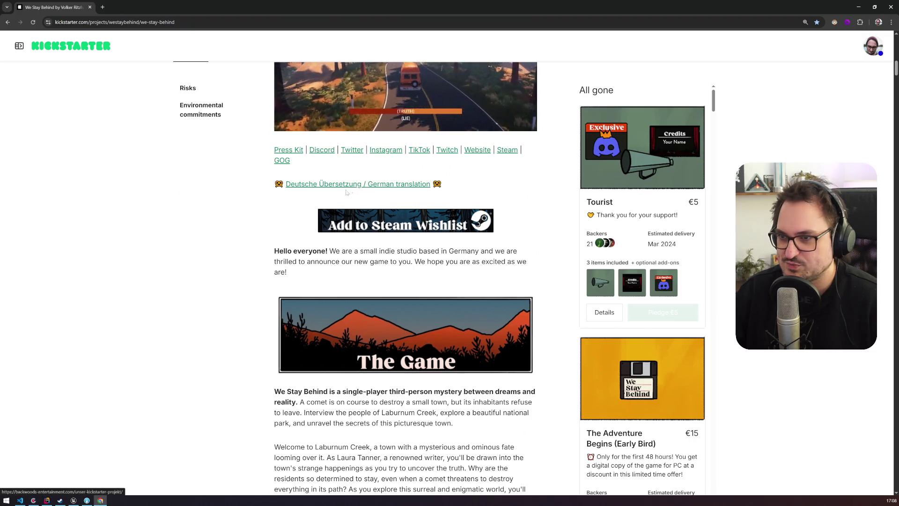
pyautogui.scroll(-2, 260, 235)
pyautogui.scroll(-5, 260, 234)
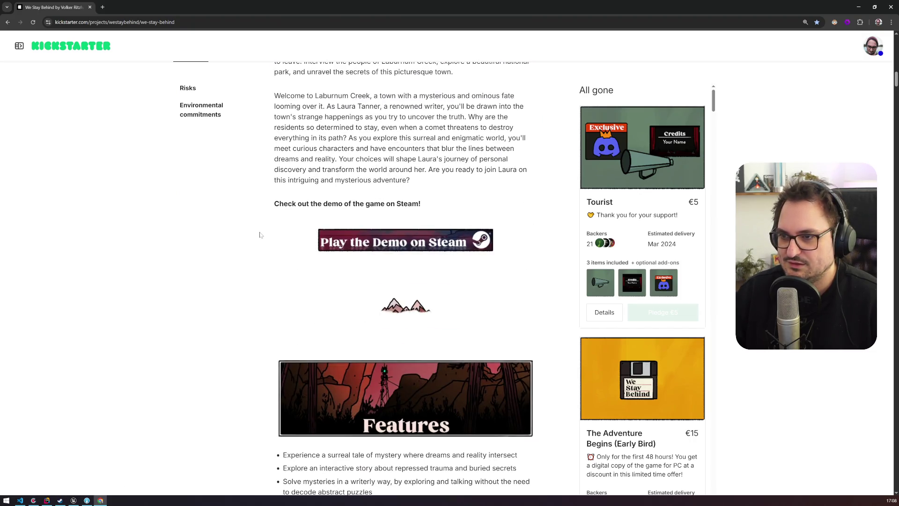
pyautogui.scroll(15, 260, 234)
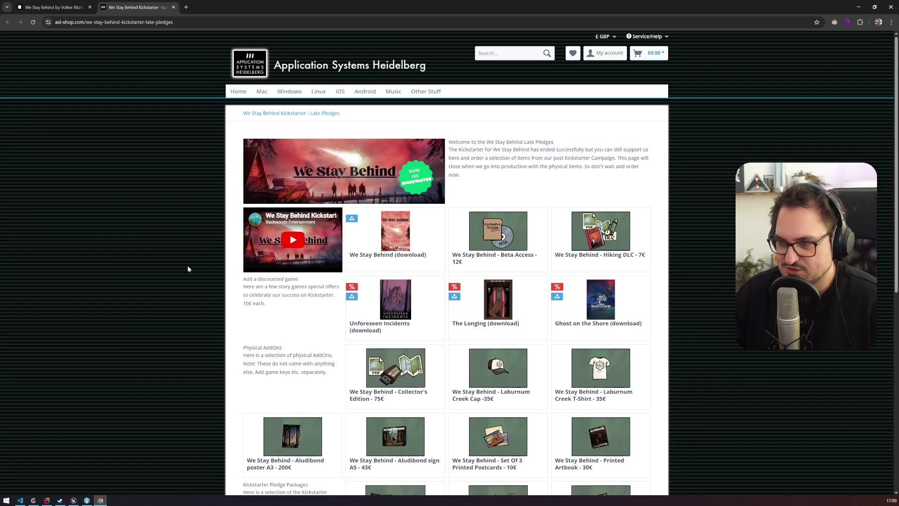
# Scroll through the late-pledge shop's game downloads, add-ons and pledge packages, then back up.
pyautogui.scroll(-3, 187, 268)
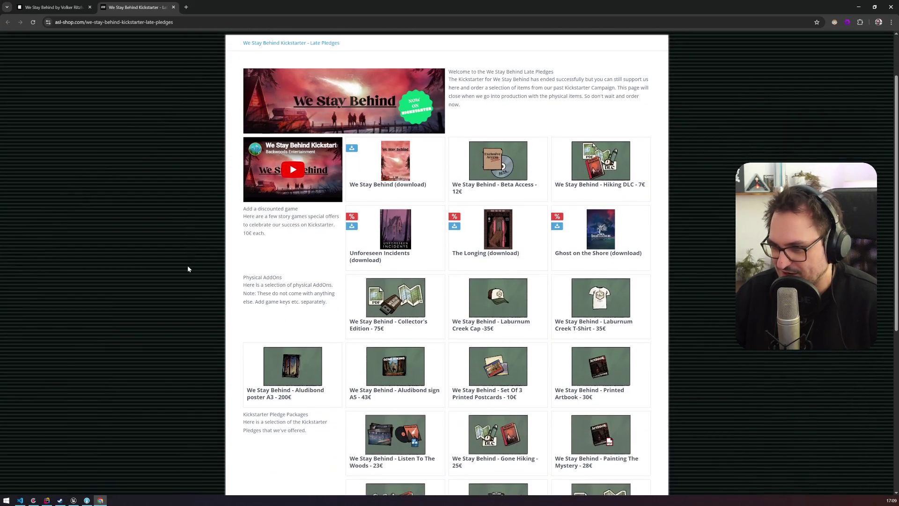
pyautogui.scroll(-2, 188, 269)
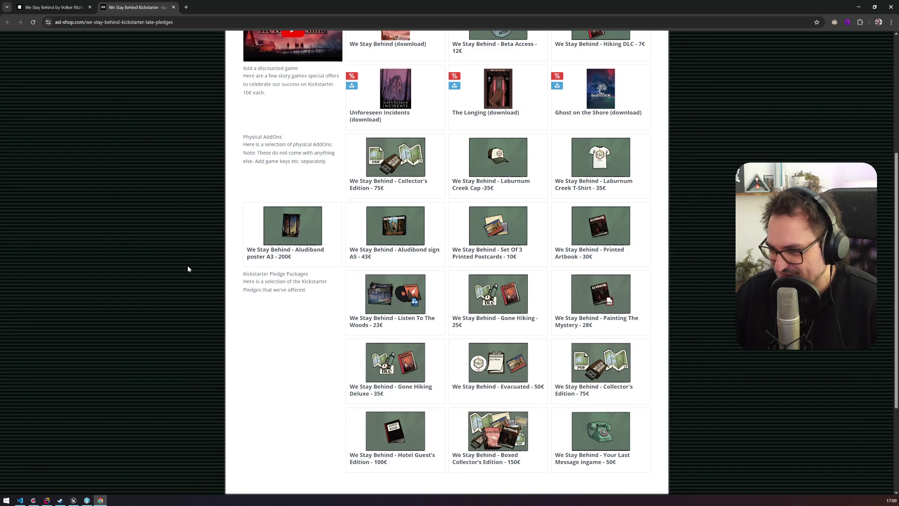
pyautogui.scroll(-2, 188, 268)
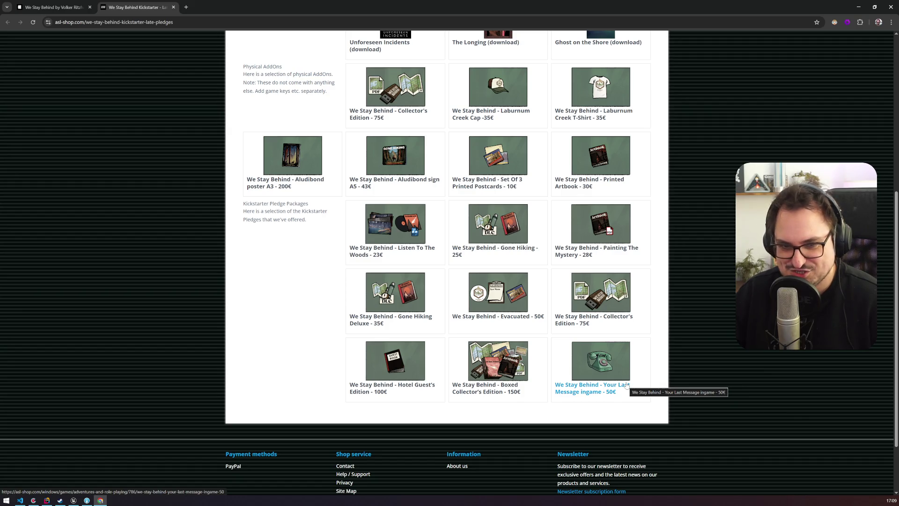
pyautogui.scroll(1, 687, 373)
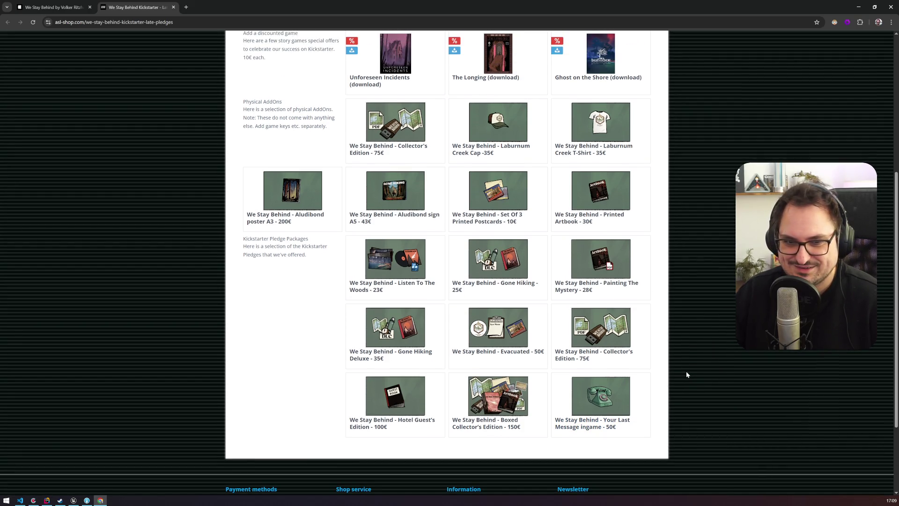
pyautogui.scroll(3, 687, 373)
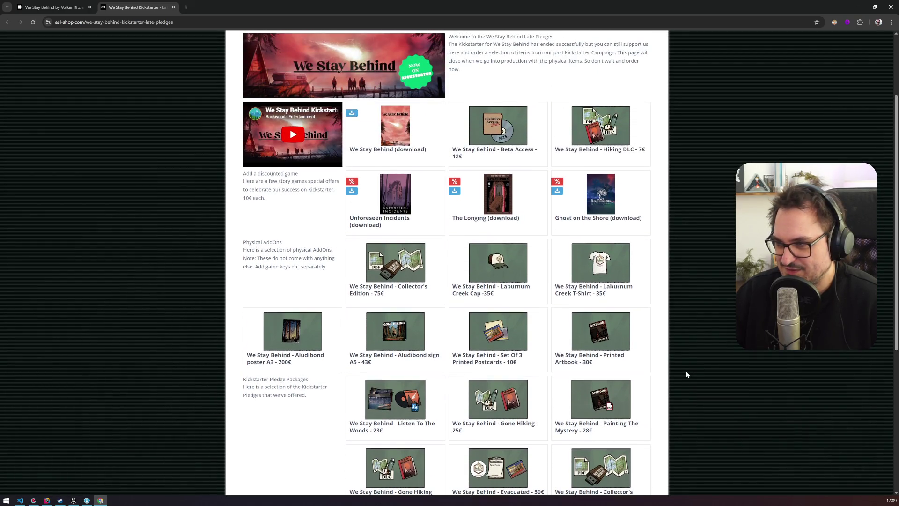
# Close the asl-shop tab, skim the campaign's story section, and switch to the Codecks board.
pyautogui.click(173, 7)
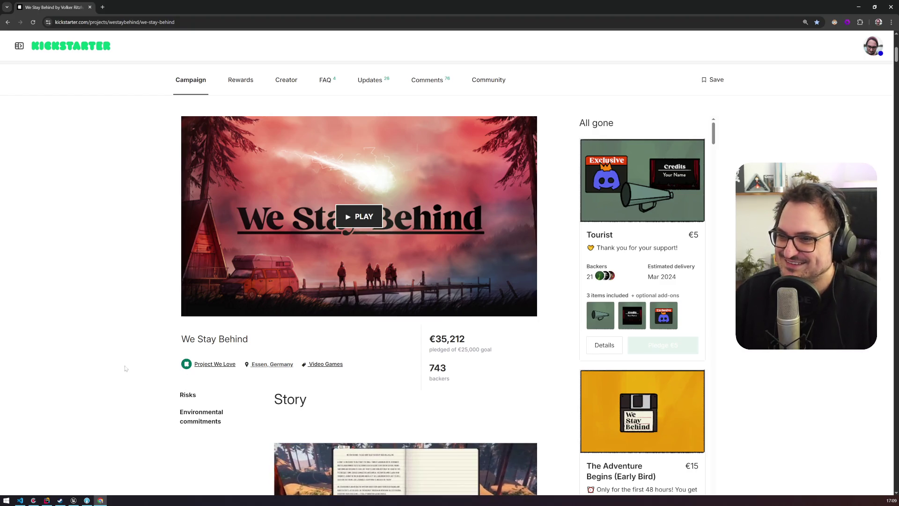
pyautogui.scroll(-3, 125, 368)
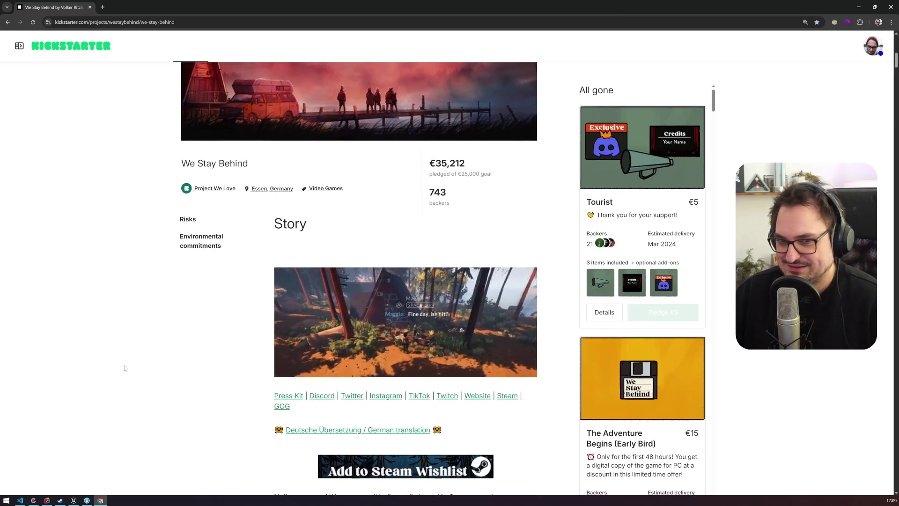
pyautogui.scroll(-3, 125, 369)
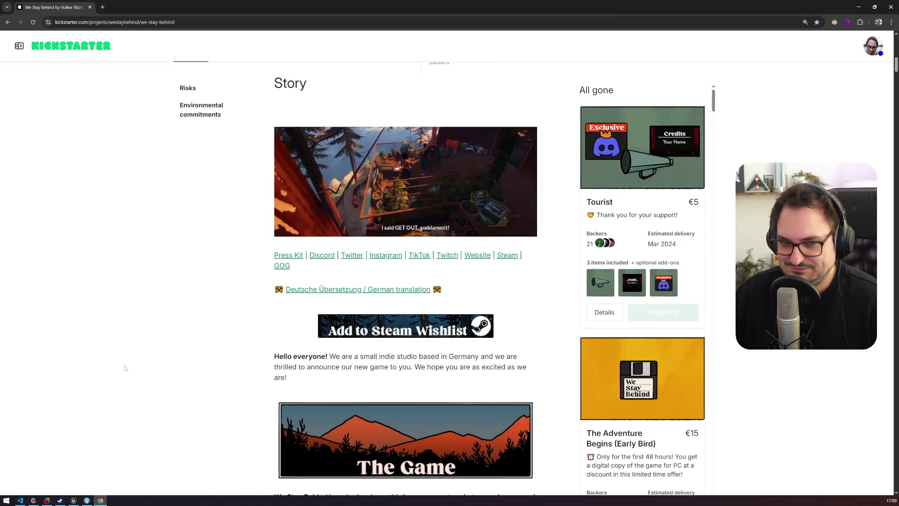
pyautogui.scroll(-2, 124, 367)
pyautogui.scroll(4, 124, 368)
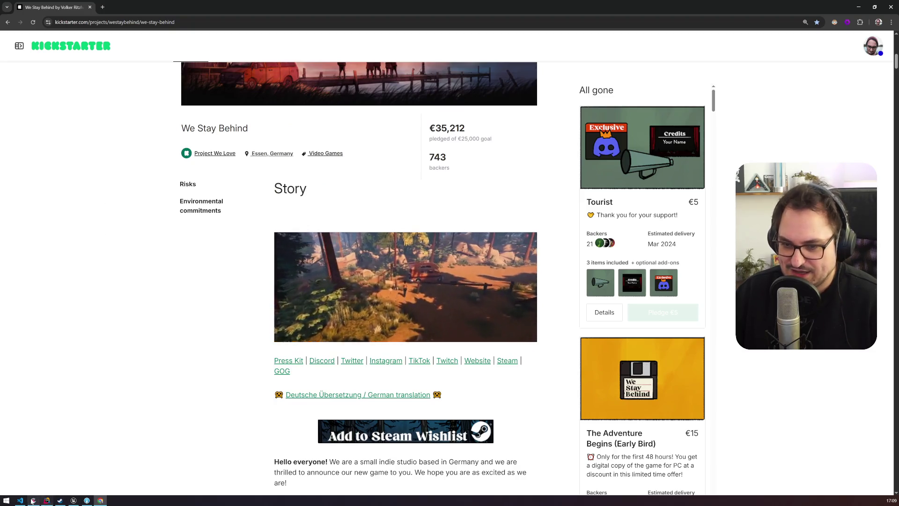
pyautogui.click(33, 500)
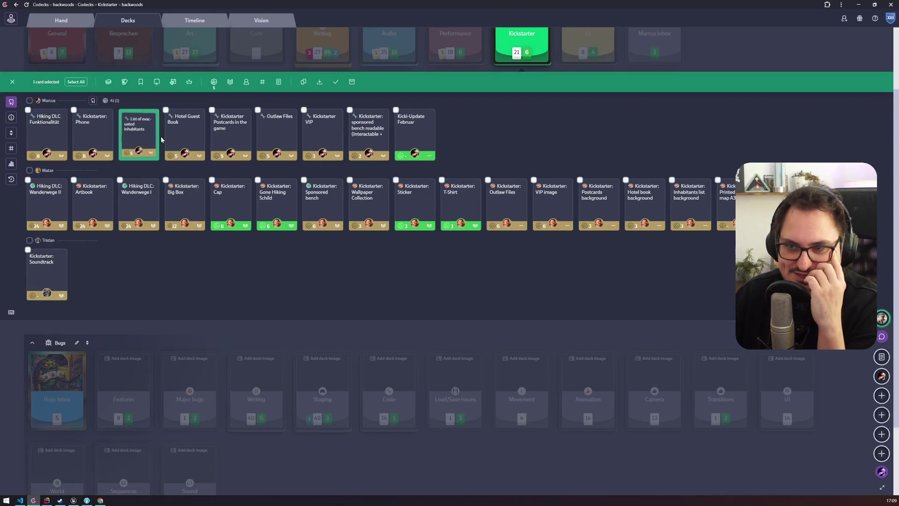
# Select the Hotel Guest Book and Kickstarter Postcards in the game cards, then return to Chrome.
pyautogui.click(183, 134)
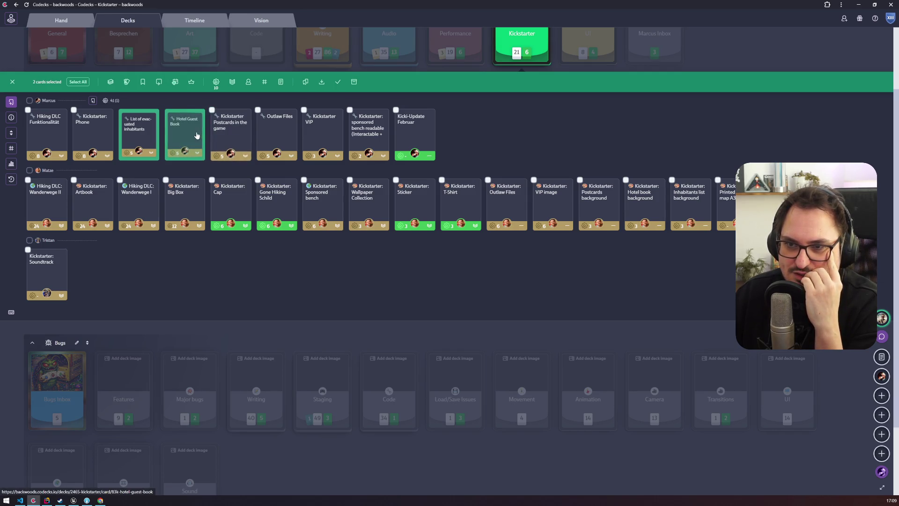
pyautogui.click(185, 134)
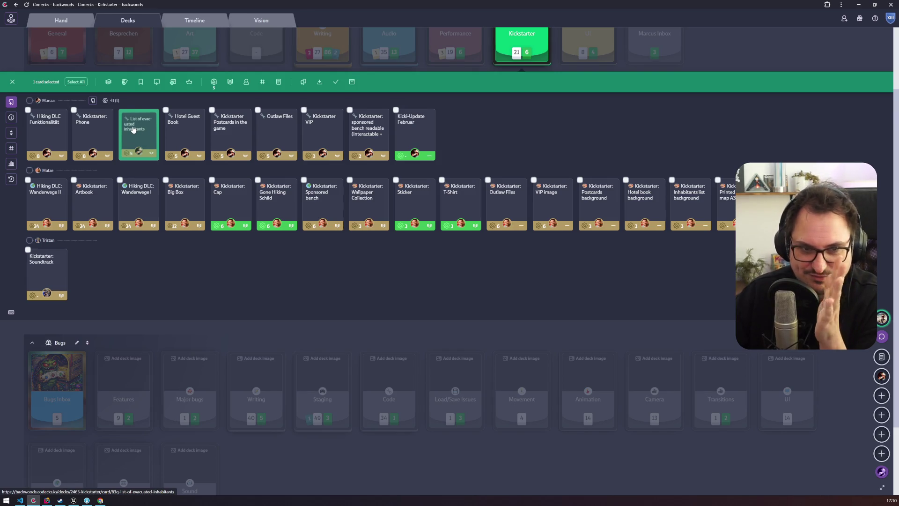
pyautogui.click(174, 136)
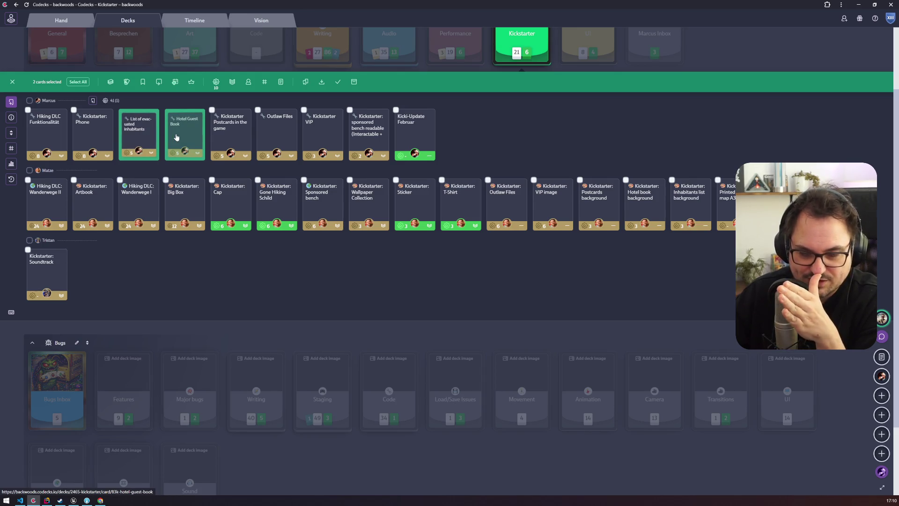
pyautogui.click(225, 139)
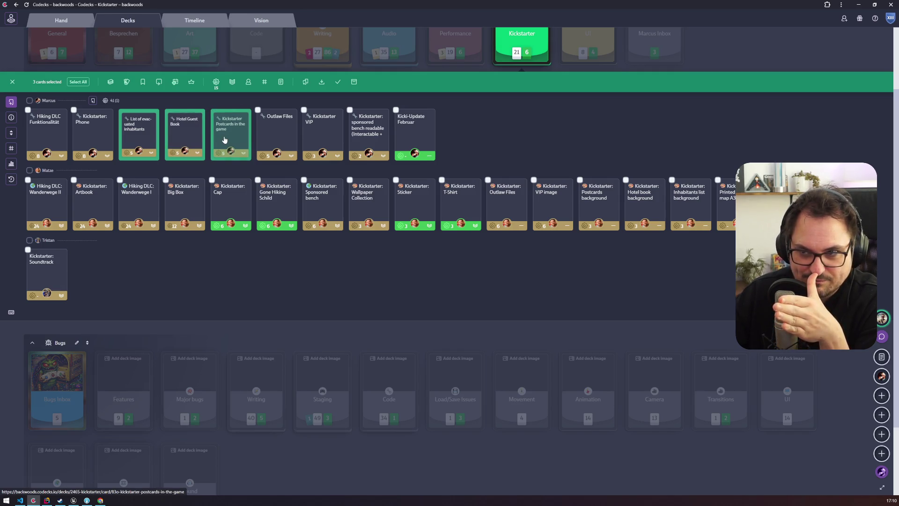
pyautogui.click(100, 500)
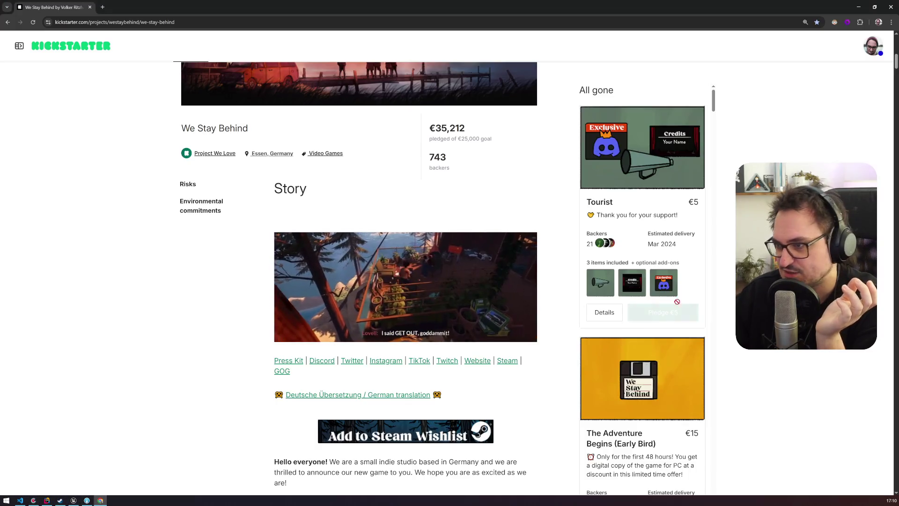
# Scroll the reward tiers down to the €130 Greetings From Laburnum Creek tier.
pyautogui.scroll(-15, 677, 302)
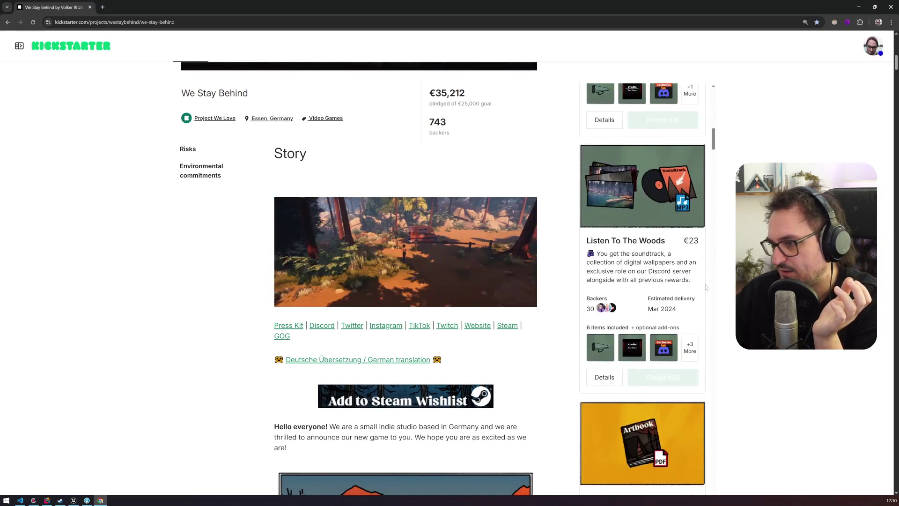
pyautogui.scroll(-10, 706, 287)
pyautogui.scroll(-12, 707, 287)
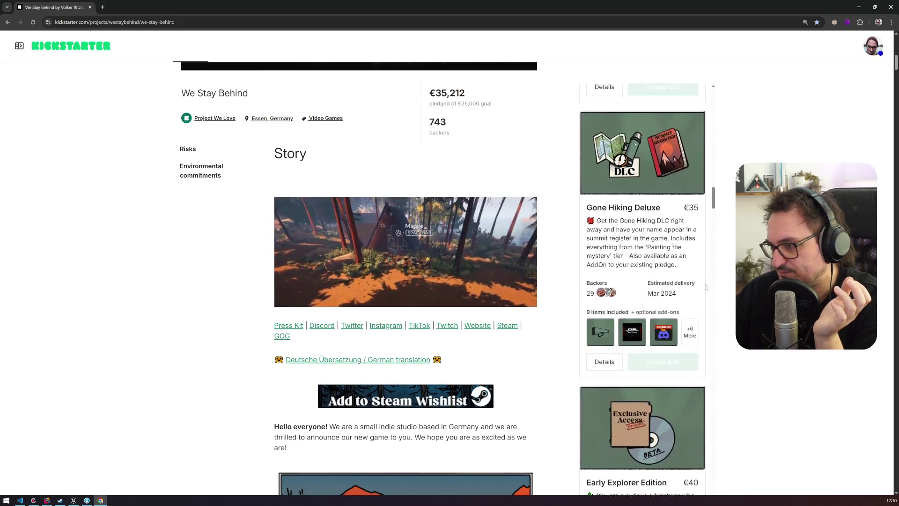
pyautogui.scroll(-11, 707, 287)
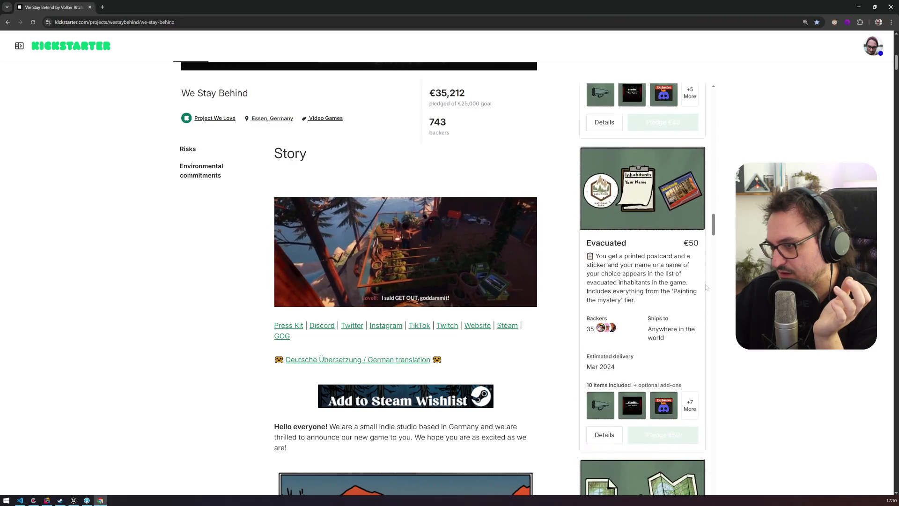
pyautogui.scroll(-10, 707, 287)
pyautogui.scroll(-10, 707, 287)
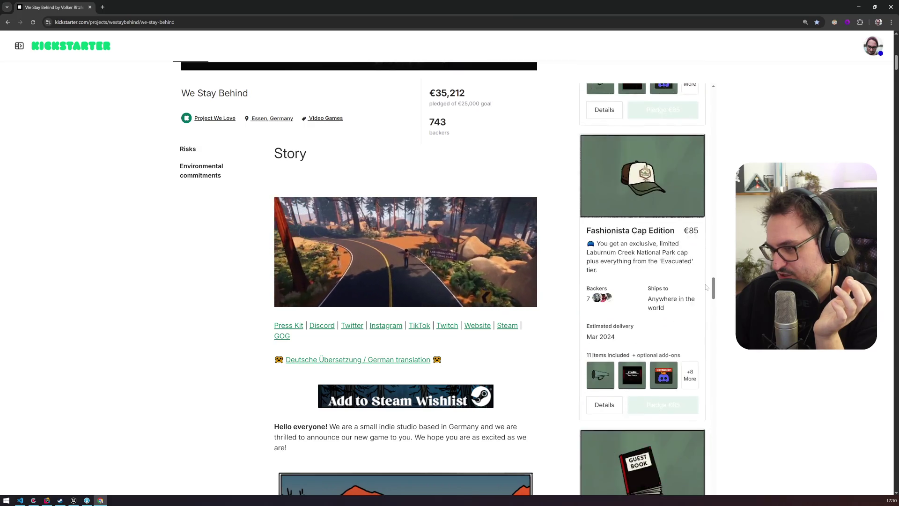
pyautogui.scroll(-10, 706, 287)
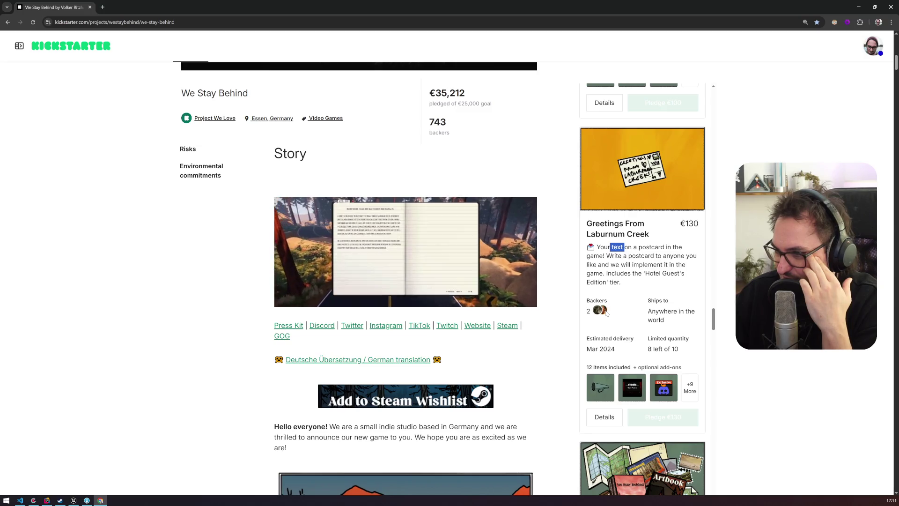
# Highlight the Greetings From Laburnum Creek postcard description, then go back to Codecks.
pyautogui.moveTo(604, 247)
pyautogui.mouseDown()
pyautogui.moveTo(642, 247)
pyautogui.moveTo(623, 282)
pyautogui.mouseUp()
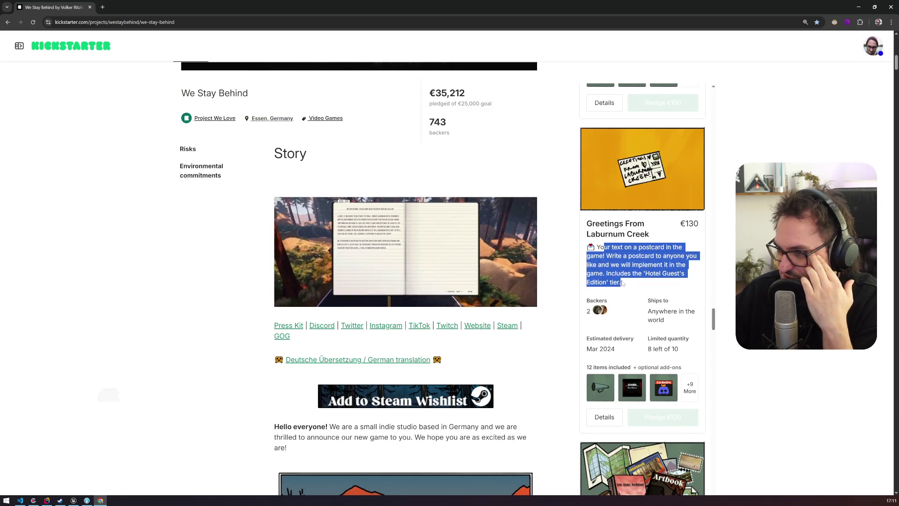
pyautogui.scroll(-5, 625, 290)
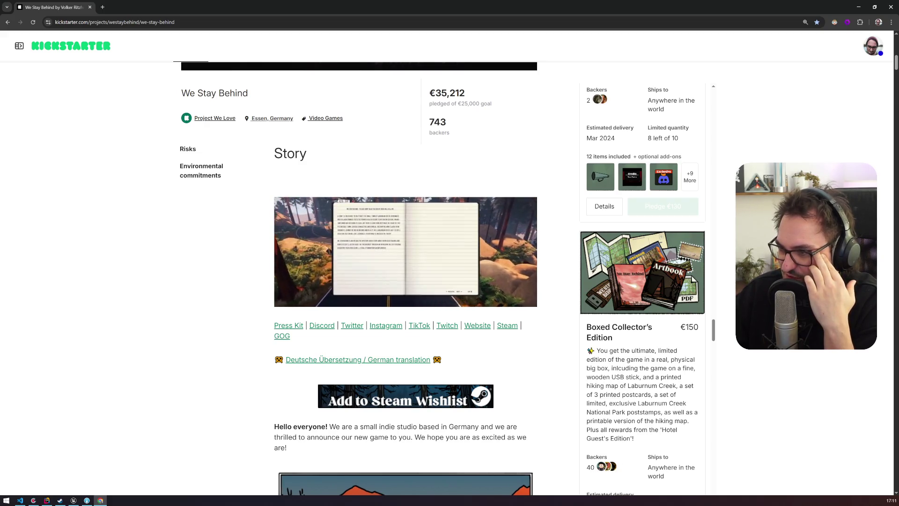
pyautogui.scroll(6, 604, 331)
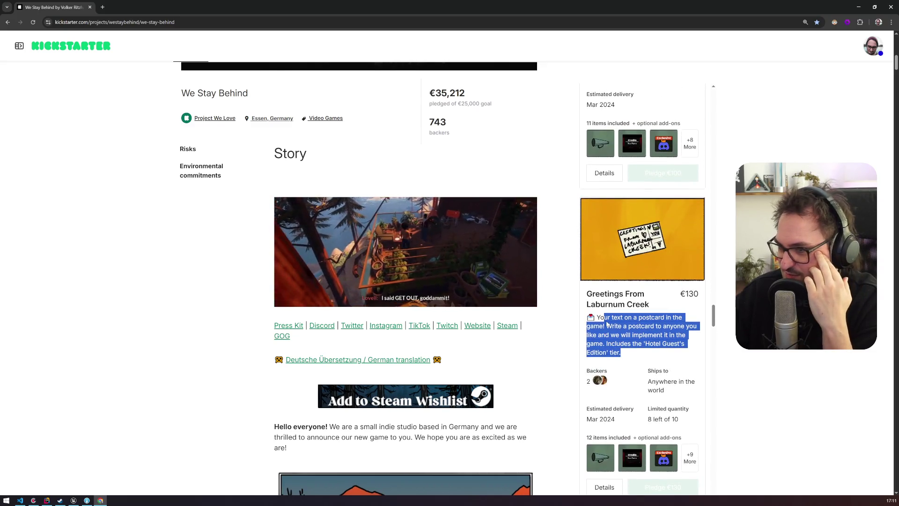
pyautogui.moveTo(608, 317)
pyautogui.mouseDown()
pyautogui.moveTo(665, 335)
pyautogui.moveTo(608, 352)
pyautogui.mouseUp()
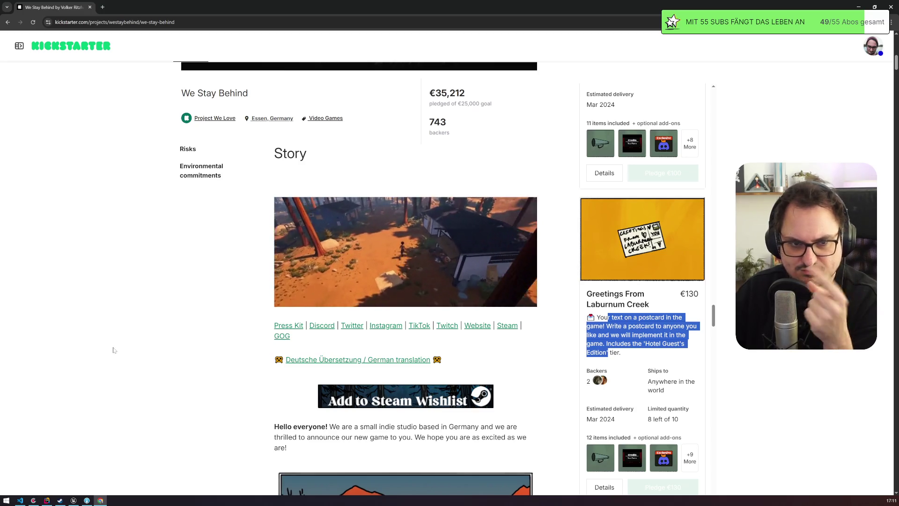
pyautogui.click(34, 500)
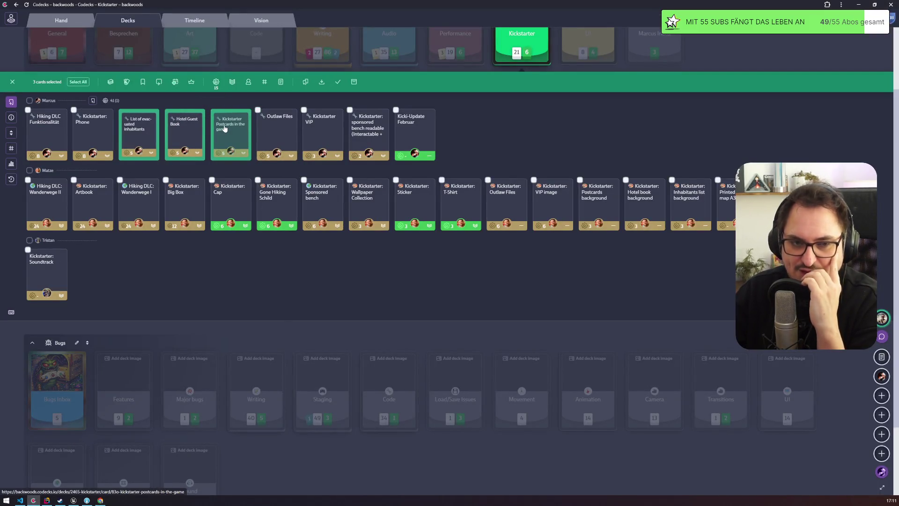
# Add the Outlaw Files card to the selection, then switch to the Kickstarter page.
pyautogui.click(277, 134)
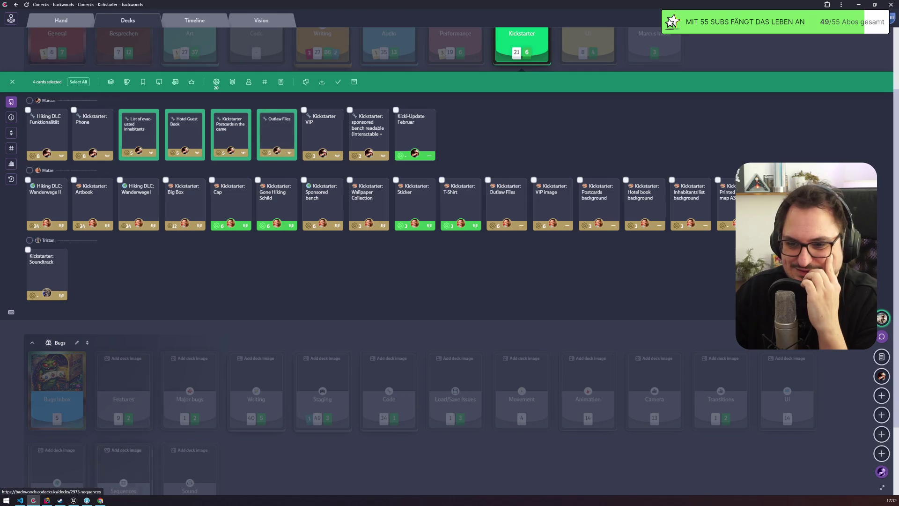
pyautogui.click(100, 500)
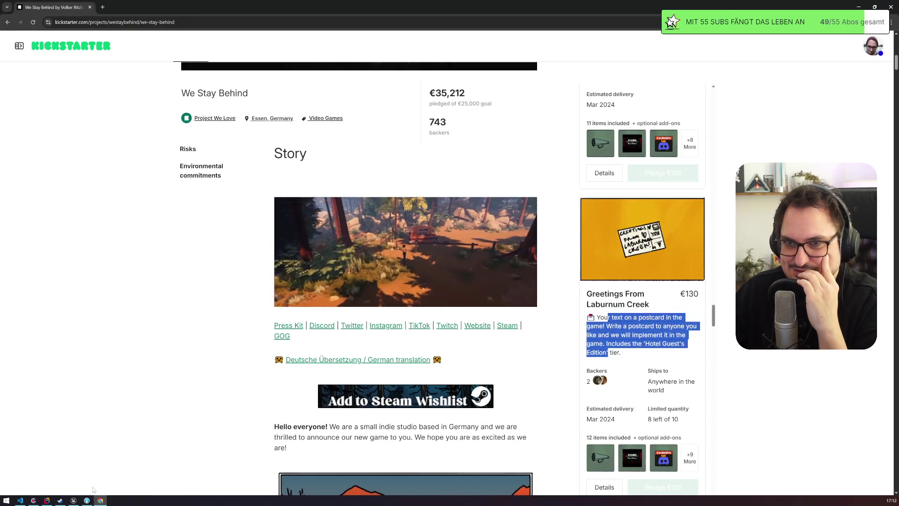
# Alt+Tab from the Kickstarter page back to the Codecks Kickstarter deck.
pyautogui.hotkey('alt', 'Tab')
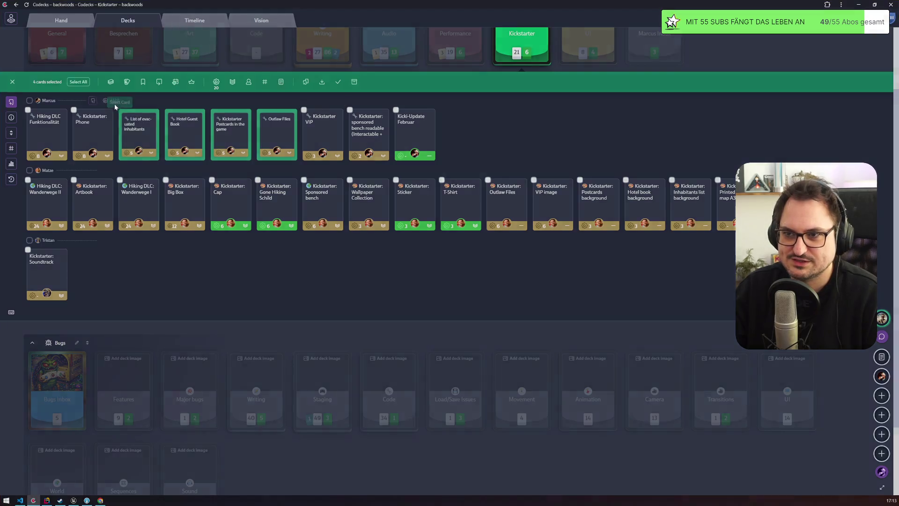
# Edit the Kickstarter Rewards einbauen card in the Features deck, with Paint moved and enlarged beside it.
pyautogui.press('Escape')
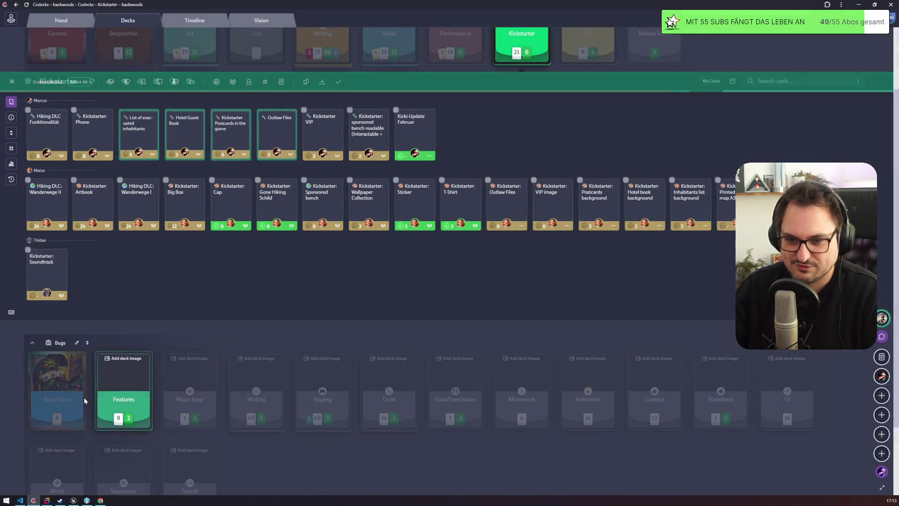
pyautogui.click(131, 393)
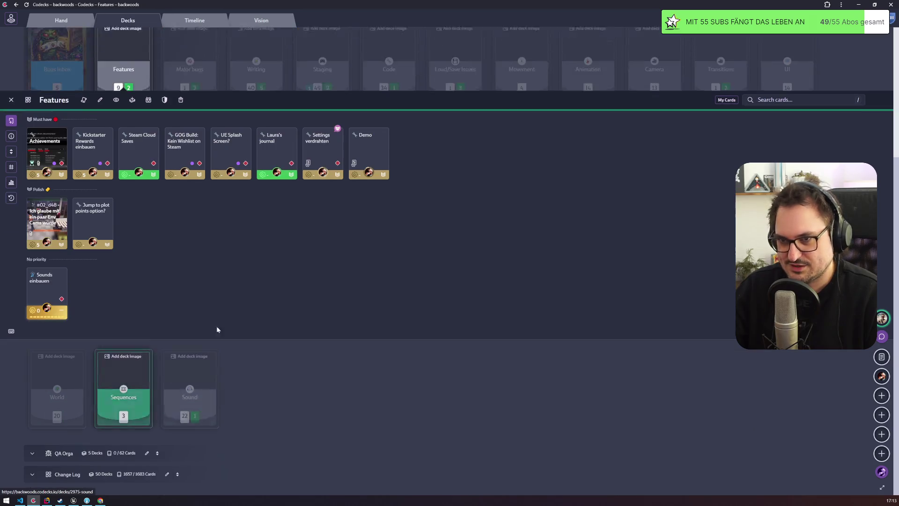
pyautogui.click(93, 150)
pyautogui.click(272, 393)
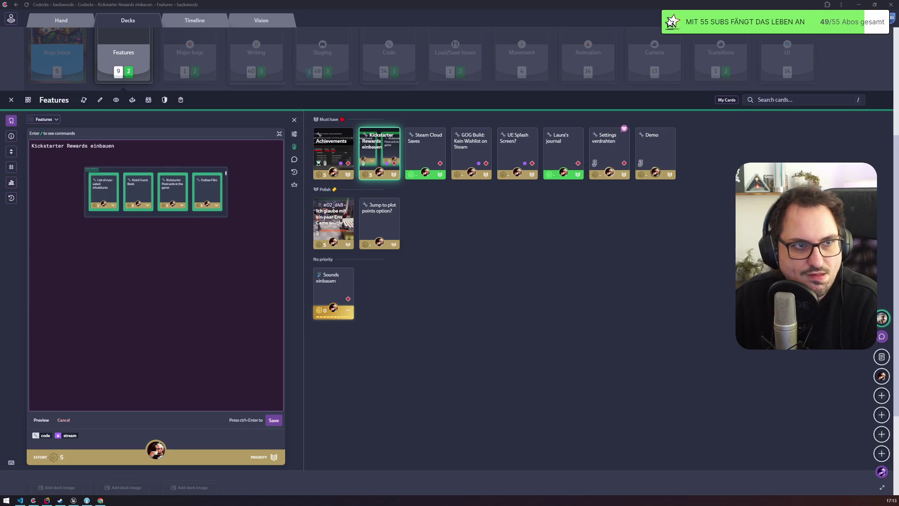
pyautogui.moveTo(545, 93); pyautogui.dragTo(484, 71)
pyautogui.moveTo(668, 303); pyautogui.dragTo(741, 418)
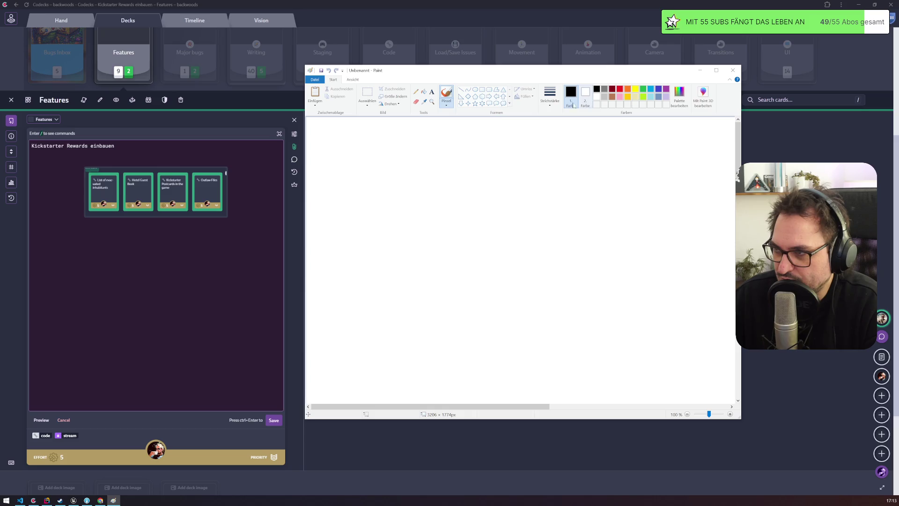
# With a blue brush, sketch a hatched box labelled BG on the canvas.
pyautogui.click(658, 89)
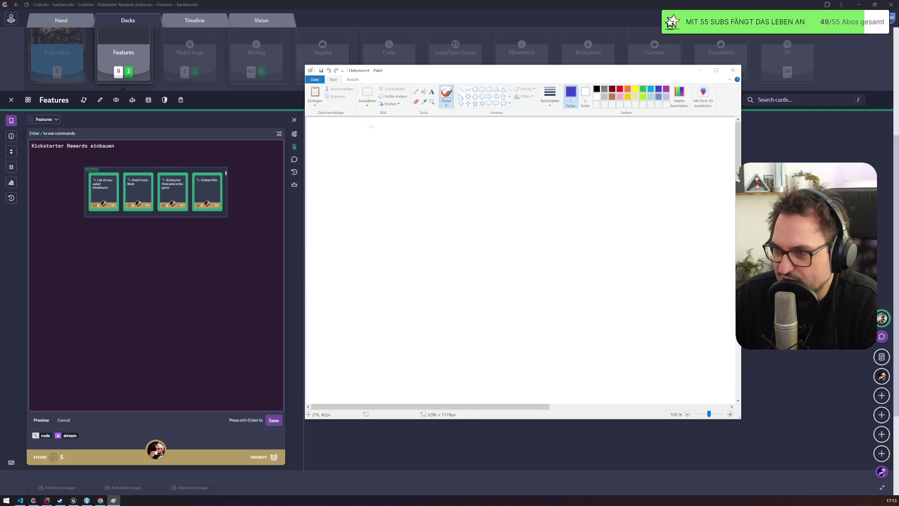
pyautogui.click(550, 98)
pyautogui.click(562, 150)
pyautogui.moveTo(344, 155)
pyautogui.mouseDown()
pyautogui.moveTo(541, 157)
pyautogui.moveTo(542, 241)
pyautogui.moveTo(525, 281)
pyautogui.moveTo(349, 283)
pyautogui.moveTo(343, 145)
pyautogui.moveTo(349, 206)
pyautogui.mouseUp()
pyautogui.moveTo(357, 224)
pyautogui.mouseDown()
pyautogui.moveTo(398, 159)
pyautogui.moveTo(415, 149)
pyautogui.mouseUp()
pyautogui.moveTo(363, 269)
pyautogui.mouseDown()
pyautogui.moveTo(421, 178)
pyautogui.moveTo(437, 223)
pyautogui.moveTo(430, 227)
pyautogui.moveTo(448, 215)
pyautogui.moveTo(405, 214)
pyautogui.moveTo(460, 155)
pyautogui.mouseUp()
pyautogui.moveTo(401, 269); pyautogui.dragTo(435, 230)
pyautogui.moveTo(430, 278); pyautogui.dragTo(513, 159)
pyautogui.moveTo(470, 295); pyautogui.dragTo(517, 182)
pyautogui.moveTo(485, 287); pyautogui.dragTo(532, 234)
pyautogui.moveTo(523, 272); pyautogui.dragTo(539, 244)
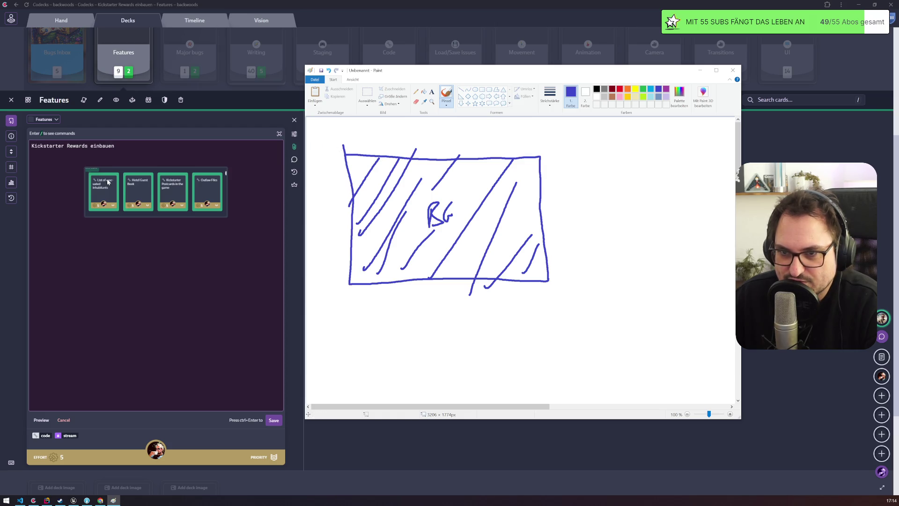
# Undo the hatched box and replace it with two blue horizontal lines near the top.
pyautogui.hotkey('ctrl', 'z')
pyautogui.hotkey('ctrl', 'z')
pyautogui.hotkey('ctrl', 'z')
pyautogui.hotkey('ctrl', 'z')
pyautogui.hotkey('ctrl', 'z')
pyautogui.hotkey('ctrl', 'z')
pyautogui.moveTo(344, 145)
pyautogui.mouseDown()
pyautogui.moveTo(538, 126)
pyautogui.moveTo(575, 133)
pyautogui.moveTo(355, 147)
pyautogui.moveTo(531, 145)
pyautogui.mouseUp()
pyautogui.hotkey('ctrl', 'z')
pyautogui.hotkey('ctrl', 'z')
pyautogui.moveTo(340, 149); pyautogui.dragTo(552, 153)
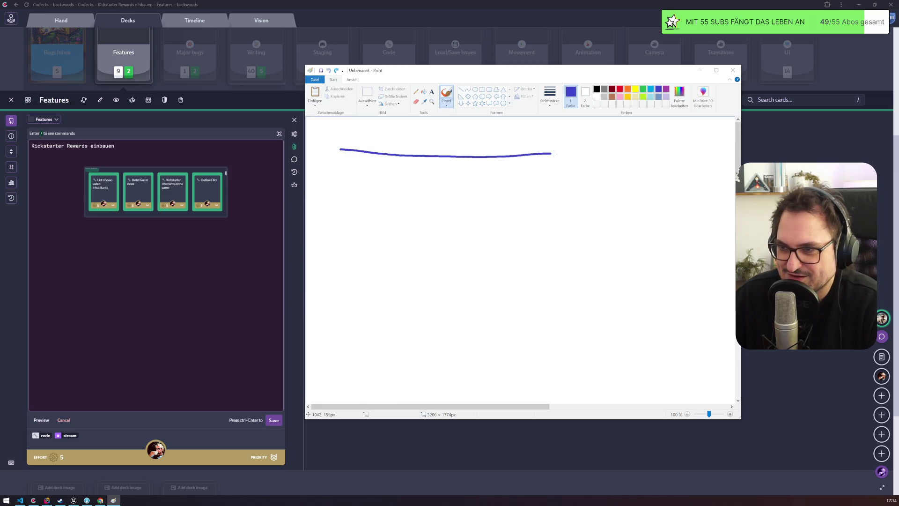
pyautogui.moveTo(349, 147)
pyautogui.mouseDown()
pyautogui.moveTo(487, 146)
pyautogui.moveTo(424, 178)
pyautogui.moveTo(391, 174)
pyautogui.mouseUp()
pyautogui.hotkey('ctrl', 'z')
pyautogui.hotkey('ctrl', 'z')
pyautogui.hotkey('ctrl', 'z')
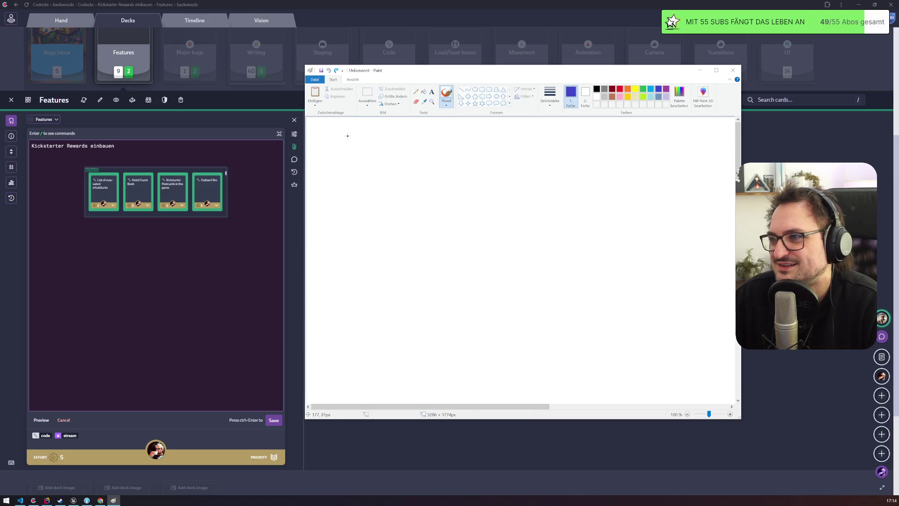
# Draw a blue rectangle with a dark-red box inside it.
pyautogui.moveTo(348, 136)
pyautogui.mouseDown()
pyautogui.moveTo(597, 134)
pyautogui.moveTo(603, 305)
pyautogui.moveTo(342, 313)
pyautogui.moveTo(342, 145)
pyautogui.mouseUp()
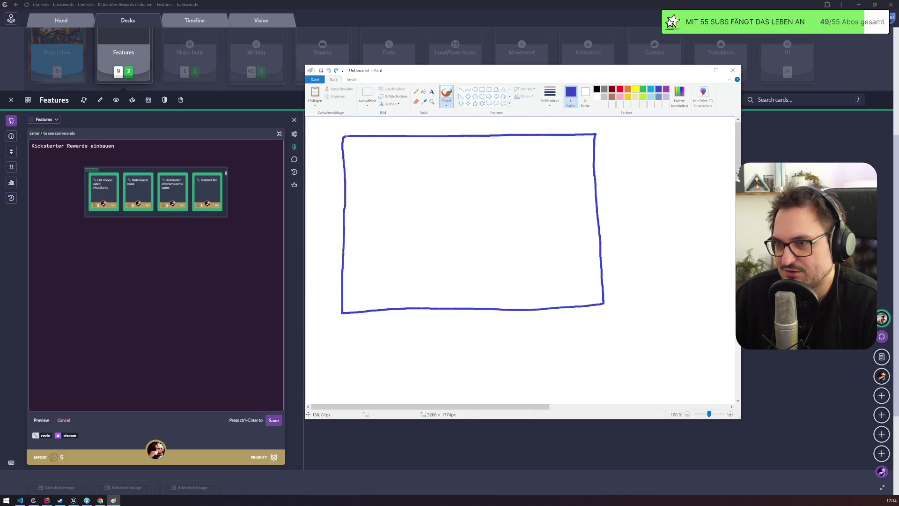
pyautogui.click(610, 90)
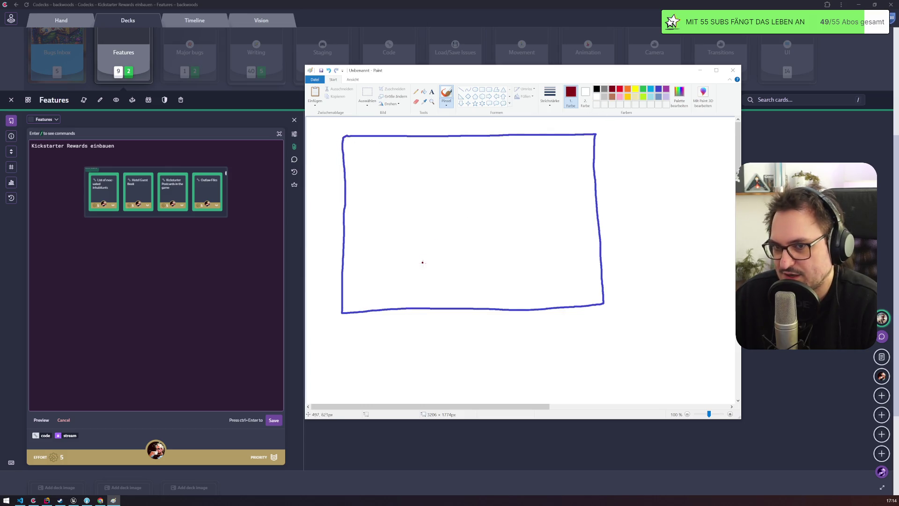
pyautogui.moveTo(422, 300)
pyautogui.mouseDown()
pyautogui.moveTo(403, 184)
pyautogui.moveTo(477, 148)
pyautogui.moveTo(542, 209)
pyautogui.moveTo(534, 297)
pyautogui.moveTo(422, 308)
pyautogui.mouseUp()
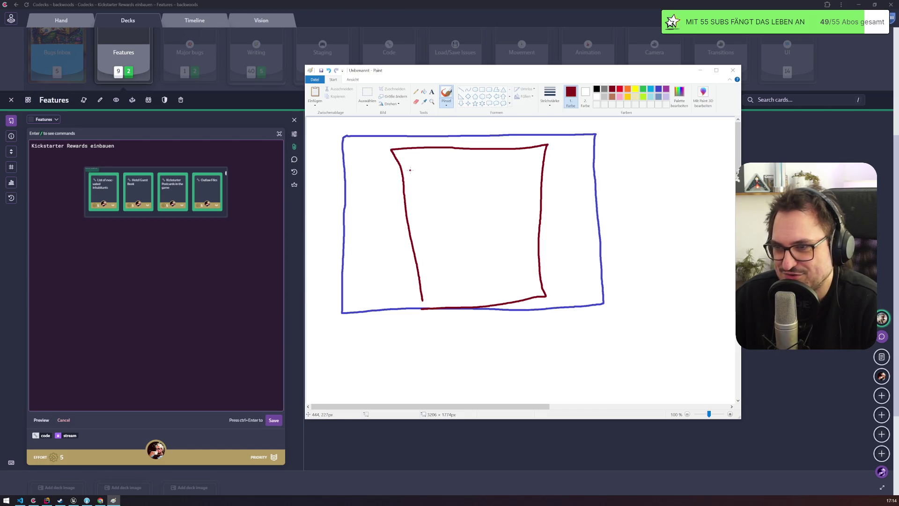
# Close Paint without saving and return to the Kickstarter page in Chrome.
pyautogui.click(733, 69)
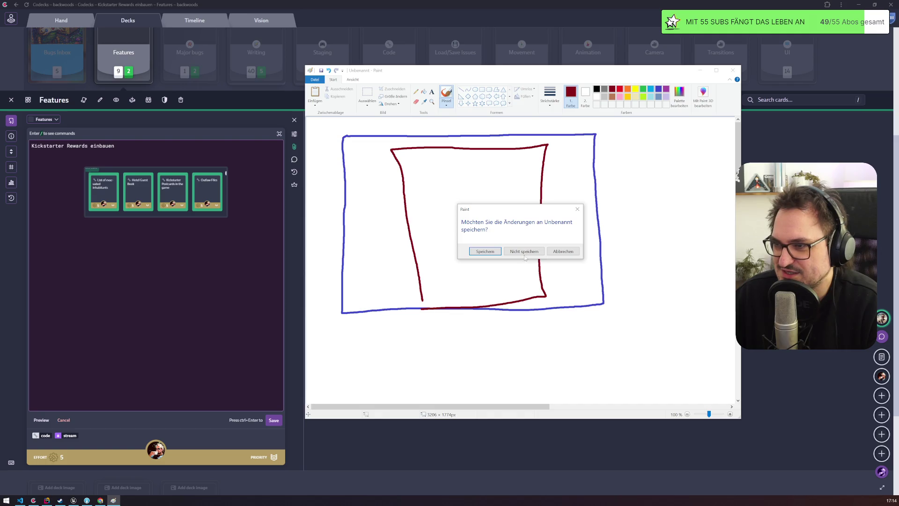
pyautogui.click(525, 252)
pyautogui.click(100, 500)
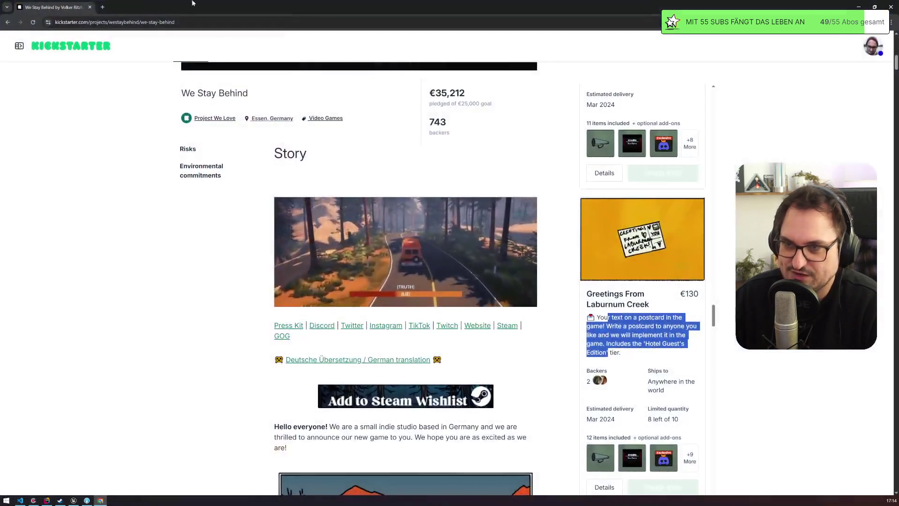
# Go to Miro in a new Chrome tab and open the We Stay Behind board from the dashboard.
pyautogui.click(103, 7)
pyautogui.write('miro')
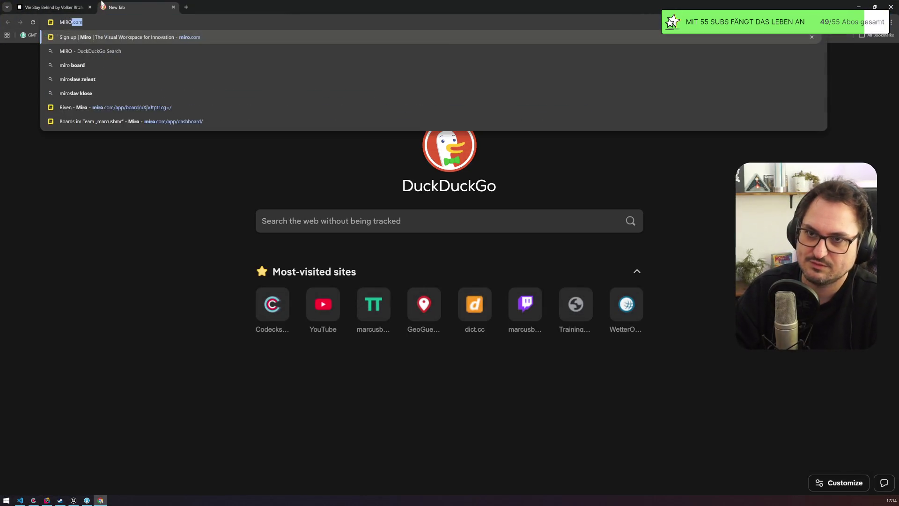
pyautogui.press('Return')
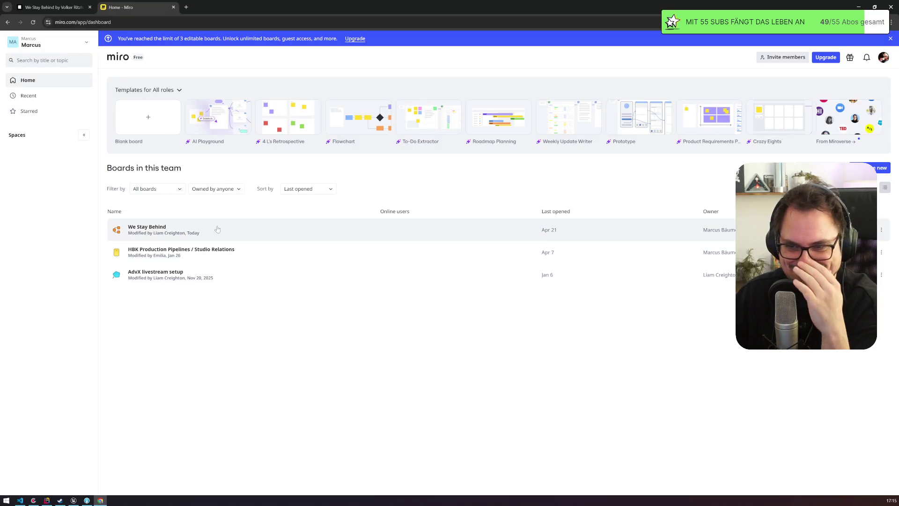
pyautogui.click(217, 229)
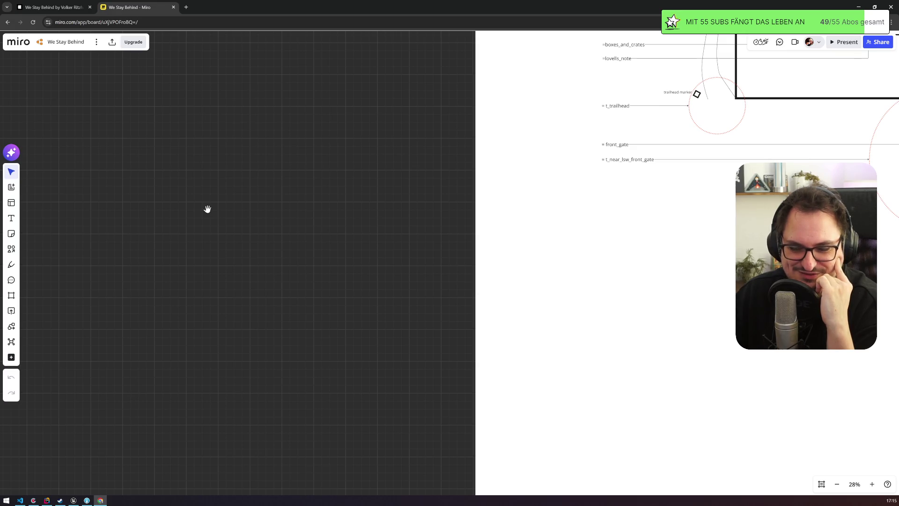
# Survey the Miro board layout and zoom in on the Journal document card.
pyautogui.scroll(-10, 207, 207)
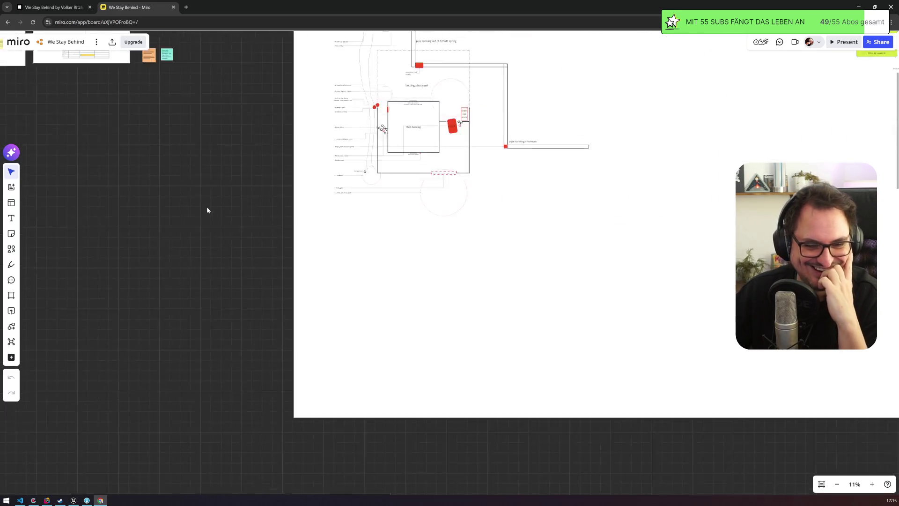
pyautogui.scroll(-3, 204, 198)
pyautogui.moveTo(195, 229); pyautogui.dragTo(166, 169)
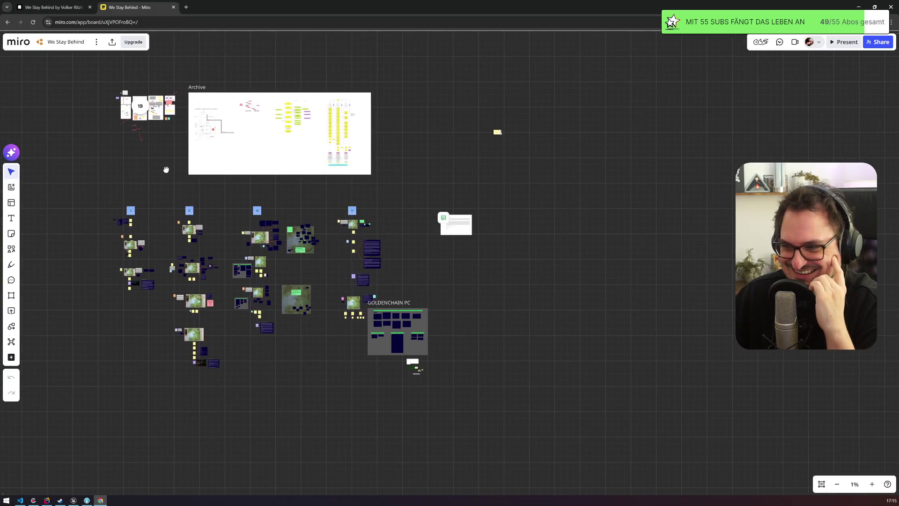
pyautogui.moveTo(400, 258); pyautogui.dragTo(379, 249)
pyautogui.doubleClick(420, 214)
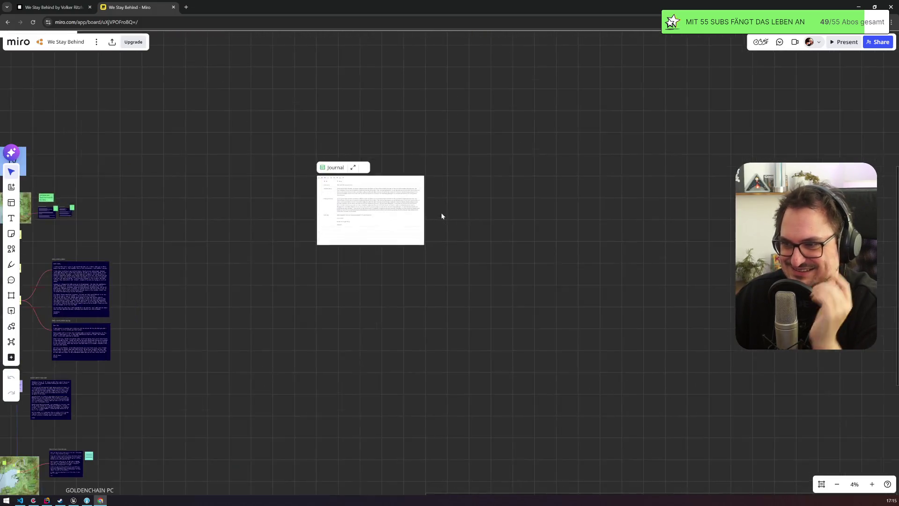
pyautogui.scroll(-5, 303, 240)
pyautogui.scroll(8, 351, 186)
pyautogui.scroll(3, 351, 185)
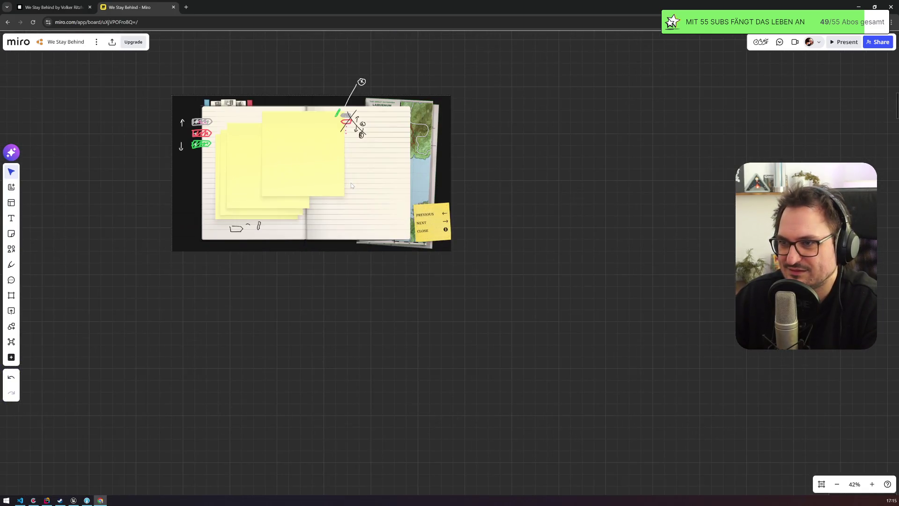
pyautogui.scroll(-6, 350, 183)
pyautogui.scroll(-3, 293, 231)
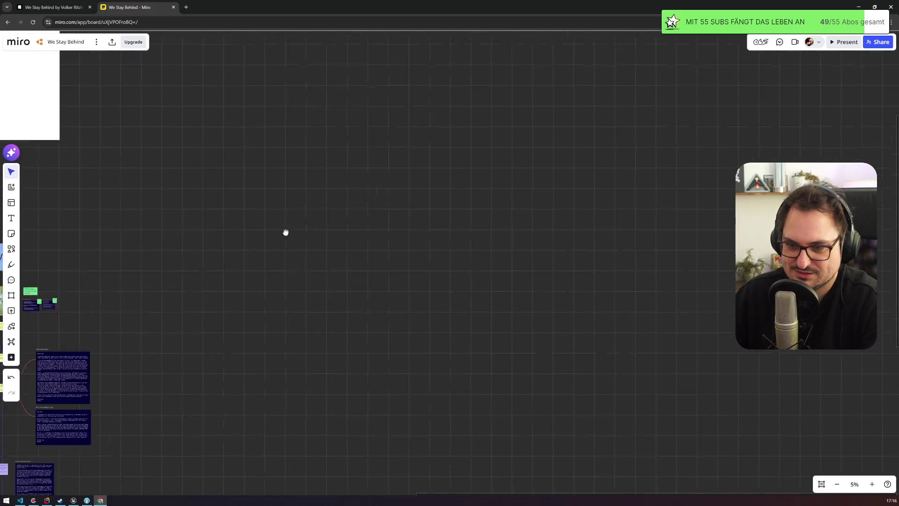
pyautogui.scroll(5, 303, 275)
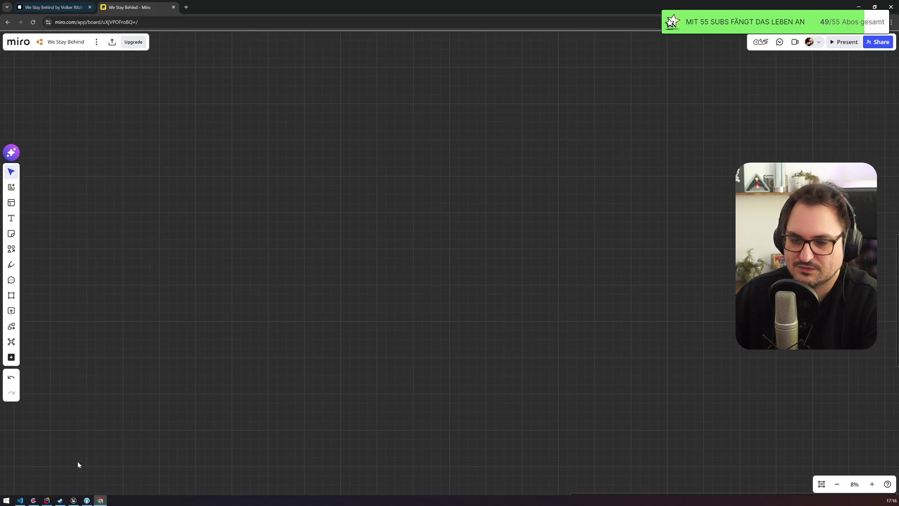
# Copy the four-card image from the Codecks card's attachment and paste it onto the Miro board.
pyautogui.click(33, 500)
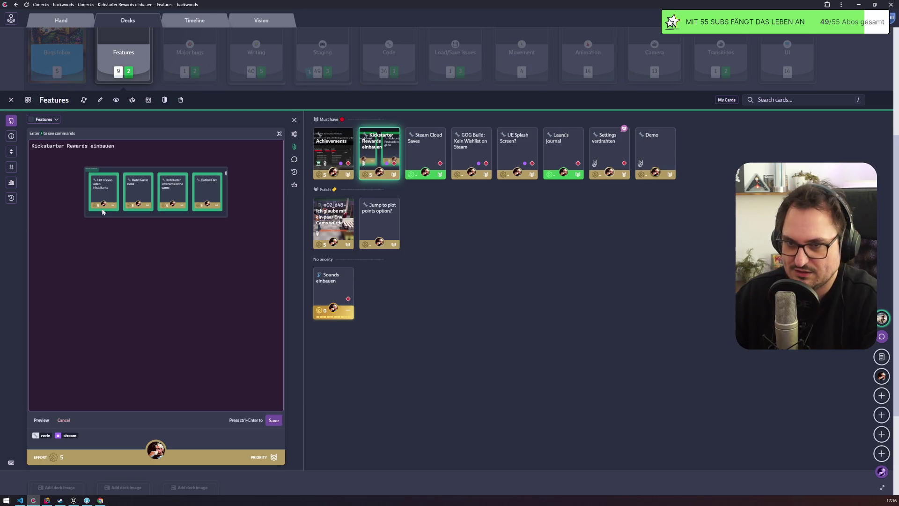
pyautogui.click(294, 147)
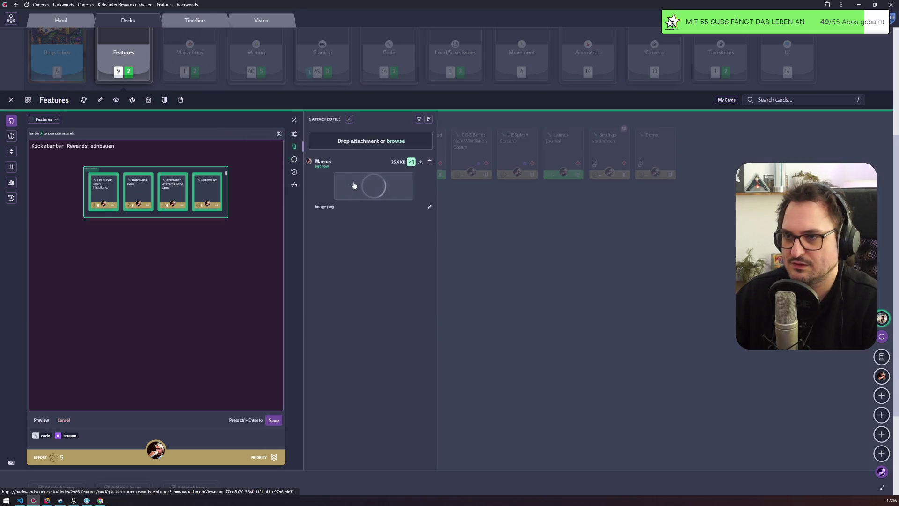
pyautogui.click(355, 187)
pyautogui.rightClick(359, 242)
pyautogui.click(377, 270)
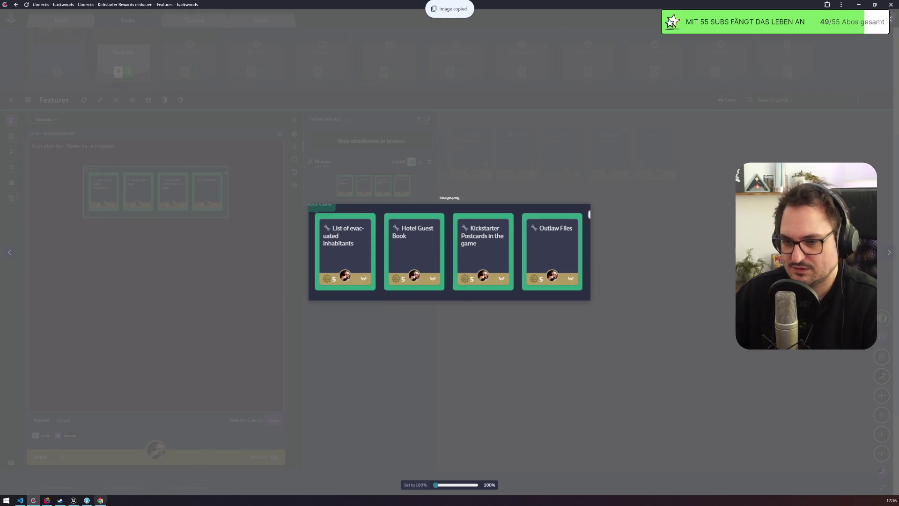
pyautogui.click(105, 500)
pyautogui.hotkey('ctrl', 'v')
pyautogui.scroll(5, 241, 209)
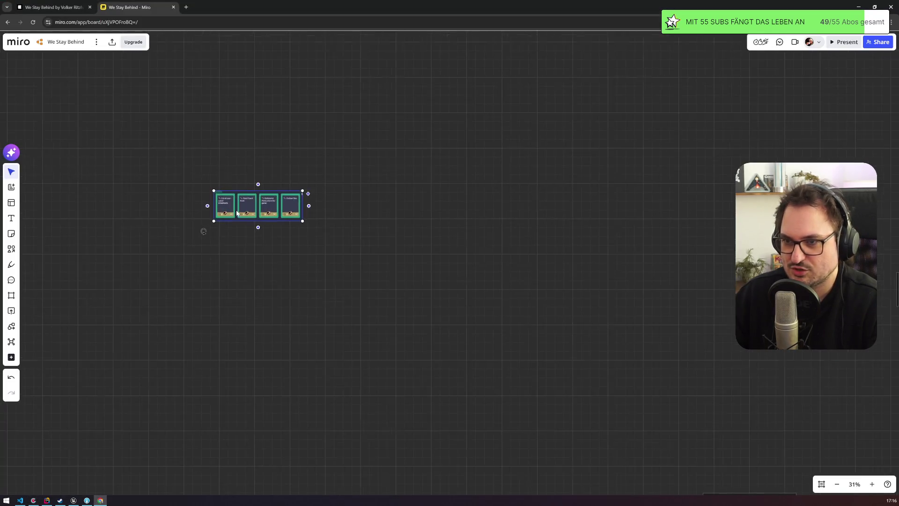
# Draw a large rectangle below the cards, fill it white, and nudge it slightly up-left.
pyautogui.scroll(-2, 228, 222)
pyautogui.click(89, 235)
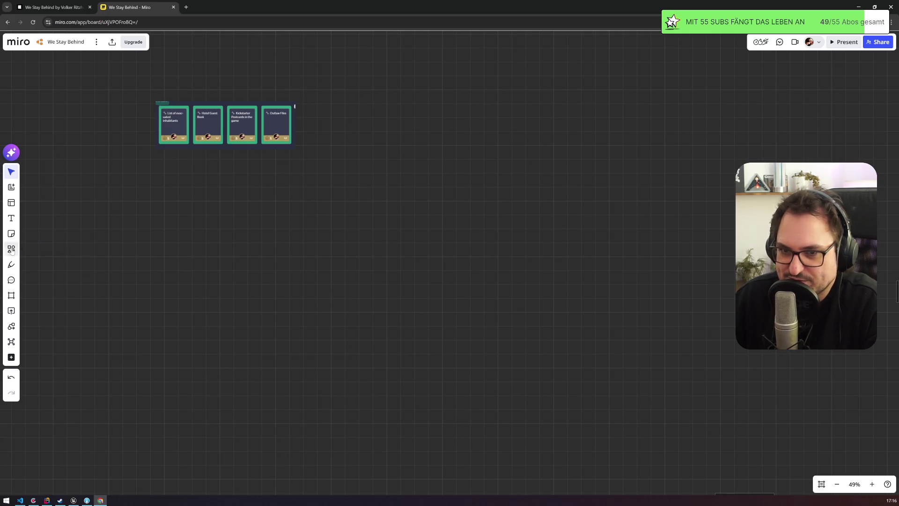
pyautogui.click(11, 248)
pyautogui.moveTo(160, 175)
pyautogui.mouseDown()
pyautogui.moveTo(335, 287)
pyautogui.moveTo(406, 351)
pyautogui.mouseUp()
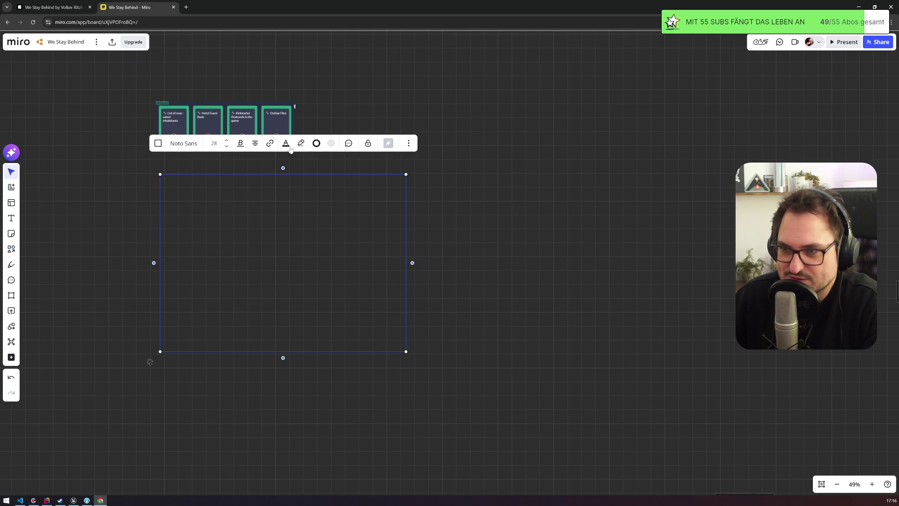
pyautogui.click(287, 144)
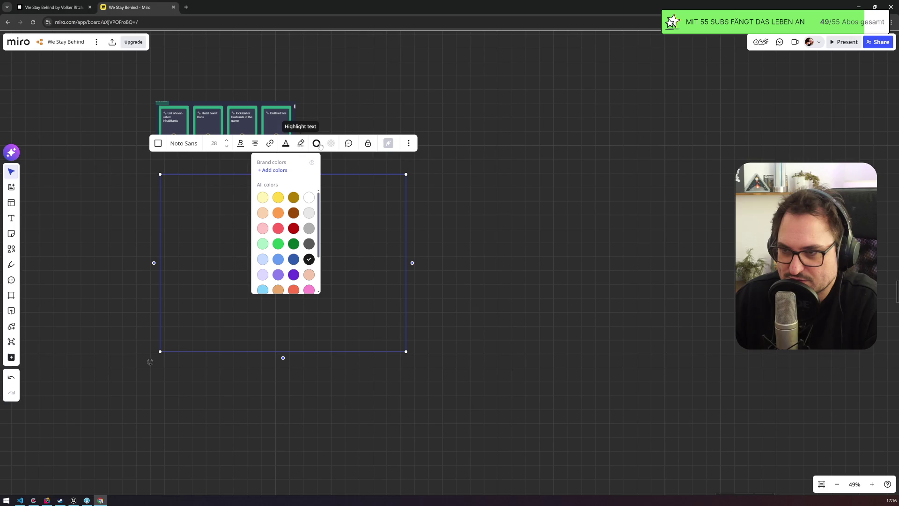
pyautogui.click(330, 143)
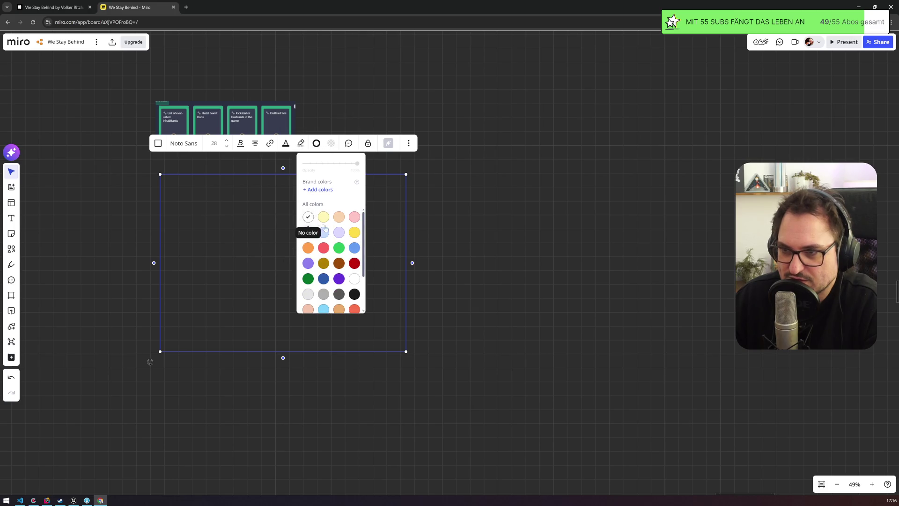
pyautogui.click(355, 278)
pyautogui.click(424, 235)
pyautogui.click(275, 243)
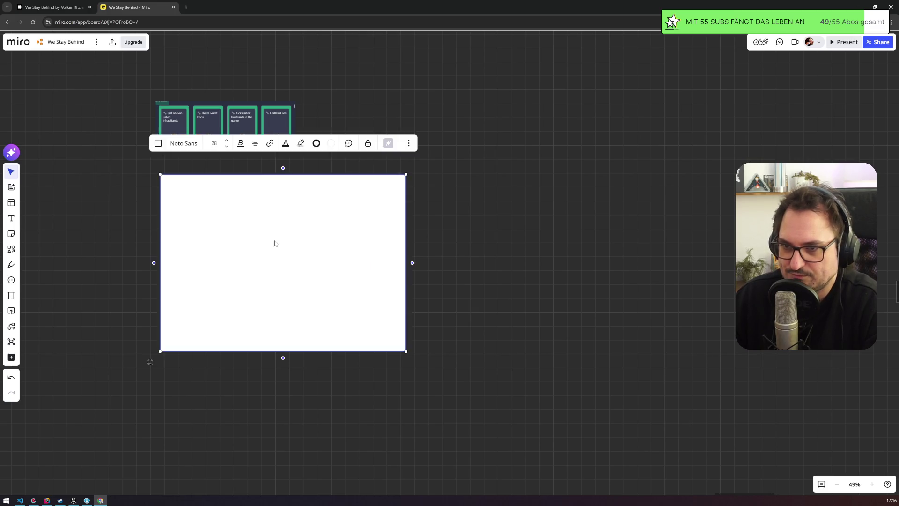
pyautogui.moveTo(275, 242); pyautogui.dragTo(265, 233)
pyautogui.click(103, 208)
# Choose the Pen tool and set its top colour slot to black.
pyautogui.click(12, 264)
pyautogui.click(31, 321)
pyautogui.click(31, 306)
pyautogui.click(30, 306)
pyautogui.click(86, 336)
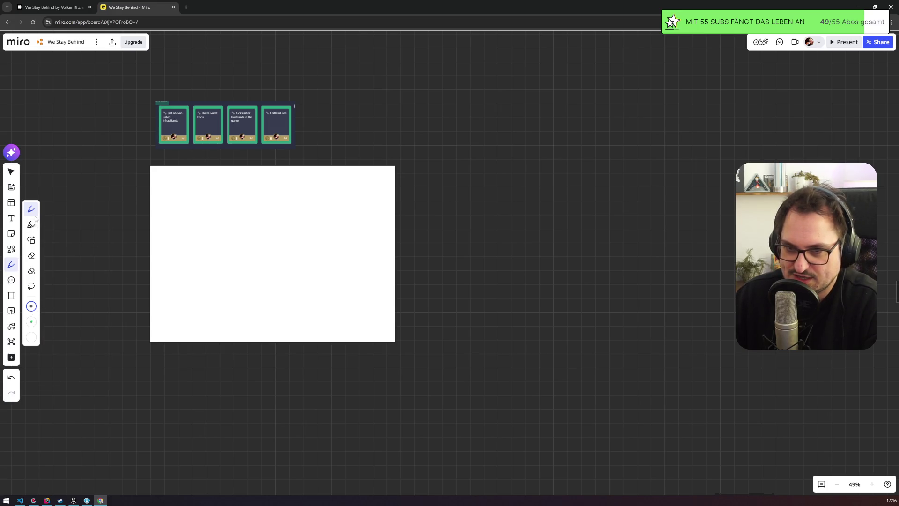
# Thicken the pen stroke and sketch three overlapping page outlines on the white frame.
pyautogui.click(33, 306)
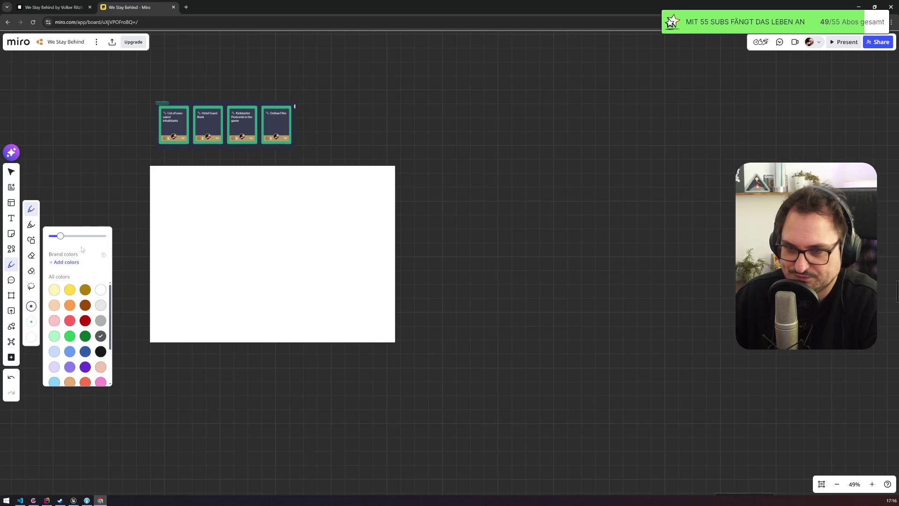
pyautogui.moveTo(66, 238); pyautogui.dragTo(88, 236)
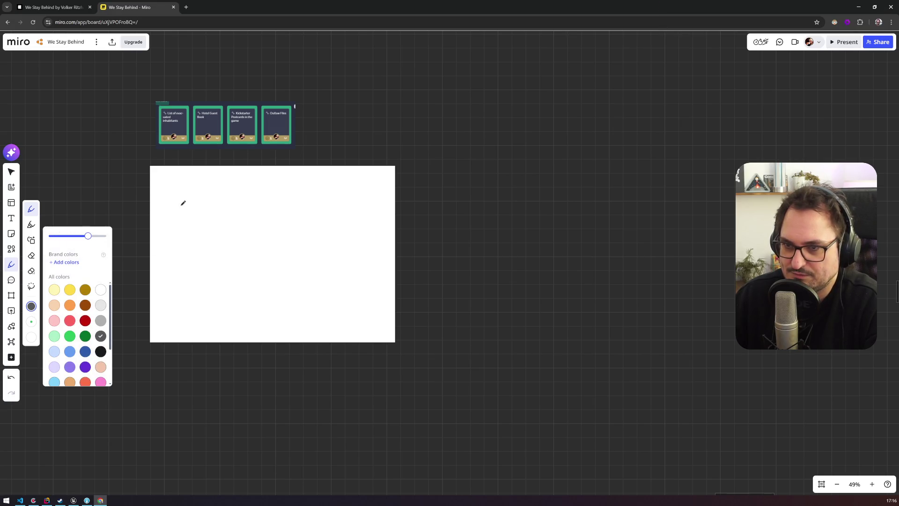
pyautogui.moveTo(173, 191)
pyautogui.mouseDown()
pyautogui.moveTo(184, 311)
pyautogui.moveTo(235, 320)
pyautogui.moveTo(261, 236)
pyautogui.moveTo(254, 186)
pyautogui.moveTo(173, 189)
pyautogui.mouseUp()
pyautogui.moveTo(302, 186)
pyautogui.mouseDown()
pyautogui.moveTo(286, 304)
pyautogui.moveTo(359, 322)
pyautogui.moveTo(378, 203)
pyautogui.moveTo(303, 185)
pyautogui.mouseUp()
pyautogui.moveTo(227, 176)
pyautogui.mouseDown()
pyautogui.moveTo(228, 281)
pyautogui.moveTo(317, 298)
pyautogui.moveTo(329, 199)
pyautogui.moveTo(266, 174)
pyautogui.moveTo(233, 175)
pyautogui.mouseUp()
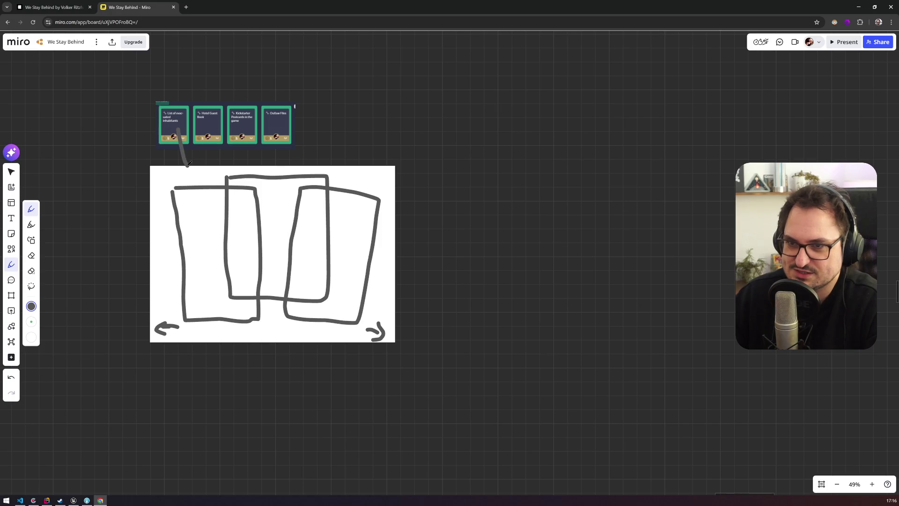
pyautogui.click(10, 172)
pyautogui.click(159, 176)
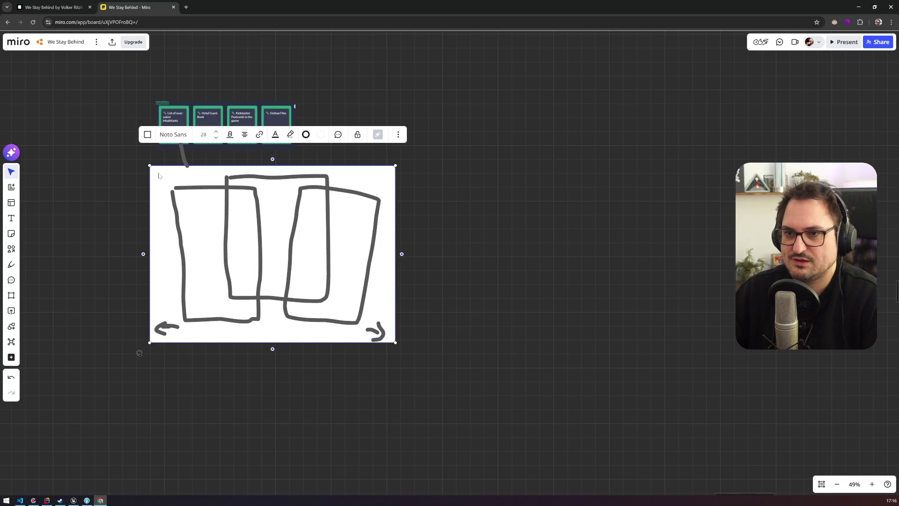
# Duplicate the sketch board to the right and delete its three rectangles.
pyautogui.hotkey('ctrl', 'c')
pyautogui.hotkey('ctrl', 'v')
pyautogui.moveTo(77, 167); pyautogui.dragTo(462, 237)
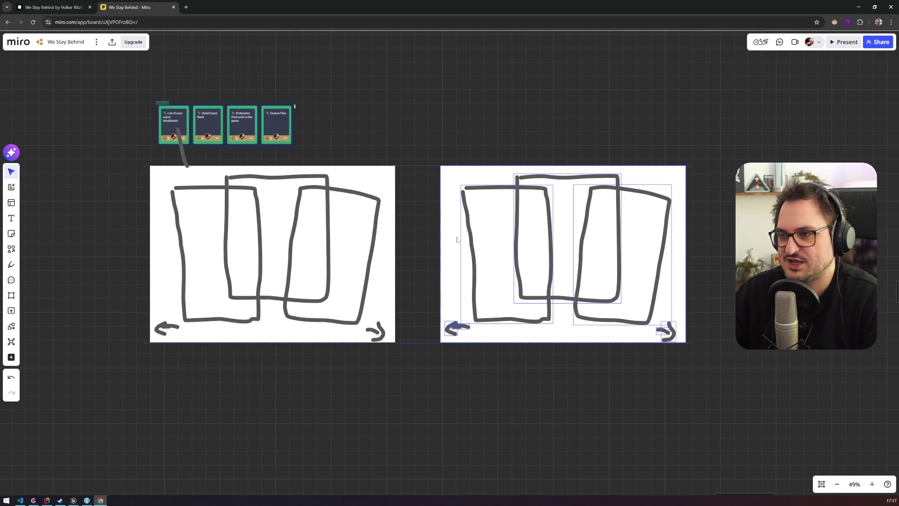
pyautogui.click(465, 205)
pyautogui.press('Delete')
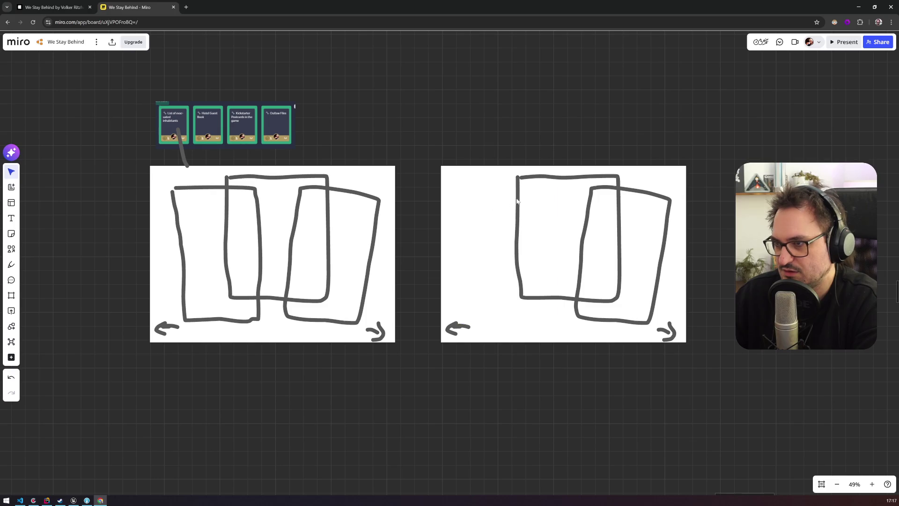
pyautogui.click(518, 202)
pyautogui.press('Delete')
pyautogui.click(588, 216)
pyautogui.press('Delete')
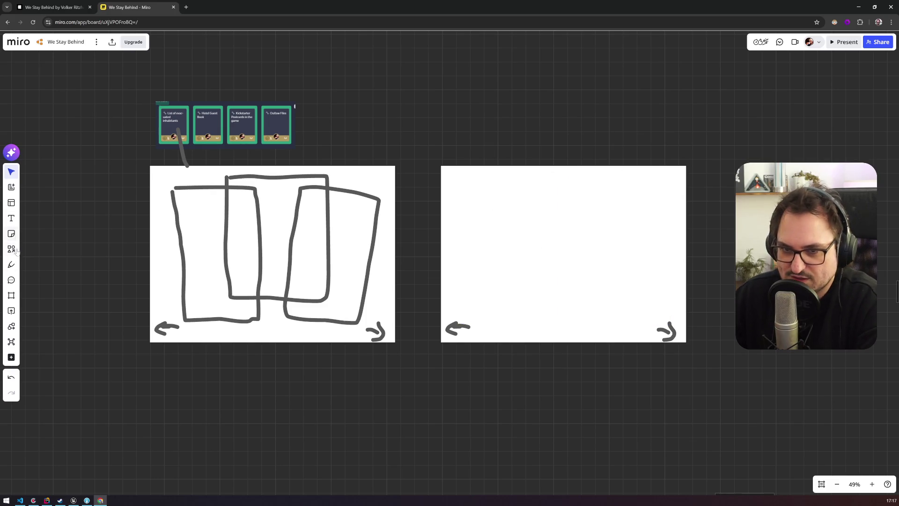
# Pen-sketch an open book with text lines on the copied board.
pyautogui.click(11, 264)
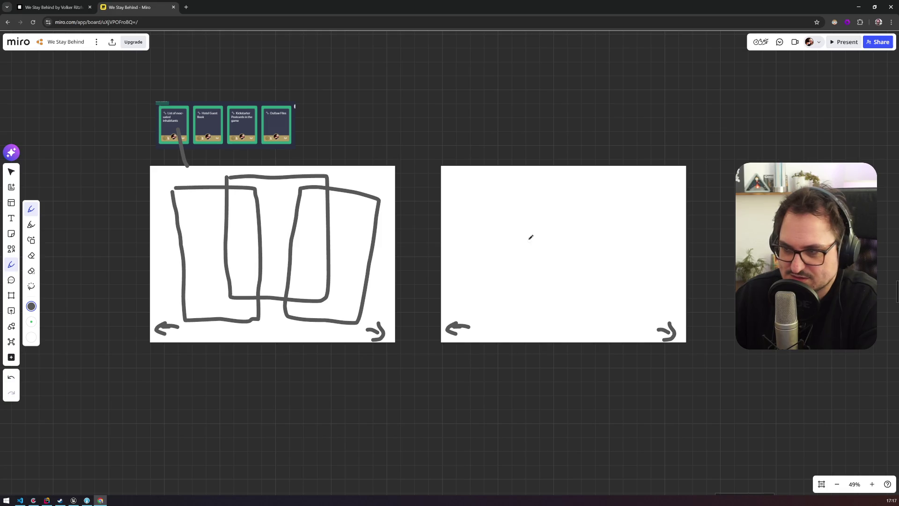
pyautogui.moveTo(471, 188)
pyautogui.mouseDown()
pyautogui.moveTo(482, 282)
pyautogui.moveTo(528, 292)
pyautogui.moveTo(555, 280)
pyautogui.moveTo(564, 192)
pyautogui.moveTo(475, 185)
pyautogui.mouseUp()
pyautogui.moveTo(565, 197)
pyautogui.mouseDown()
pyautogui.moveTo(620, 185)
pyautogui.moveTo(635, 249)
pyautogui.moveTo(599, 289)
pyautogui.moveTo(556, 299)
pyautogui.mouseUp()
pyautogui.moveTo(523, 196); pyautogui.dragTo(524, 197)
pyautogui.moveTo(498, 207); pyautogui.dragTo(530, 213)
pyautogui.moveTo(511, 222); pyautogui.dragTo(520, 223)
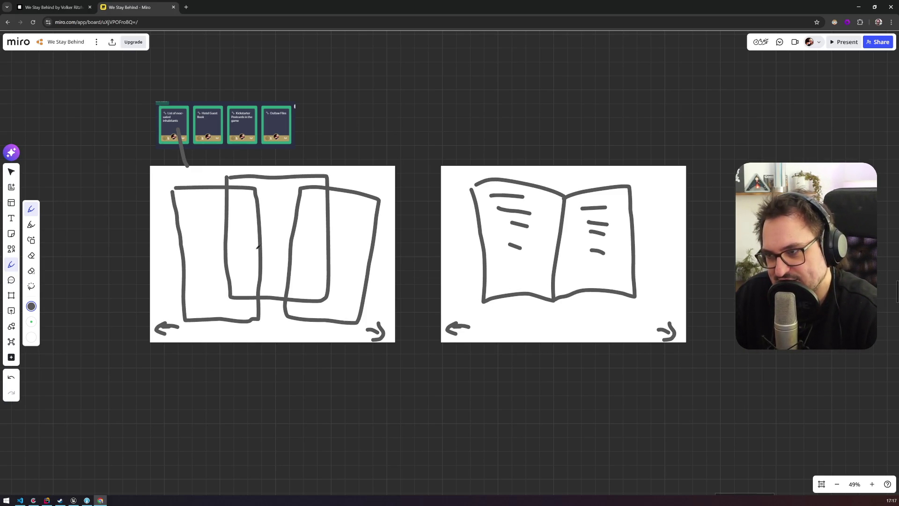
pyautogui.click(10, 174)
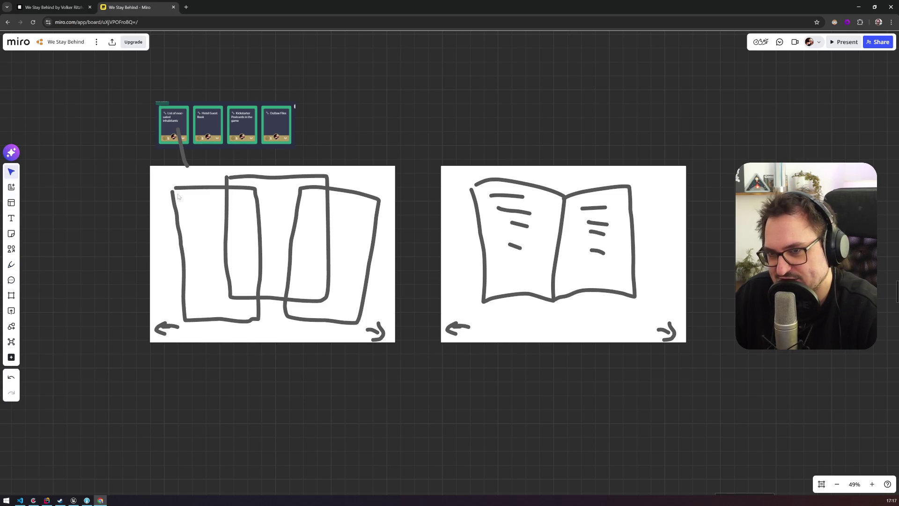
pyautogui.click(179, 226)
pyautogui.click(349, 245)
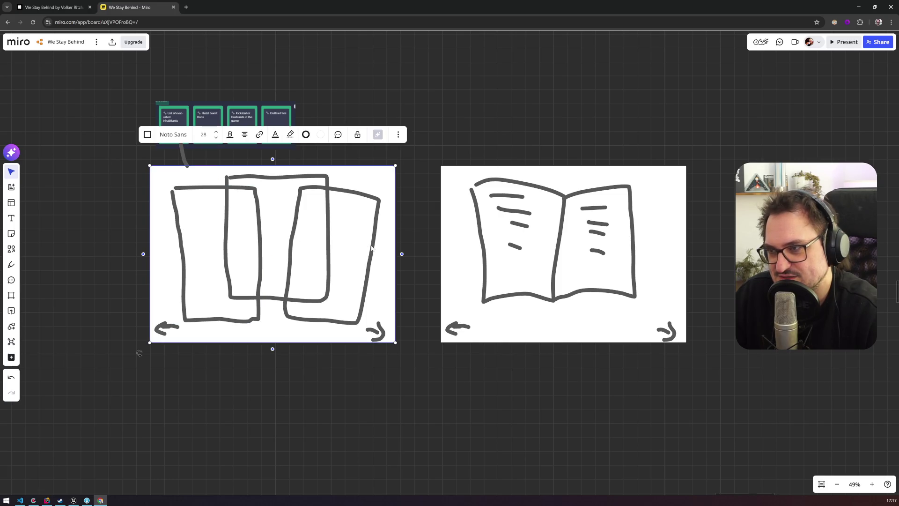
# Paste a copy of the open-book board below the first board.
pyautogui.click(374, 249)
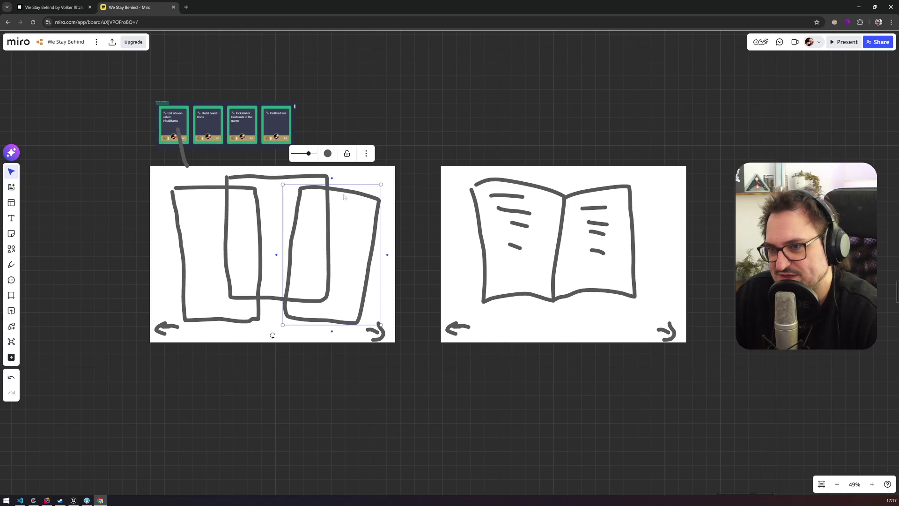
pyautogui.click(423, 160)
pyautogui.click(443, 187)
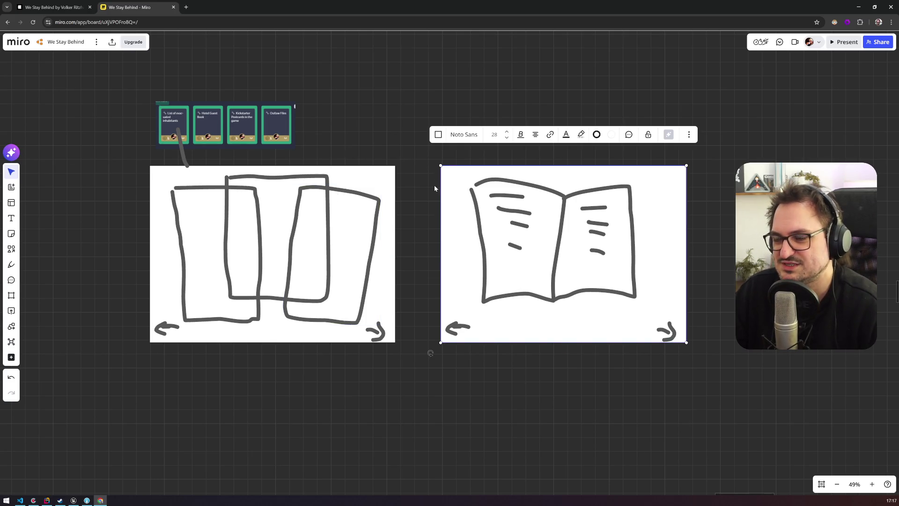
pyautogui.hotkey('ctrl', 'c')
pyautogui.hotkey('ctrl', 'v')
pyautogui.moveTo(418, 107); pyautogui.dragTo(258, 375)
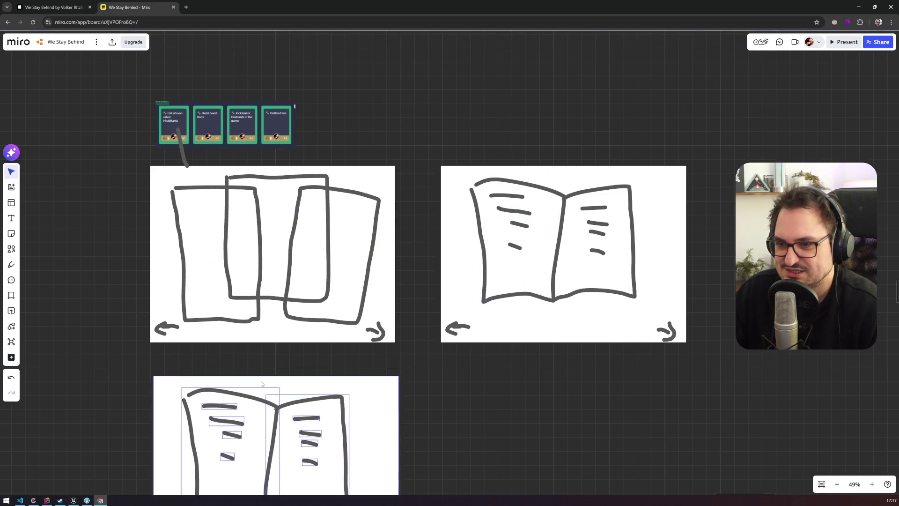
# Delete both page outlines and all text lines of the book from the bottom board.
pyautogui.scroll(-1, 426, 389)
pyautogui.scroll(-3, 426, 389)
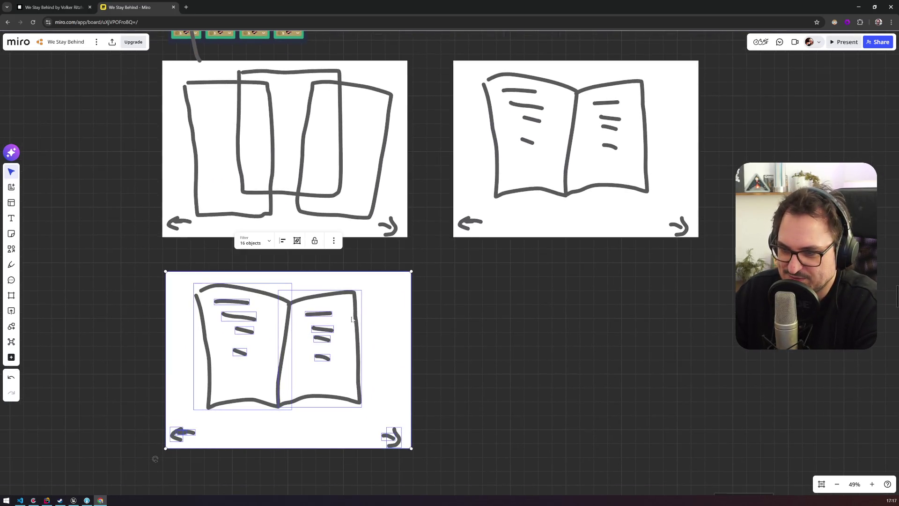
pyautogui.click(448, 348)
pyautogui.click(300, 323)
pyautogui.press('Delete')
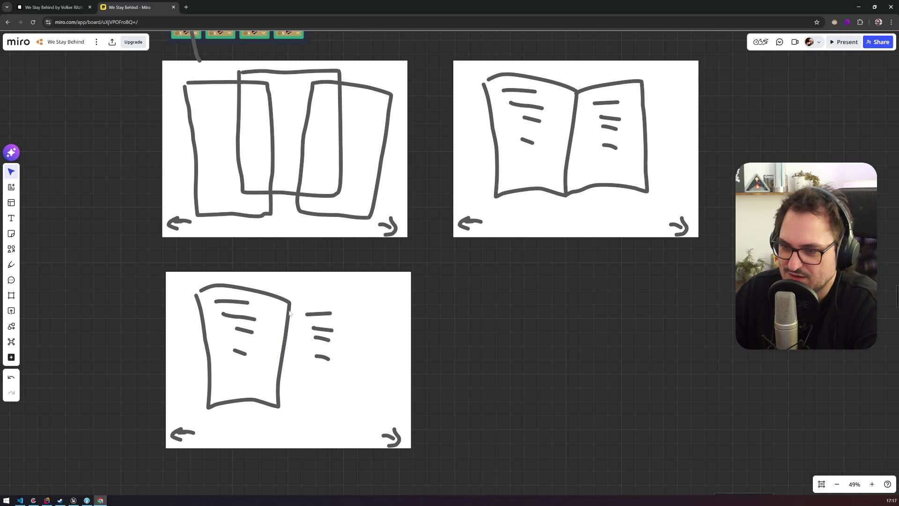
pyautogui.click(289, 313)
pyautogui.press('Delete')
pyautogui.click(232, 302)
pyautogui.press('Delete')
pyautogui.click(244, 331)
pyautogui.press('Delete')
pyautogui.click(240, 352)
pyautogui.press('Delete')
pyautogui.click(319, 313)
pyautogui.press('Delete')
pyautogui.click(324, 331)
pyautogui.press('Delete')
pyautogui.click(322, 338)
pyautogui.press('Delete')
pyautogui.click(322, 357)
pyautogui.press('Delete')
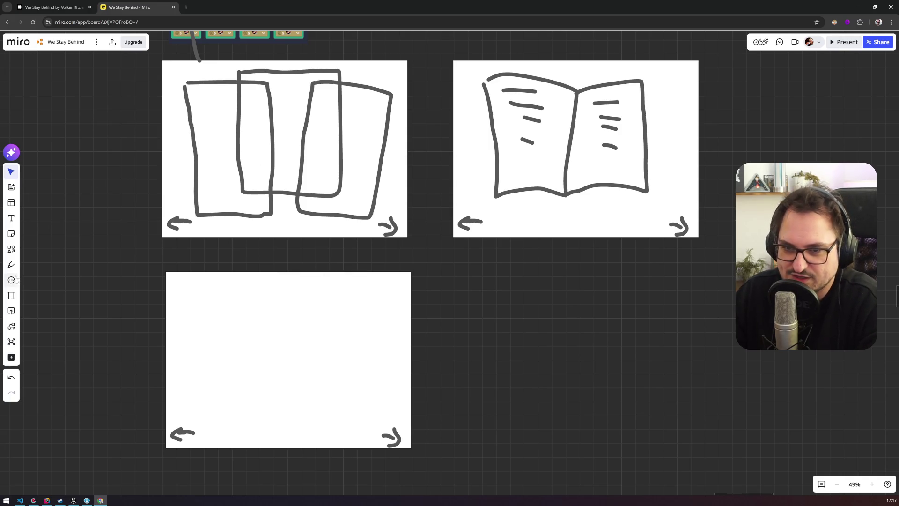
# Sketch two small overlapping squares on the bottom board, undoing a stray long stroke.
pyautogui.click(11, 264)
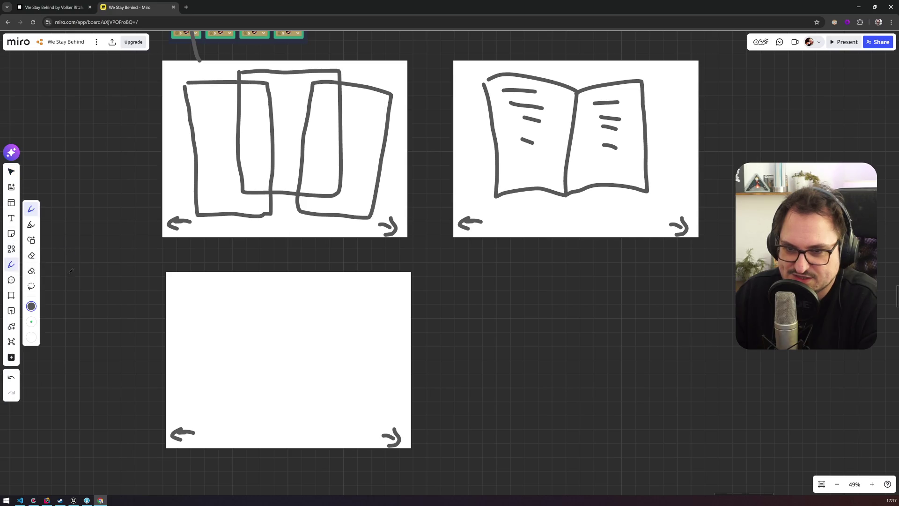
pyautogui.moveTo(192, 390)
pyautogui.mouseDown()
pyautogui.moveTo(222, 350)
pyautogui.moveTo(193, 352)
pyautogui.moveTo(239, 379)
pyautogui.moveTo(209, 340)
pyautogui.moveTo(301, 367)
pyautogui.moveTo(317, 313)
pyautogui.moveTo(241, 317)
pyautogui.mouseUp()
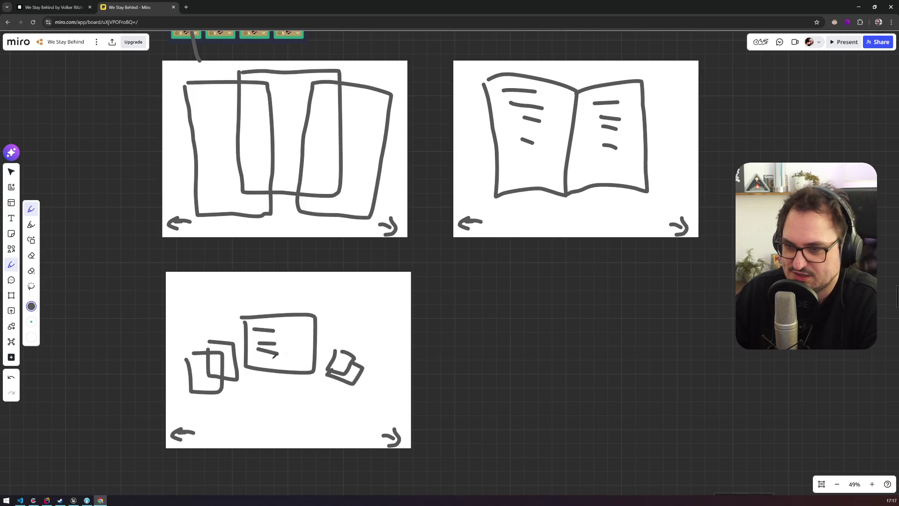
pyautogui.scroll(2, 214, 295)
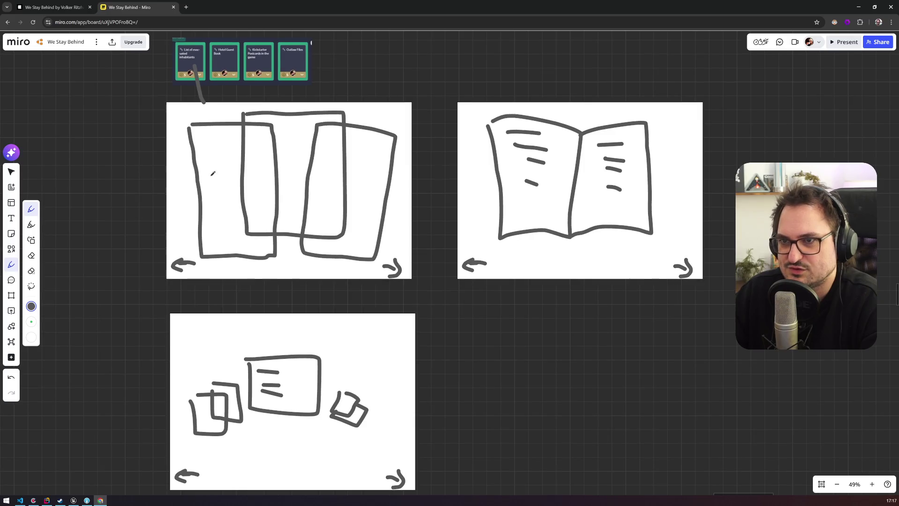
pyautogui.moveTo(248, 88); pyautogui.dragTo(498, 101)
pyautogui.hotkey('ctrl', 'z')
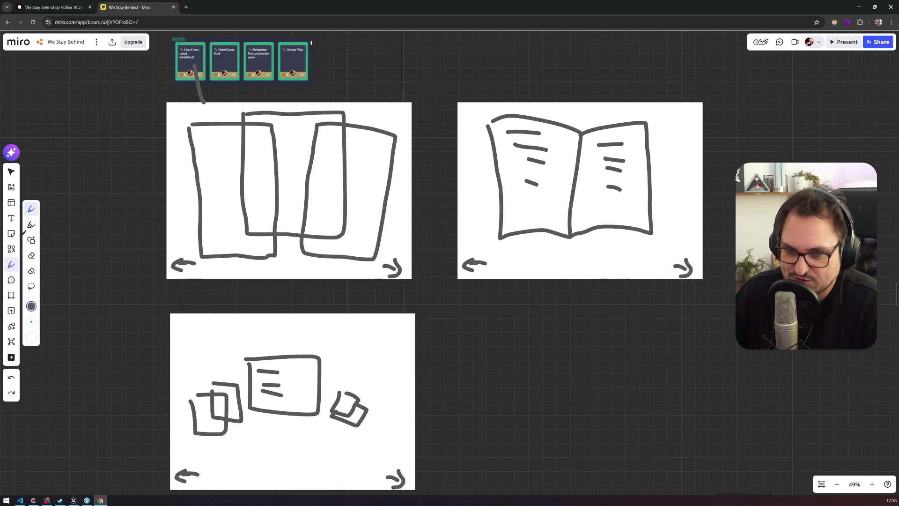
pyautogui.click(11, 218)
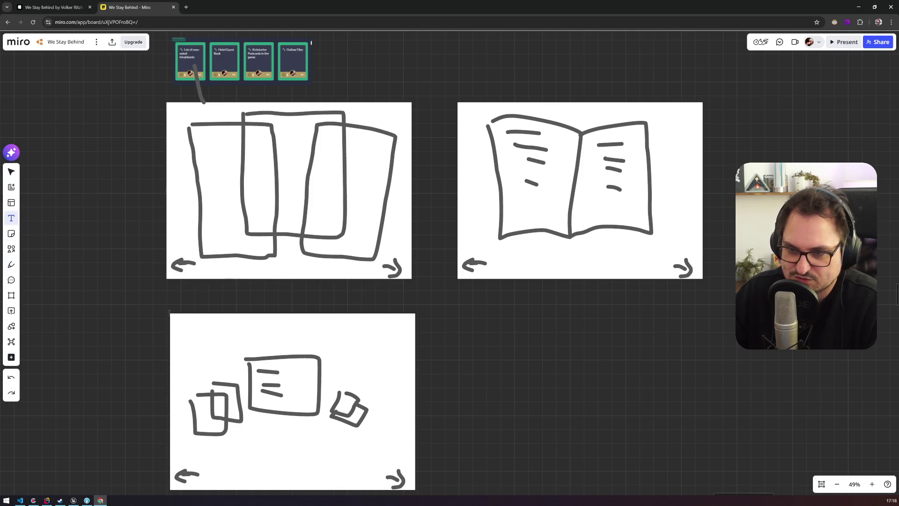
# Add the caption 'neue Funktion: Seite flippen' to the bottom board and scale it up.
pyautogui.click(183, 327)
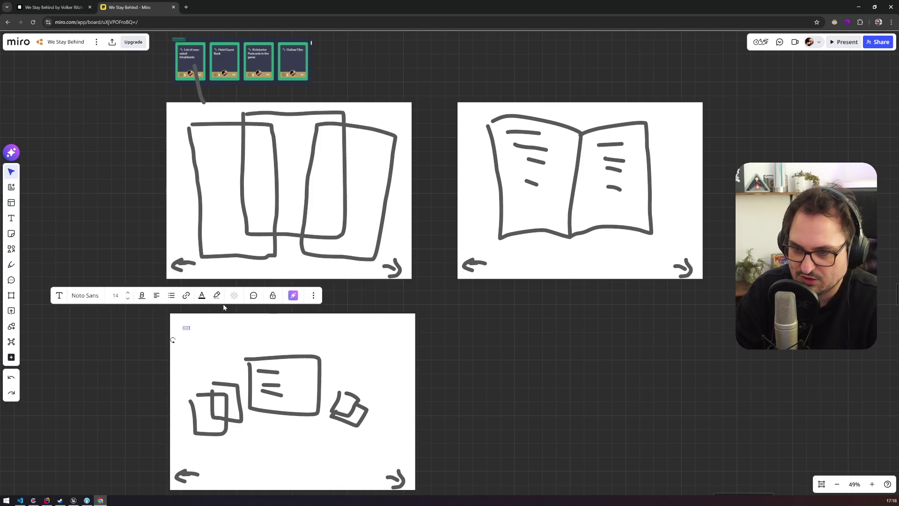
pyautogui.write('undbox')
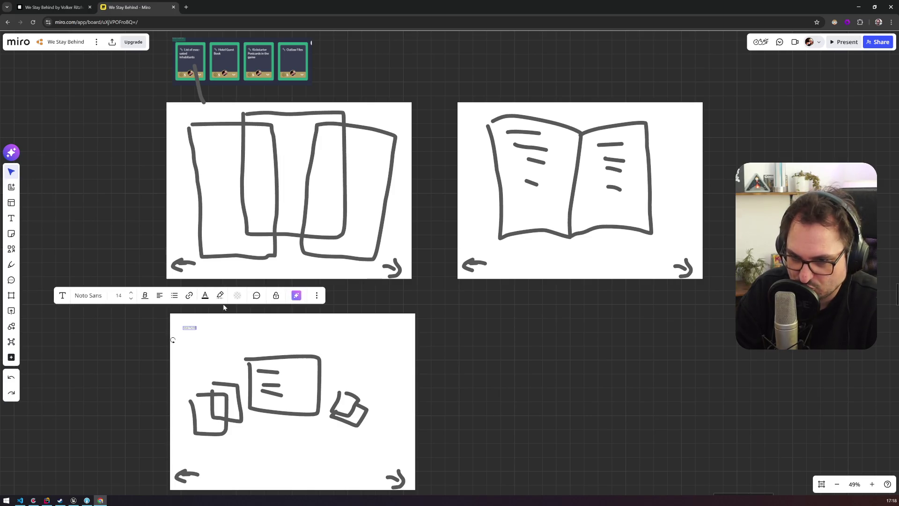
pyautogui.write(': Seite flippen')
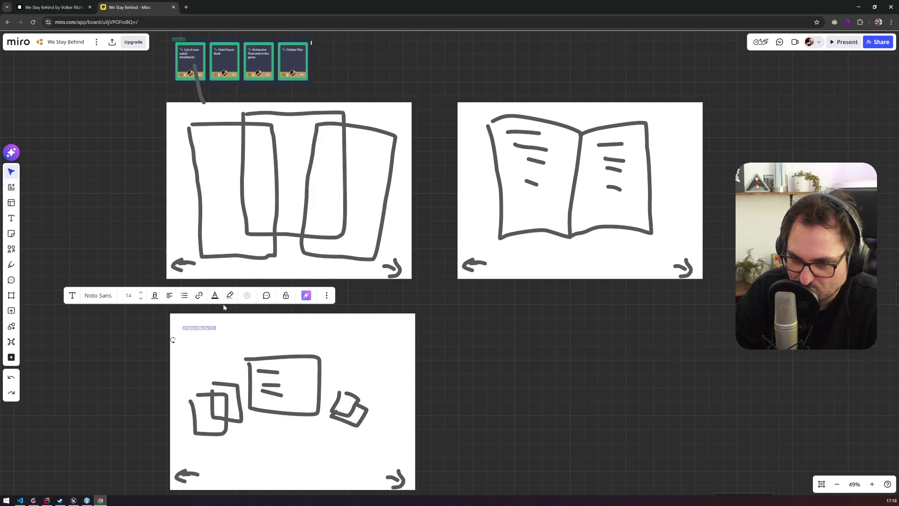
pyautogui.scroll(5, 174, 323)
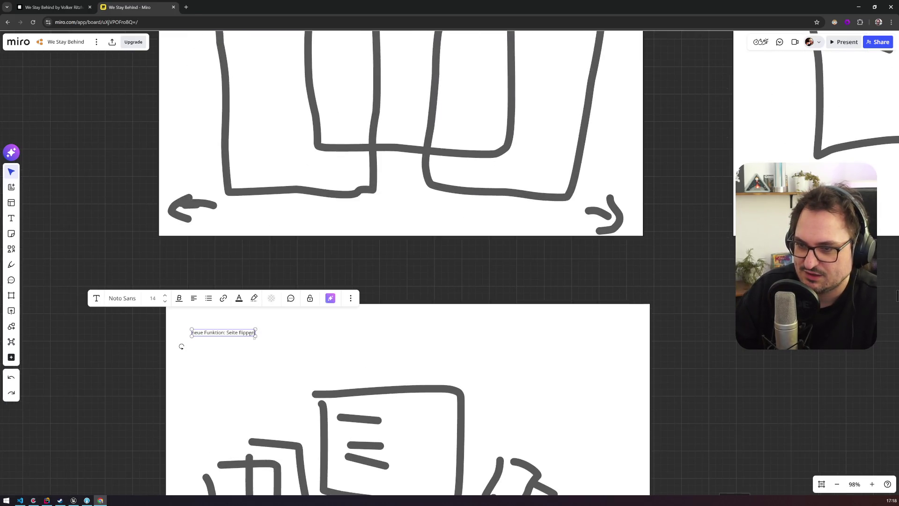
pyautogui.moveTo(254, 335); pyautogui.dragTo(445, 359)
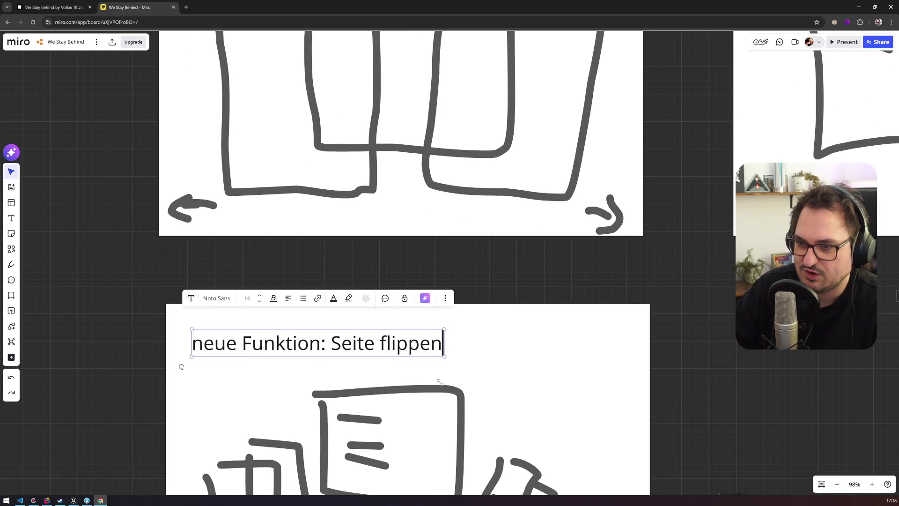
pyautogui.click(336, 334)
pyautogui.scroll(-5, 333, 345)
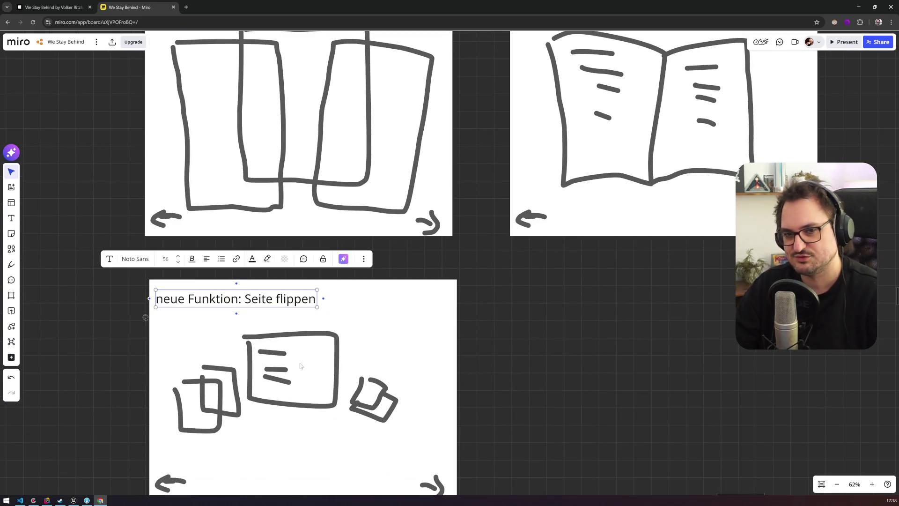
pyautogui.scroll(-4, 354, 309)
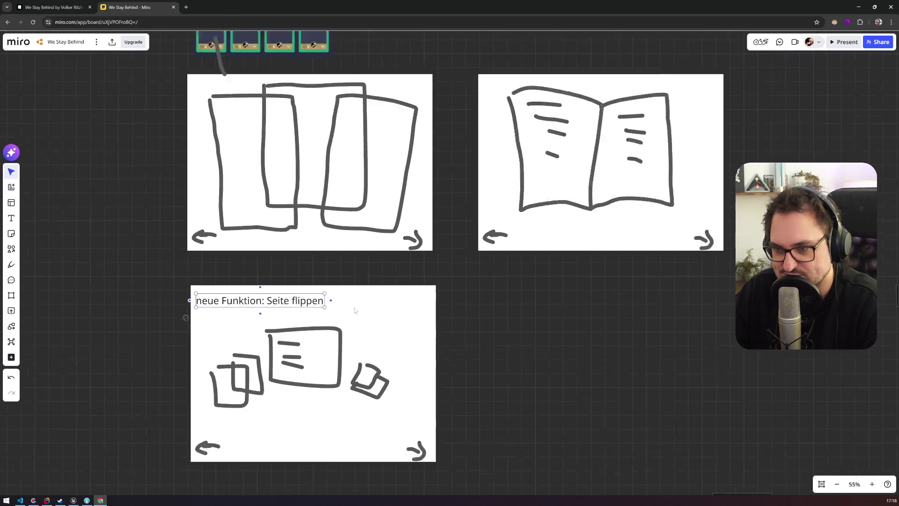
pyautogui.moveTo(471, 305); pyautogui.dragTo(432, 332)
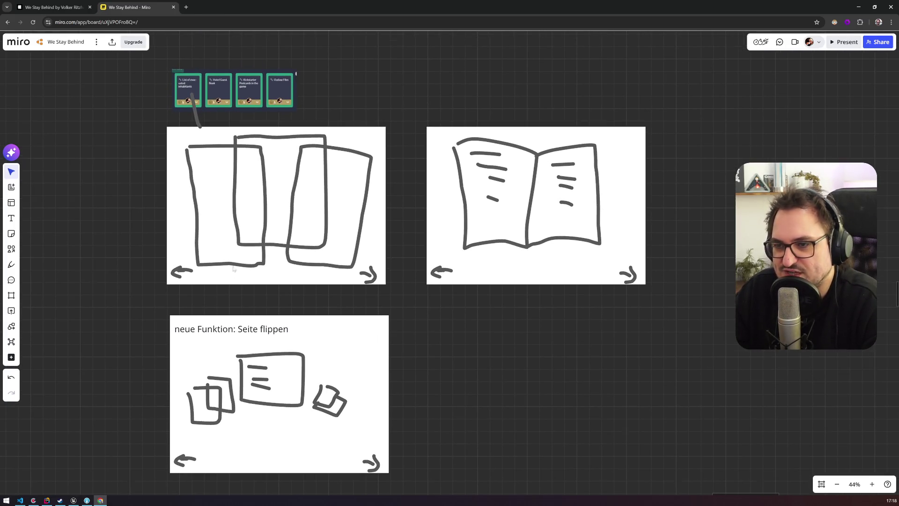
# Copy the first sketch frame's drawings and place the copy at the bottom right.
pyautogui.moveTo(233, 268); pyautogui.dragTo(226, 249)
pyautogui.moveTo(129, 272); pyautogui.dragTo(388, 105)
pyautogui.hotkey('ctrl', 'c')
pyautogui.hotkey('ctrl', 'v')
pyautogui.moveTo(395, 308); pyautogui.dragTo(452, 314)
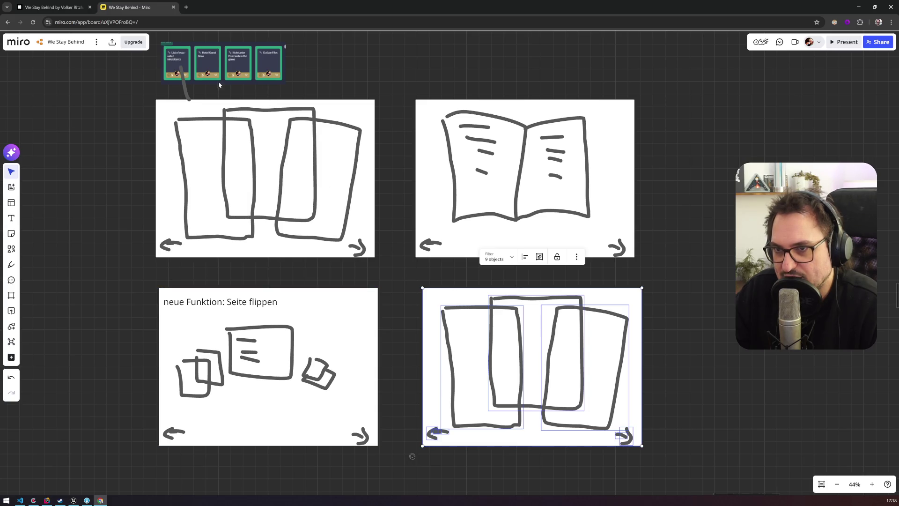
# Move the row of four cards to the right above the sketches.
pyautogui.moveTo(223, 70)
pyautogui.mouseDown()
pyautogui.moveTo(445, 70)
pyautogui.moveTo(410, 71)
pyautogui.mouseUp()
pyautogui.scroll(-1, 399, 198)
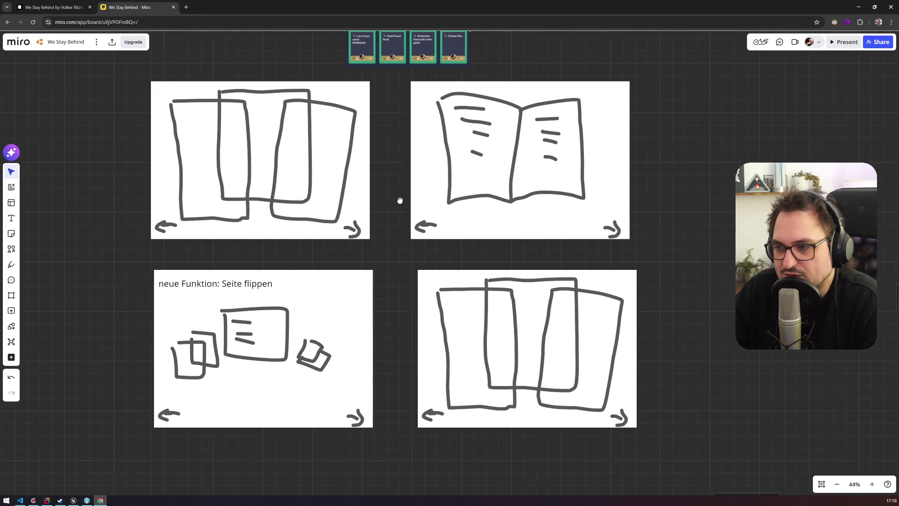
pyautogui.click(454, 331)
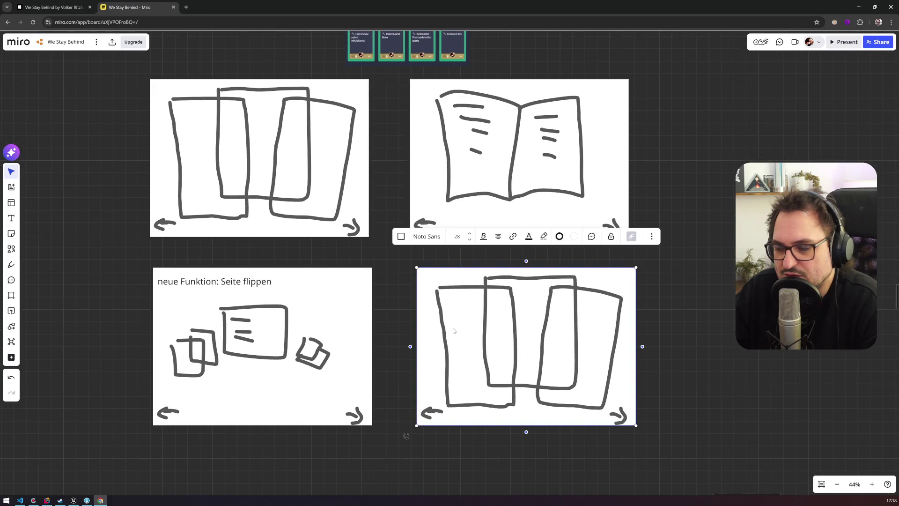
pyautogui.click(306, 162)
pyautogui.scroll(3, 331, 215)
pyautogui.scroll(2, 332, 215)
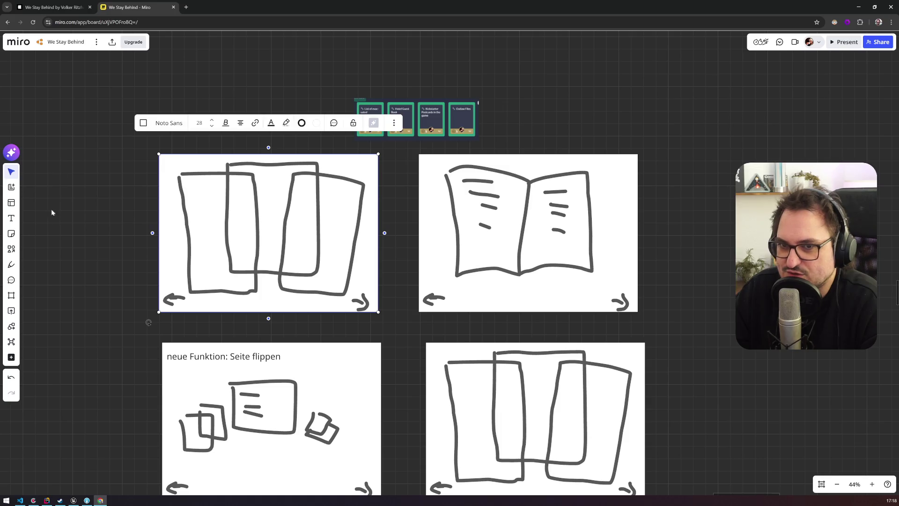
# Draw green pen lines from the first, fourth and third cards to their sketches.
pyautogui.click(12, 264)
pyautogui.click(32, 307)
pyautogui.click(69, 335)
pyautogui.moveTo(371, 125); pyautogui.dragTo(359, 160)
pyautogui.moveTo(467, 125)
pyautogui.mouseDown()
pyautogui.moveTo(608, 108)
pyautogui.moveTo(654, 358)
pyautogui.moveTo(636, 365)
pyautogui.mouseUp()
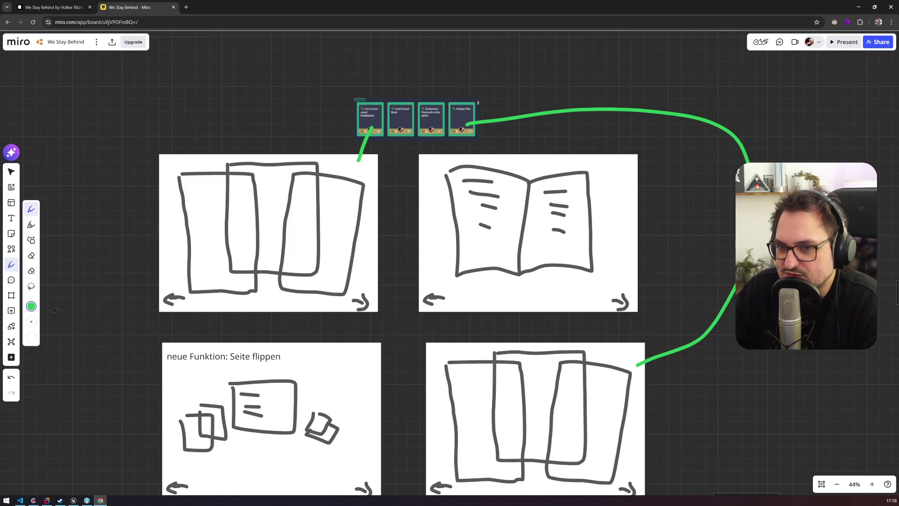
pyautogui.moveTo(438, 111)
pyautogui.mouseDown()
pyautogui.moveTo(412, 76)
pyautogui.moveTo(100, 301)
pyautogui.moveTo(177, 385)
pyautogui.mouseUp()
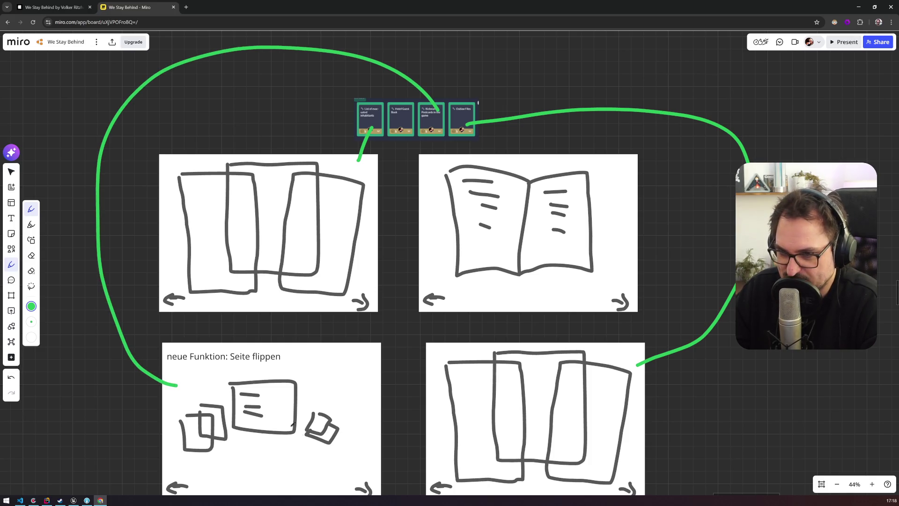
# Draw a red pen line from the second card to the open-book sketch.
pyautogui.click(31, 306)
pyautogui.click(69, 320)
pyautogui.moveTo(405, 117); pyautogui.dragTo(436, 172)
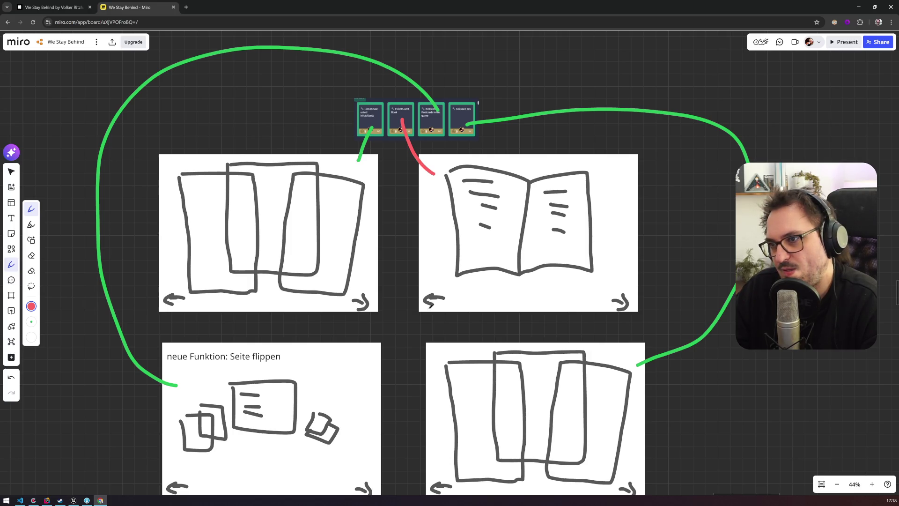
pyautogui.scroll(-4, 430, 304)
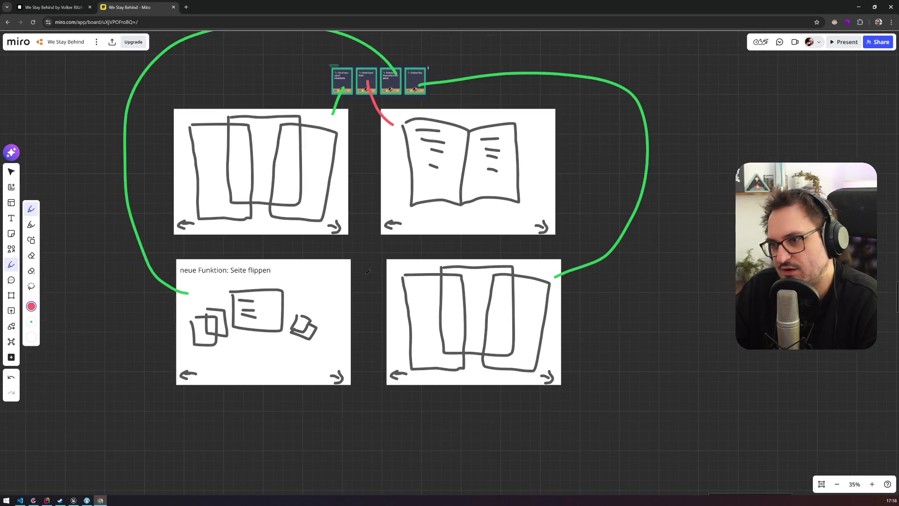
pyautogui.scroll(2, 368, 272)
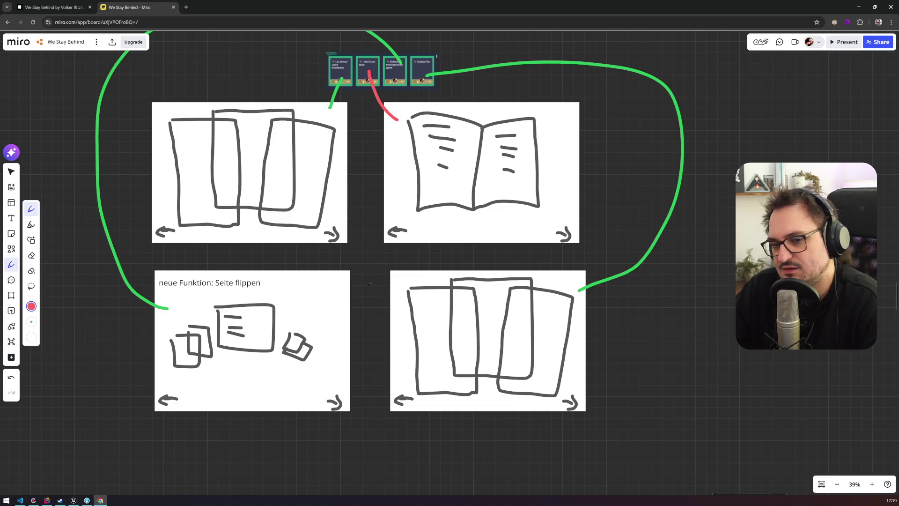
pyautogui.moveTo(357, 236); pyautogui.dragTo(369, 265)
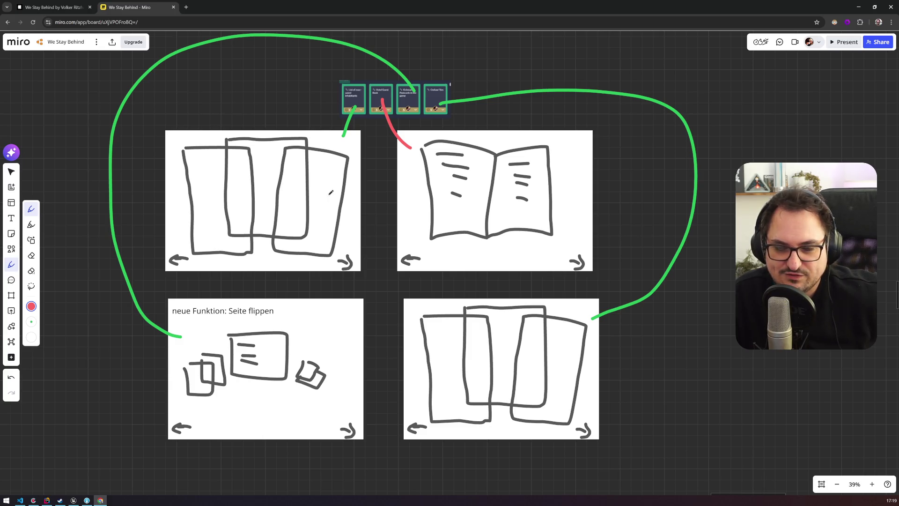
pyautogui.scroll(-10, 331, 192)
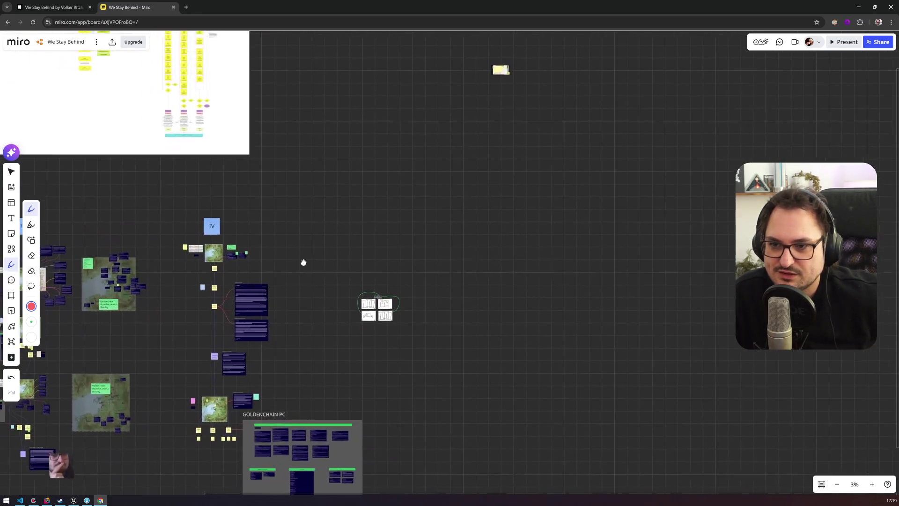
# Zoom around to review the notebook mock-up, then Alt+Tab to the Unreal Editor.
pyautogui.scroll(5, 304, 262)
pyautogui.scroll(5, 356, 202)
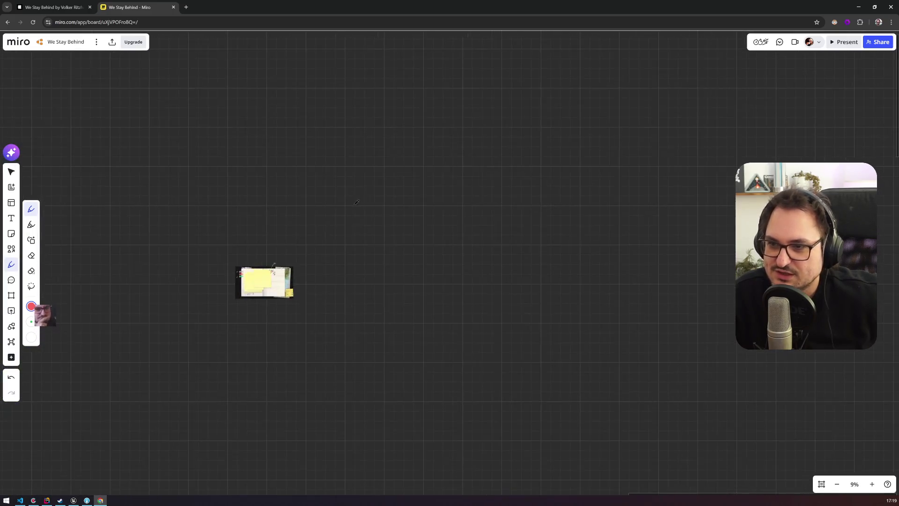
pyautogui.scroll(10, 262, 285)
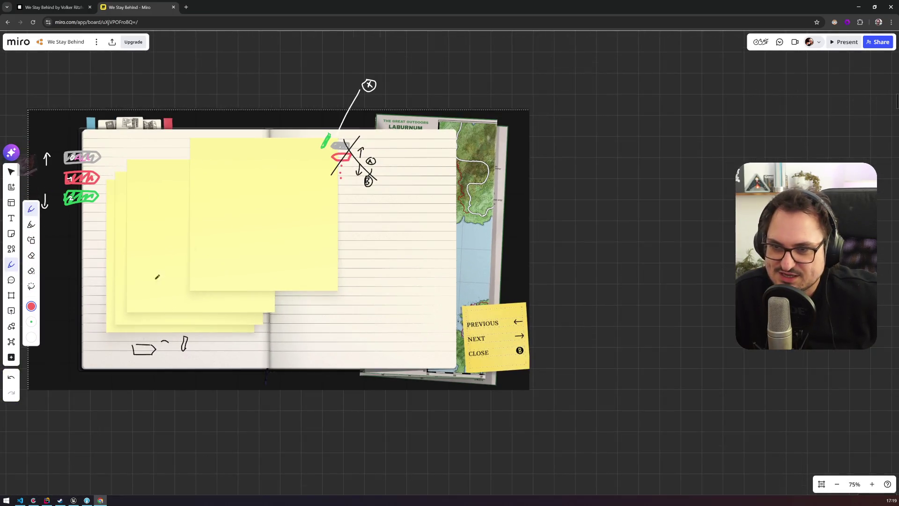
pyautogui.scroll(-12, 212, 288)
pyautogui.moveTo(211, 289)
pyautogui.mouseDown()
pyautogui.moveTo(377, 81)
pyautogui.moveTo(338, 227)
pyautogui.moveTo(362, 166)
pyautogui.mouseUp()
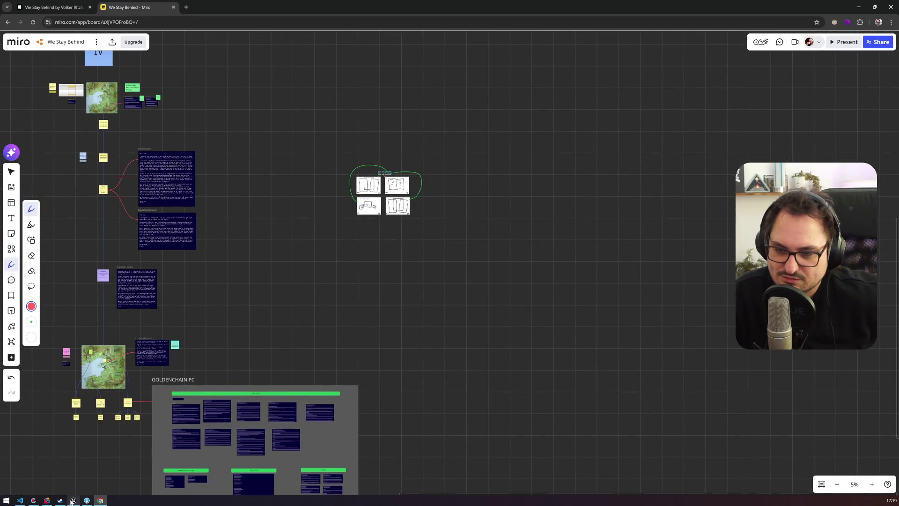
pyautogui.hotkey('alt', 'Tab')
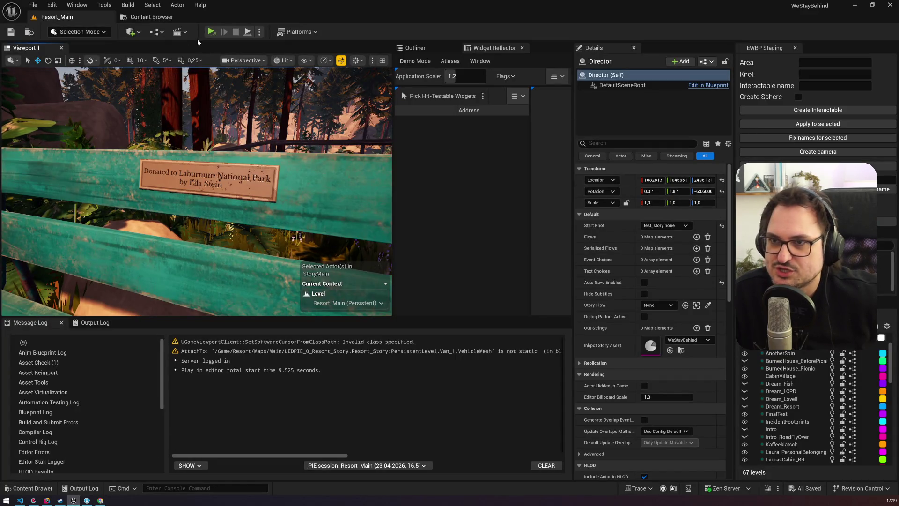
# Start a play session in the selected viewport and run the 'ce Load' console command.
pyautogui.click(259, 31)
pyautogui.click(286, 66)
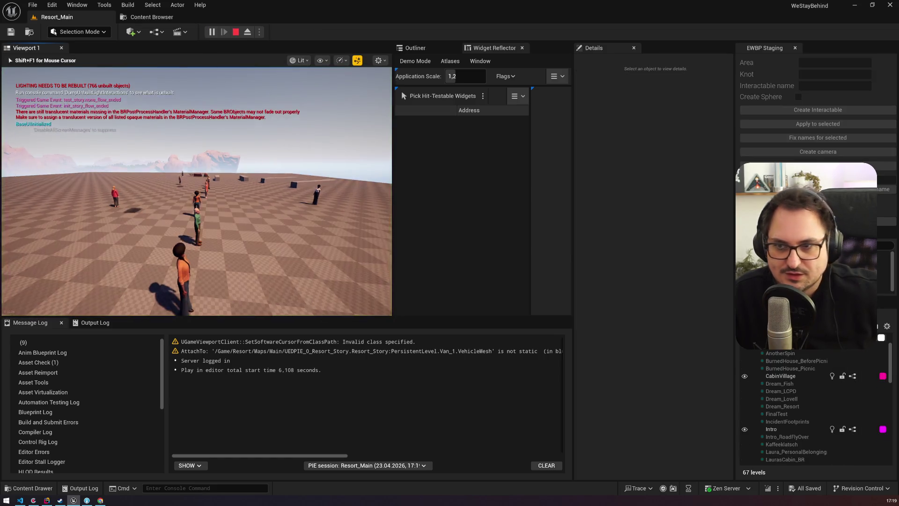
pyautogui.write('ce loa')
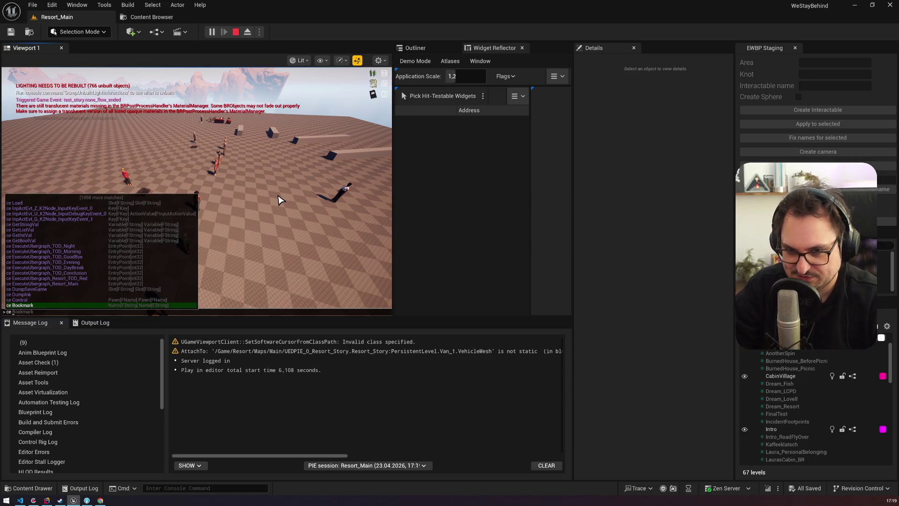
pyautogui.press('BackSpace')
pyautogui.press('BackSpace')
pyautogui.press('BackSpace')
pyautogui.press('Return')
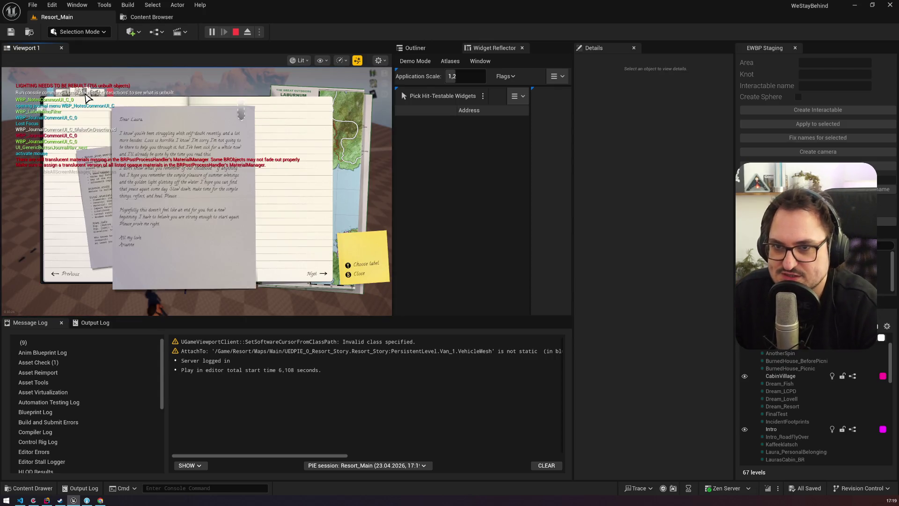
# Flip the journal back and forth between the meeting notes and the letter, then stop playing.
pyautogui.click(58, 279)
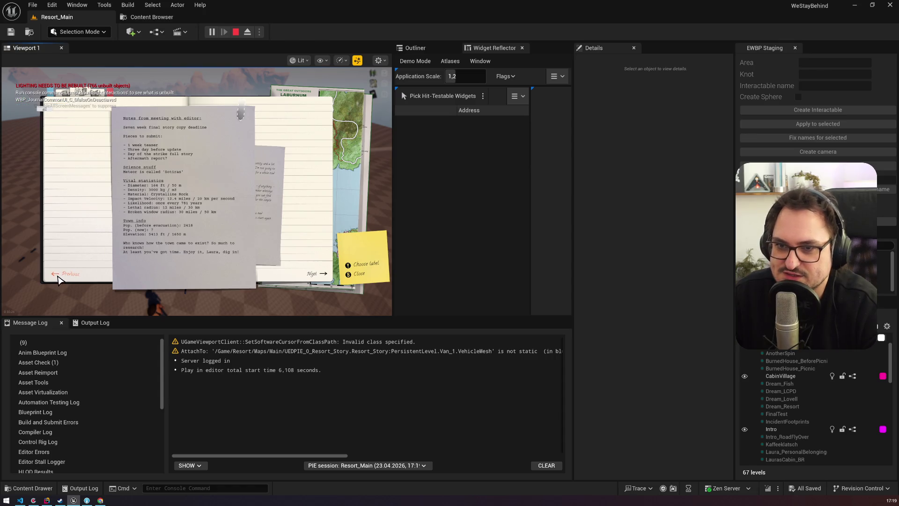
pyautogui.click(317, 276)
pyautogui.click(65, 277)
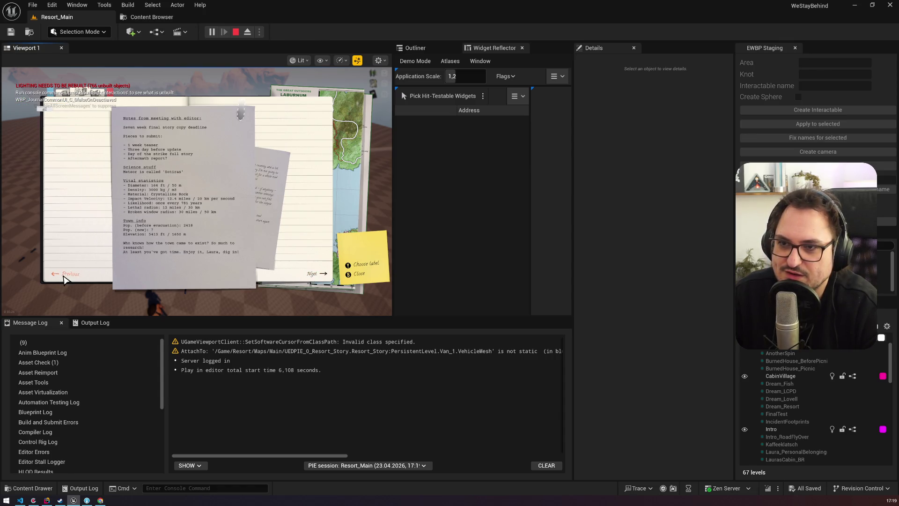
pyautogui.click(203, 161)
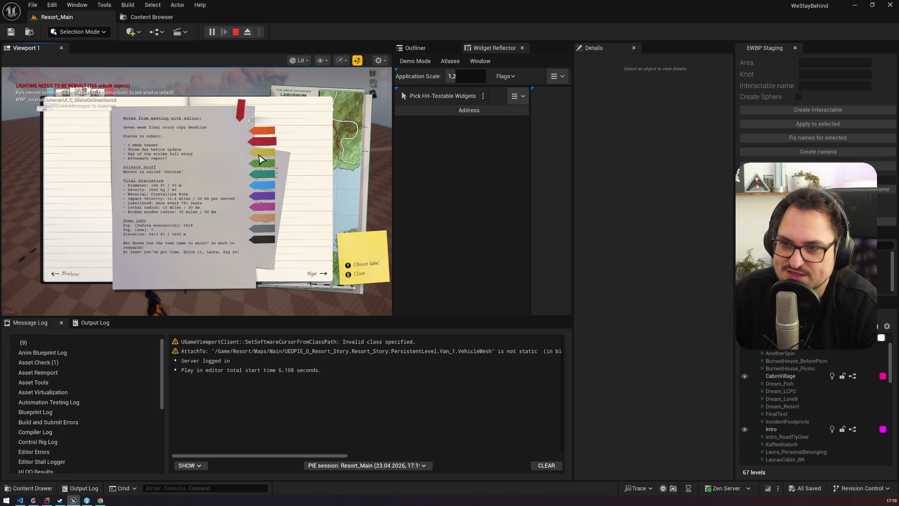
pyautogui.click(313, 275)
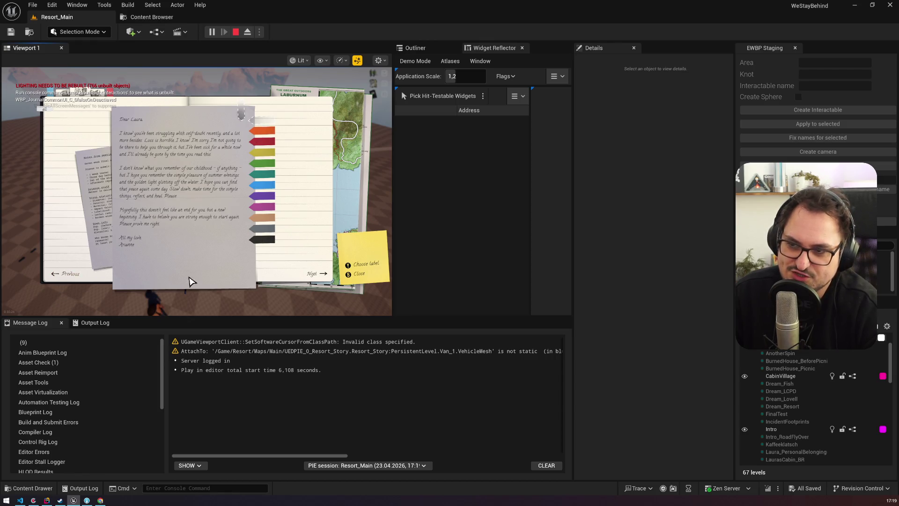
pyautogui.click(68, 279)
pyautogui.click(311, 276)
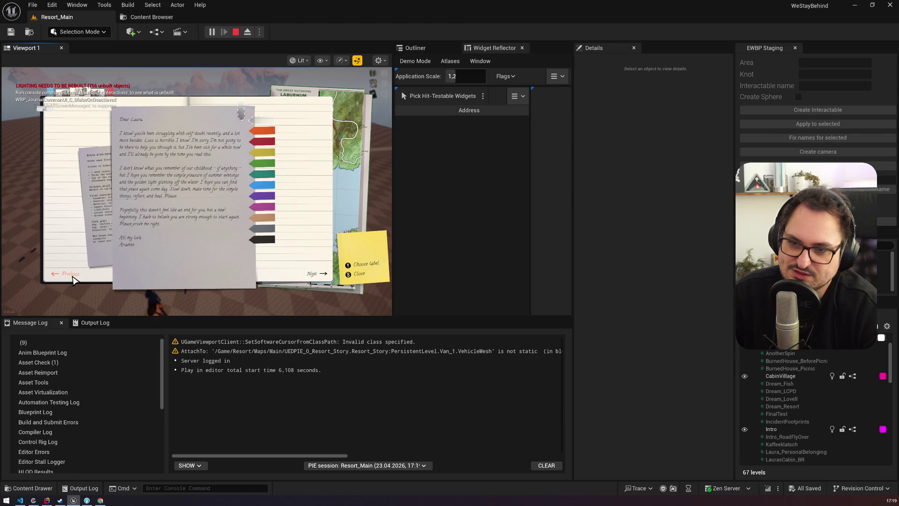
pyautogui.click(71, 278)
pyautogui.click(312, 276)
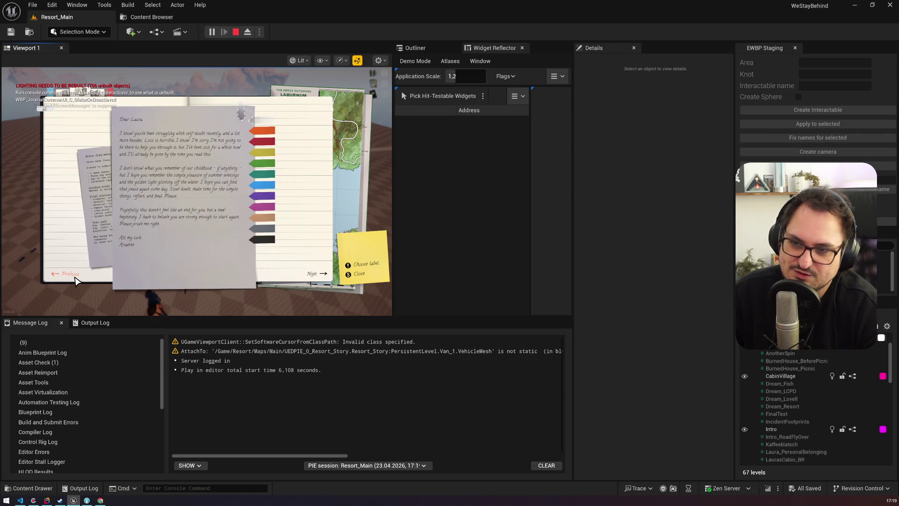
pyautogui.click(75, 279)
pyautogui.click(313, 275)
pyautogui.click(68, 276)
pyautogui.click(315, 275)
pyautogui.click(69, 275)
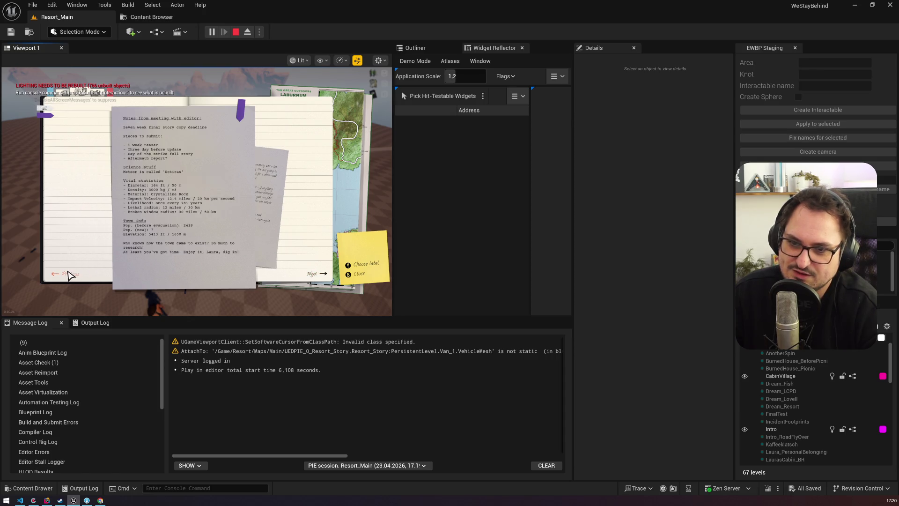
pyautogui.click(235, 33)
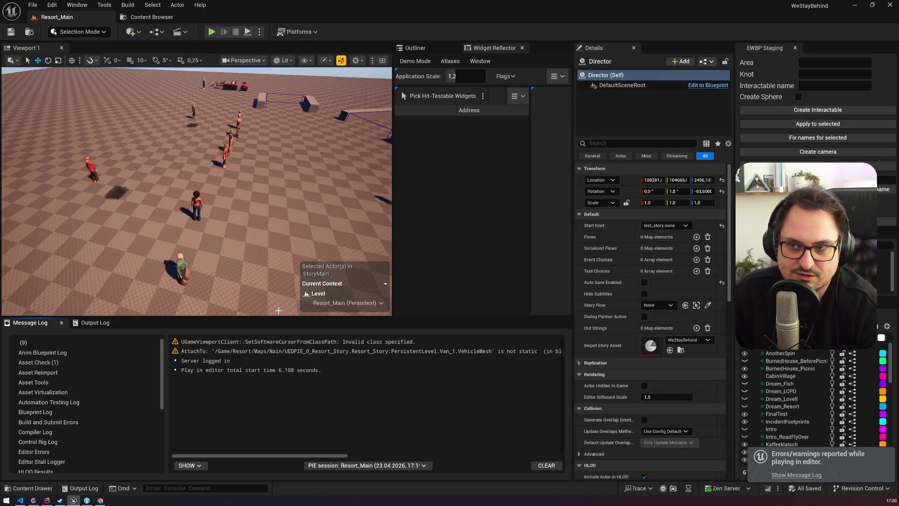
# Switch to the Miro board and zoom to about 33% on the four page-flipping sketch frames.
pyautogui.click(99, 500)
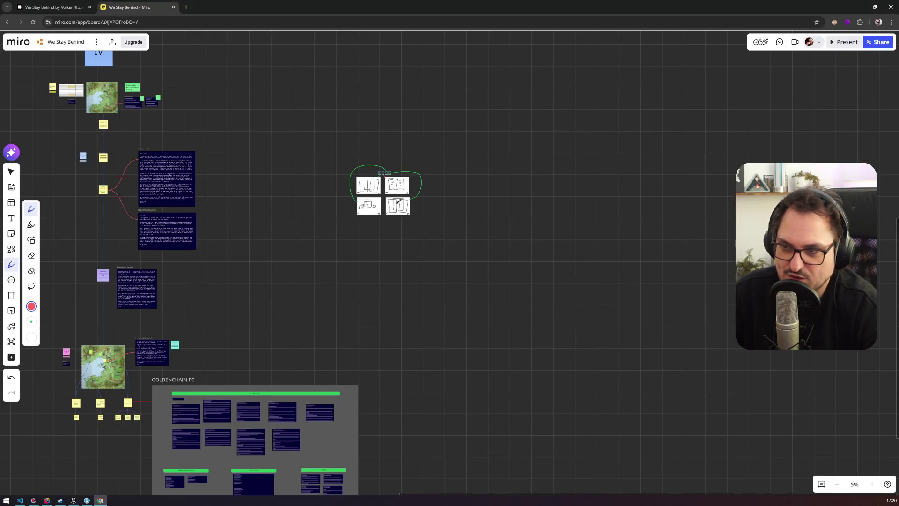
pyautogui.scroll(5, 343, 177)
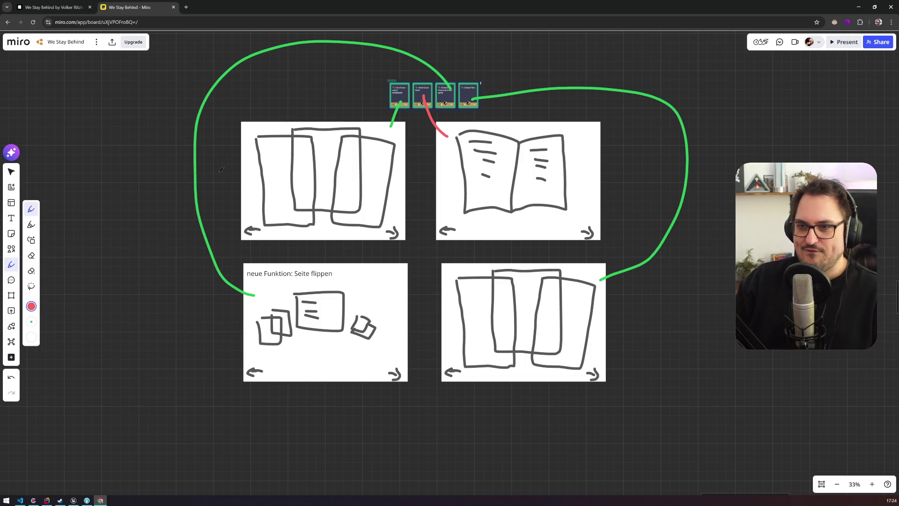
pyautogui.scroll(2, 206, 187)
pyautogui.hscroll(2, 206, 188)
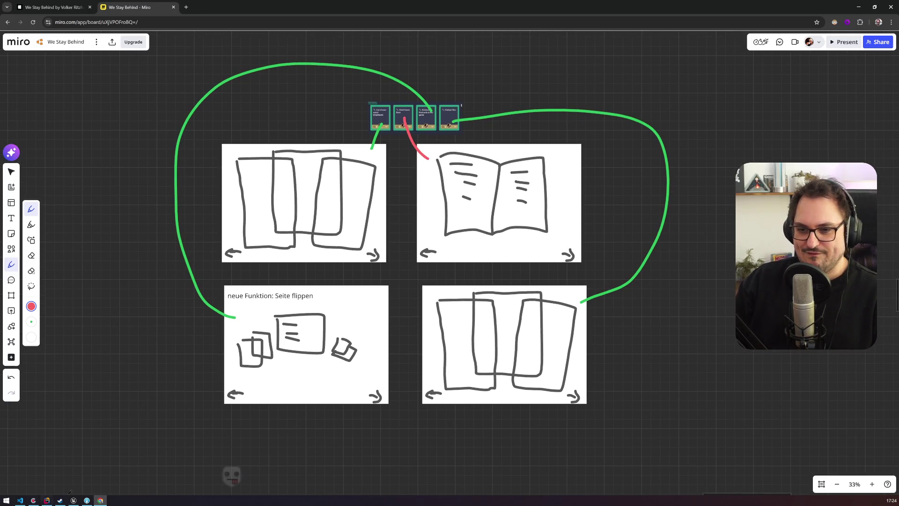
pyautogui.moveTo(74, 500)
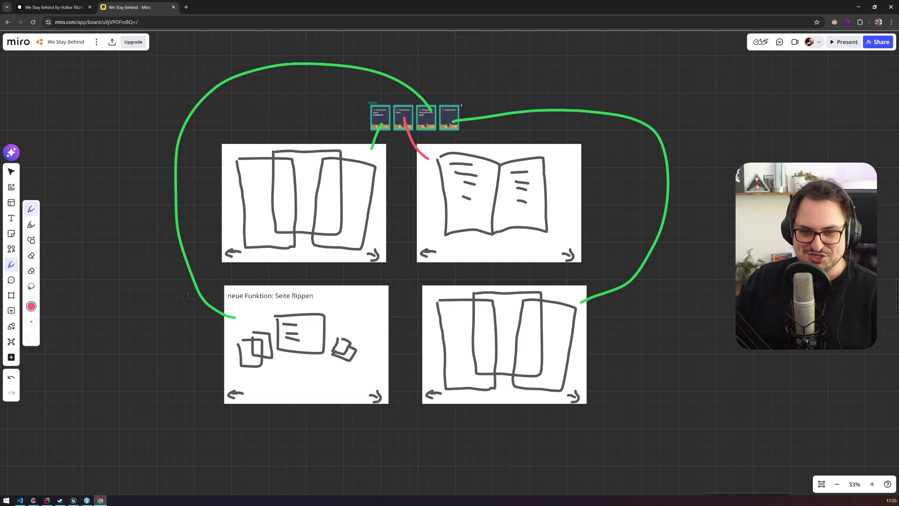
# Load application-systems.de in a new tab, fixing the mistyped extra 'p' in the address.
pyautogui.click(186, 7)
pyautogui.write('appplication-systems')
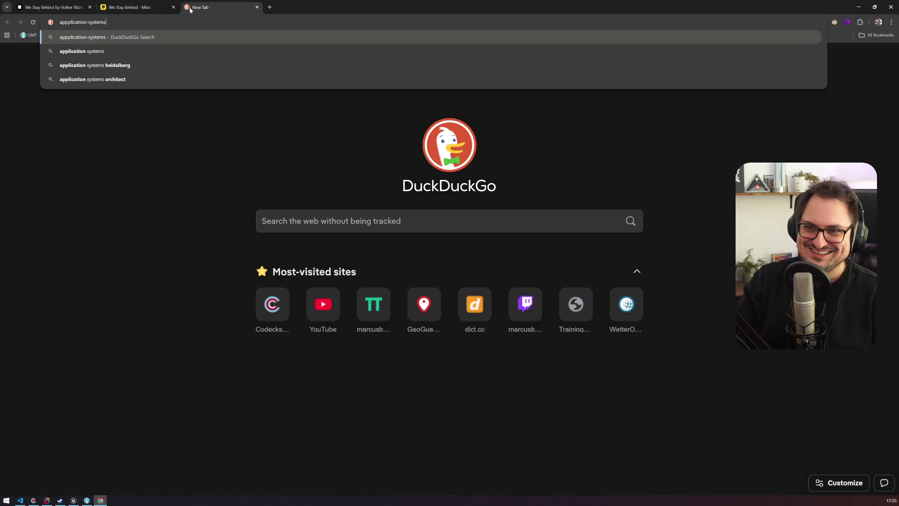
pyautogui.write('.de')
pyautogui.press('Return')
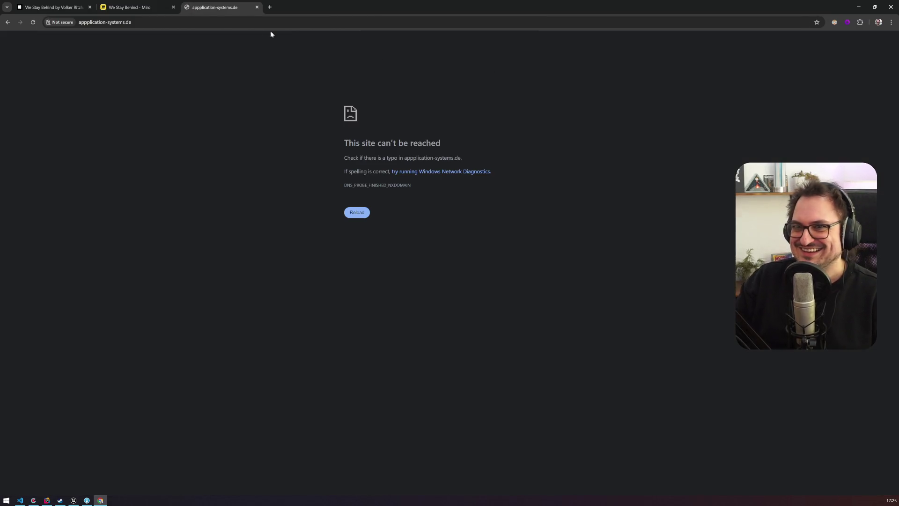
pyautogui.click(80, 22)
pyautogui.click(80, 22)
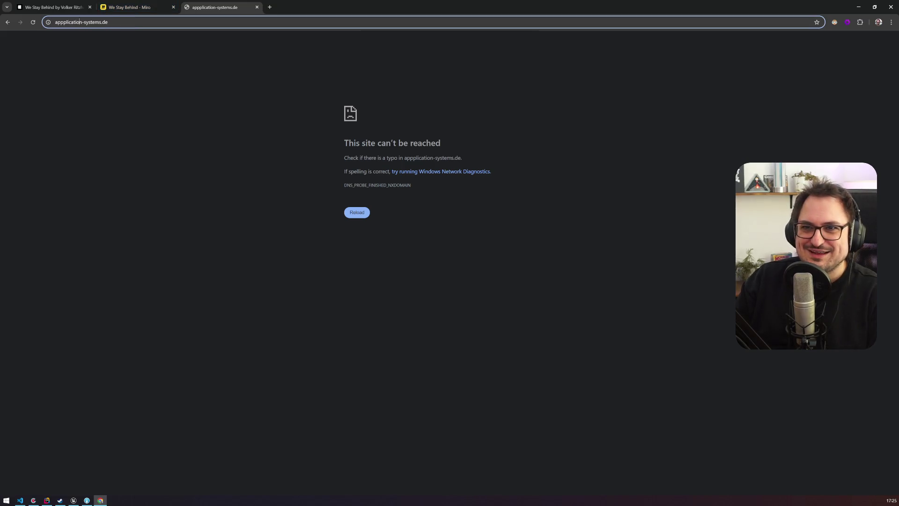
pyautogui.press('BackSpace')
pyautogui.press('Return')
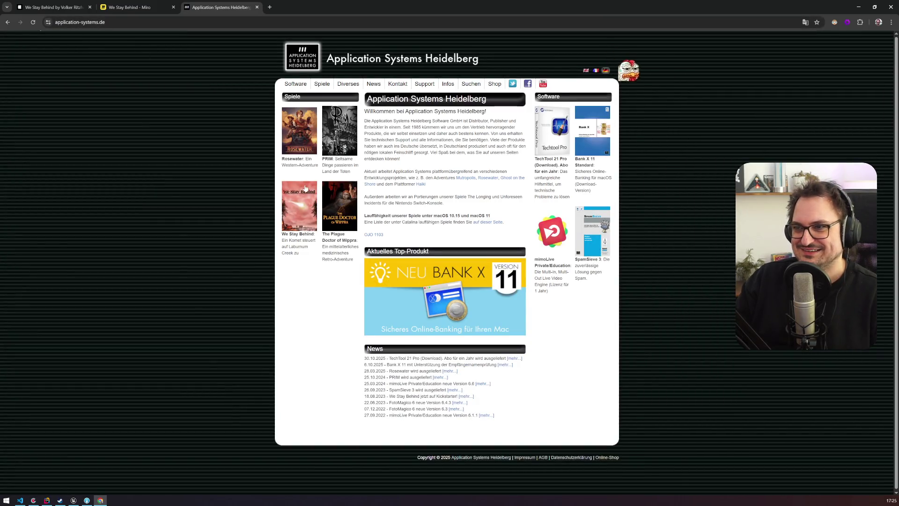
# Enlarge the homepage, scroll through it and go to the News page.
pyautogui.hotkey('ctrl', '+')
pyautogui.hotkey('ctrl', '+')
pyautogui.hotkey('ctrl', '+')
pyautogui.hotkey('ctrl', '+')
pyautogui.scroll(-5, 450, 262)
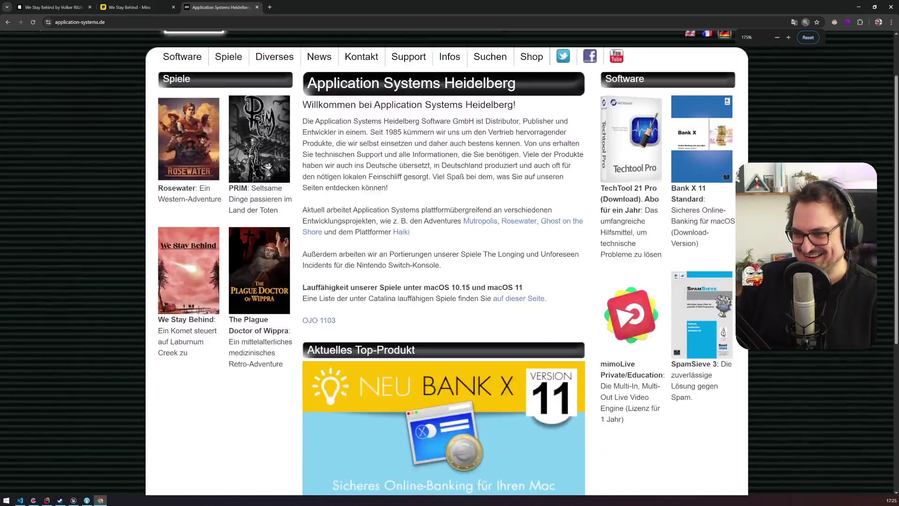
pyautogui.scroll(-3, 335, 294)
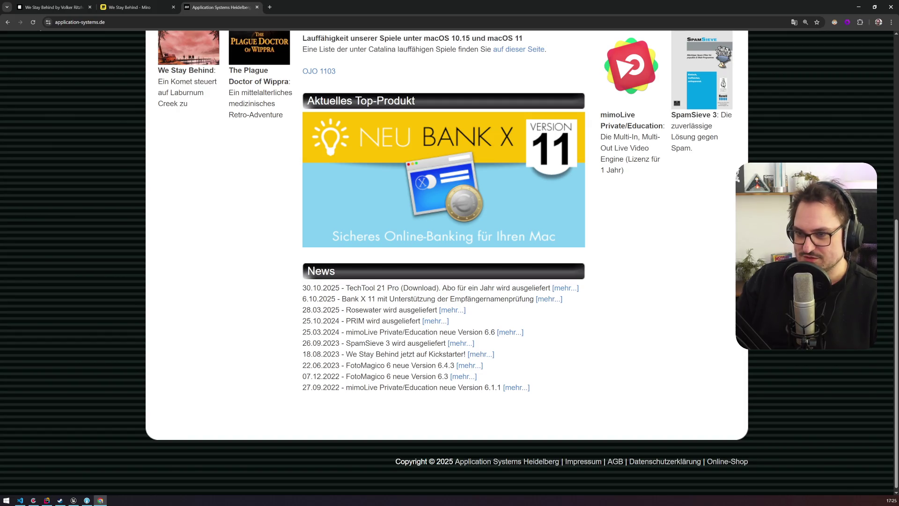
pyautogui.scroll(7, 443, 263)
pyautogui.click(321, 122)
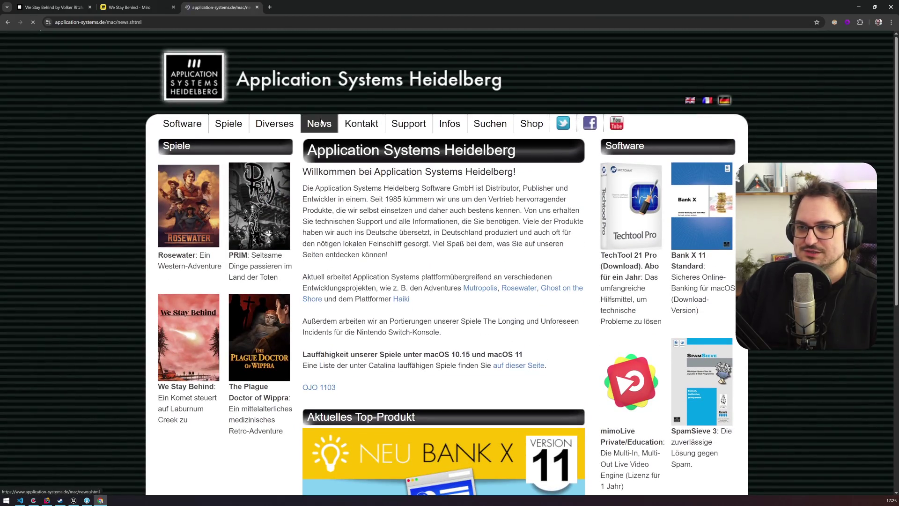
# Scroll through the news page, marking the date in the Nelly Cootalot heading along the way.
pyautogui.scroll(4, 385, 230)
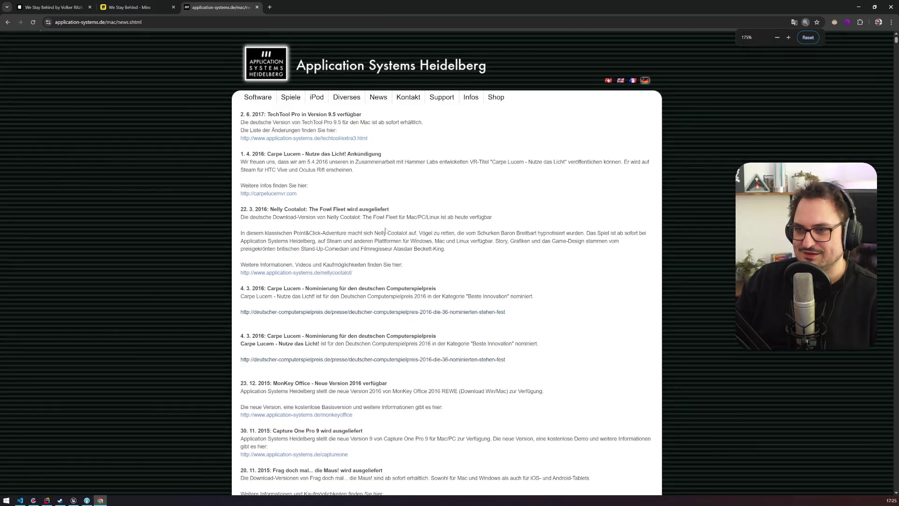
pyautogui.scroll(1, 385, 229)
pyautogui.moveTo(140, 316); pyautogui.dragTo(169, 316)
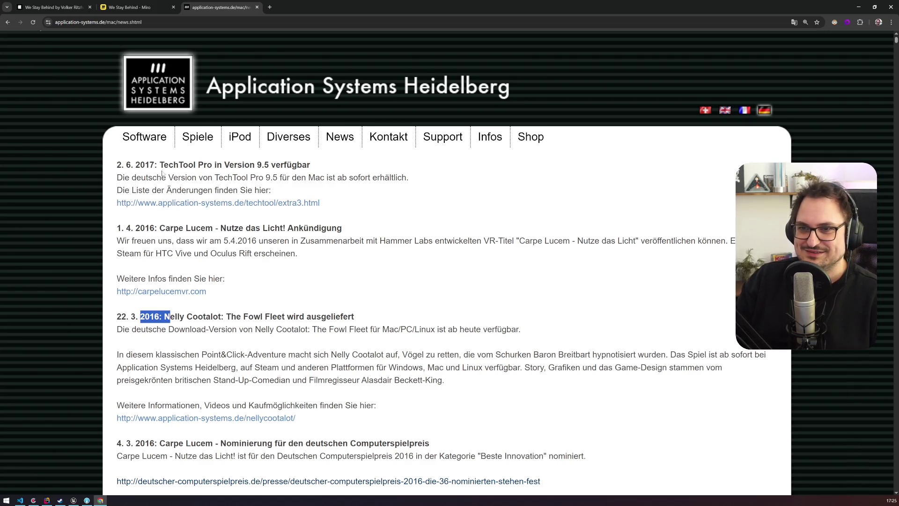
pyautogui.scroll(-6, 220, 233)
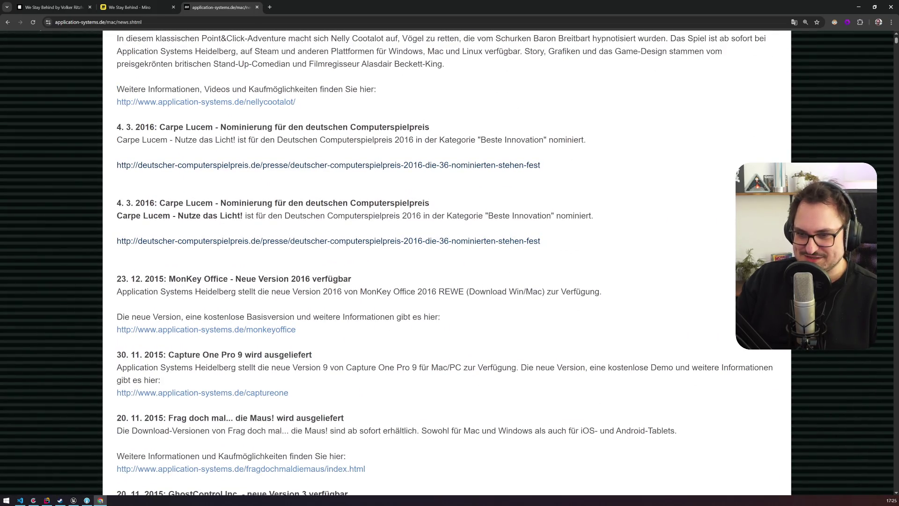
pyautogui.scroll(-5, 449, 262)
pyautogui.scroll(-9, 200, 260)
pyautogui.scroll(-20, 201, 260)
pyautogui.scroll(-20, 212, 249)
pyautogui.scroll(-20, 212, 249)
pyautogui.scroll(-20, 446, 262)
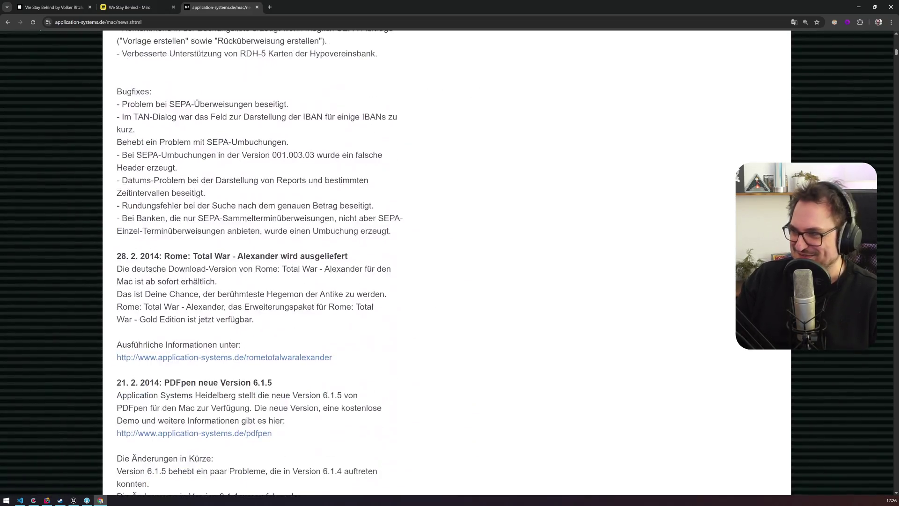
pyautogui.scroll(-10, 447, 262)
pyautogui.moveTo(896, 52)
pyautogui.mouseDown()
pyautogui.moveTo(895, 247)
pyautogui.moveTo(884, 330)
pyautogui.moveTo(892, 497)
pyautogui.mouseUp()
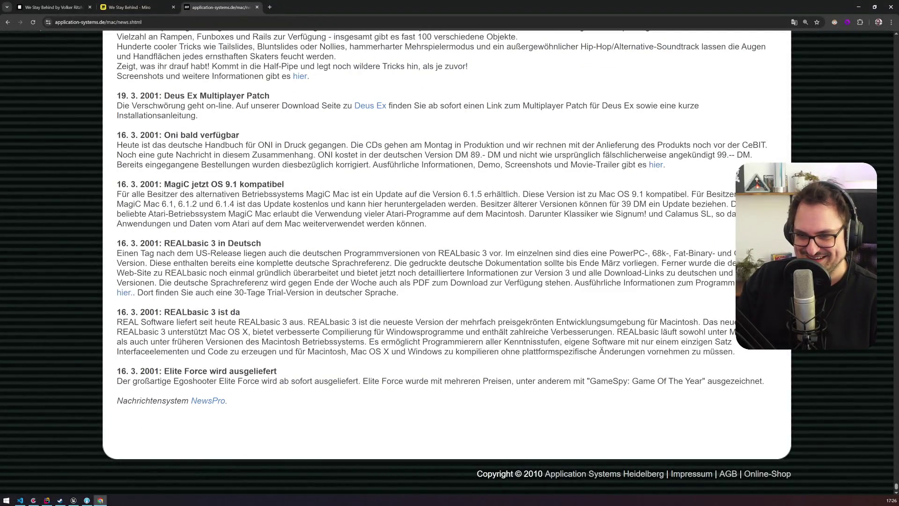
# Mark the Tony Hawks Pro Skater 2 headline and its skateboard-simulation description sentence.
pyautogui.scroll(7, 447, 262)
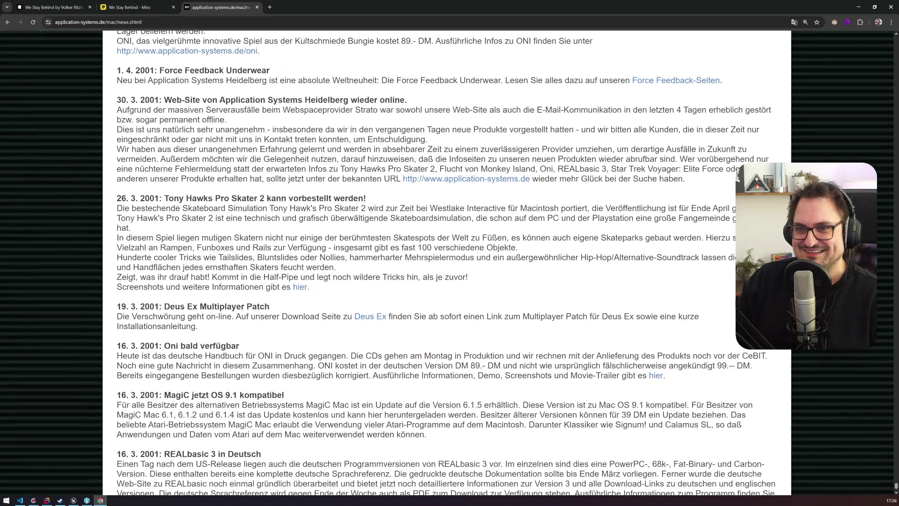
pyautogui.scroll(5, 447, 262)
pyautogui.moveTo(165, 374)
pyautogui.mouseDown()
pyautogui.moveTo(358, 373)
pyautogui.moveTo(372, 375)
pyautogui.moveTo(192, 384)
pyautogui.moveTo(456, 384)
pyautogui.moveTo(472, 393)
pyautogui.moveTo(628, 384)
pyautogui.moveTo(188, 393)
pyautogui.moveTo(217, 393)
pyautogui.mouseUp()
pyautogui.moveTo(208, 393); pyautogui.dragTo(467, 393)
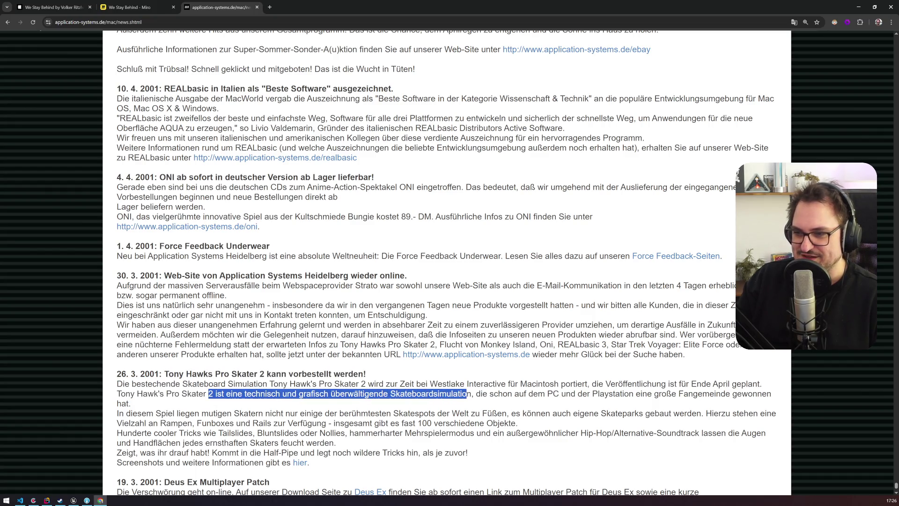
# Search DuckDuckGo for 'tony hawk 2' in a new tab and show the image results.
pyautogui.click(269, 7)
pyautogui.write('topn')
pyautogui.press('BackSpace')
pyautogui.press('BackSpace')
pyautogui.write('ny haw')
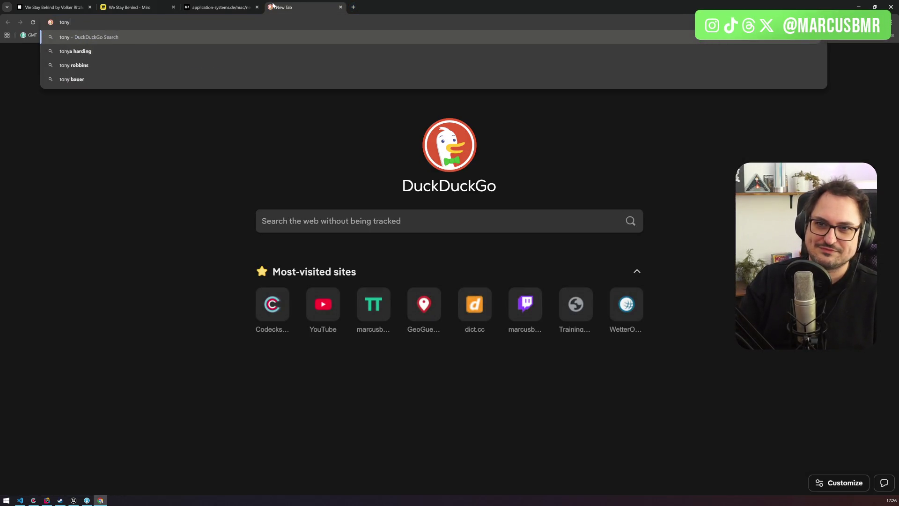
pyautogui.write('k 2')
pyautogui.press('Return')
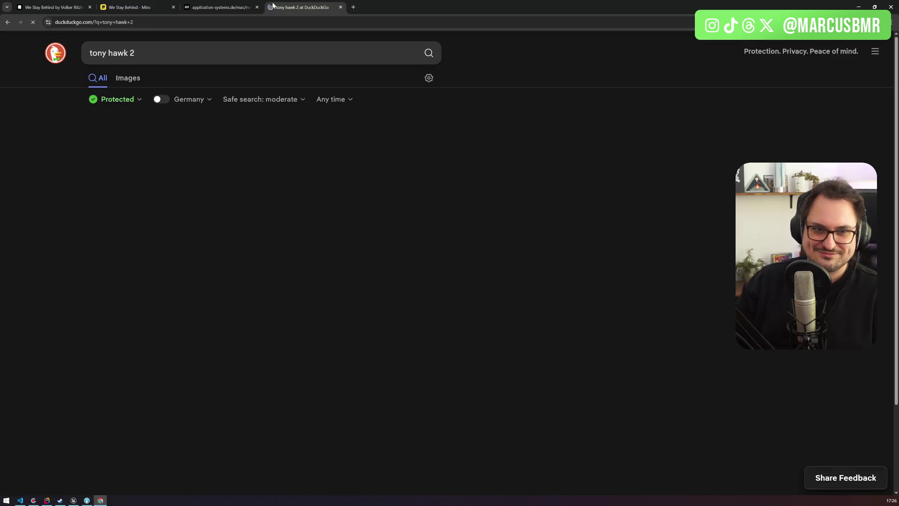
pyautogui.click(127, 78)
pyautogui.scroll(-10, 291, 287)
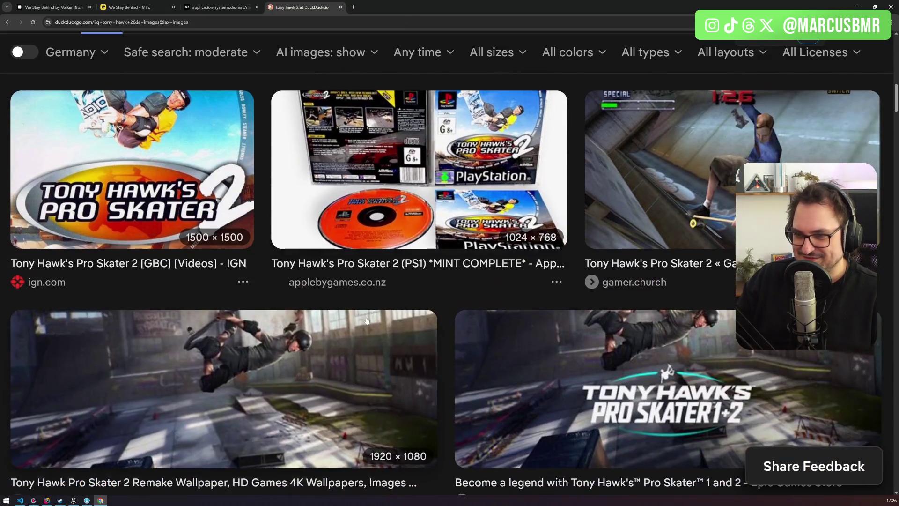
# View a gameplay screenshot's details, then return to the Application Systems news page.
pyautogui.click(368, 320)
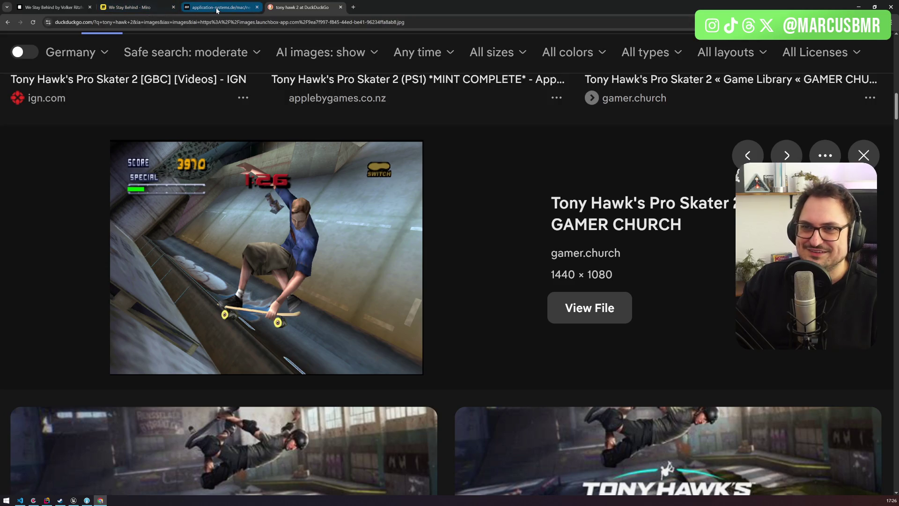
pyautogui.click(217, 9)
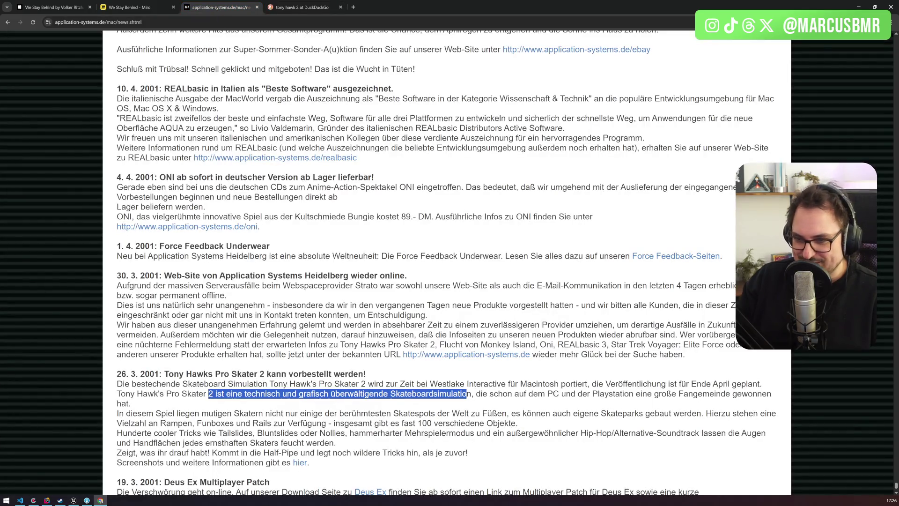
pyautogui.click(302, 7)
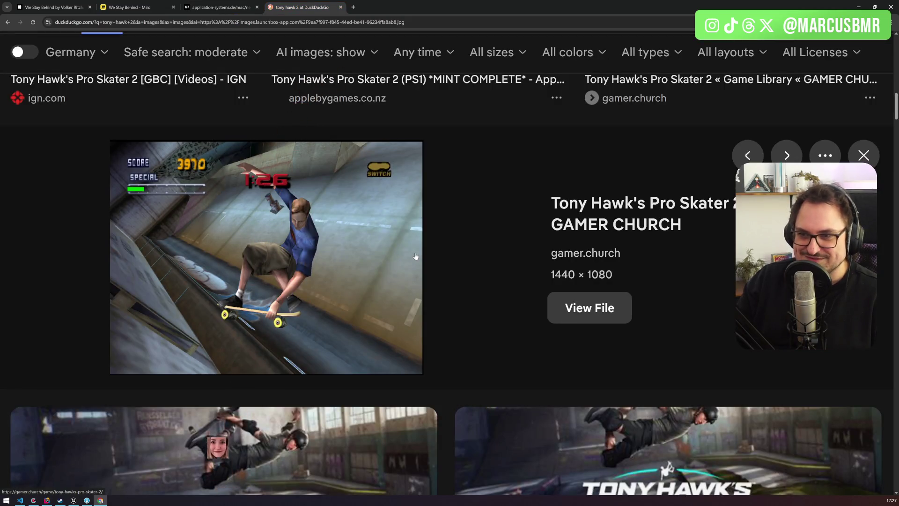
pyautogui.click(235, 3)
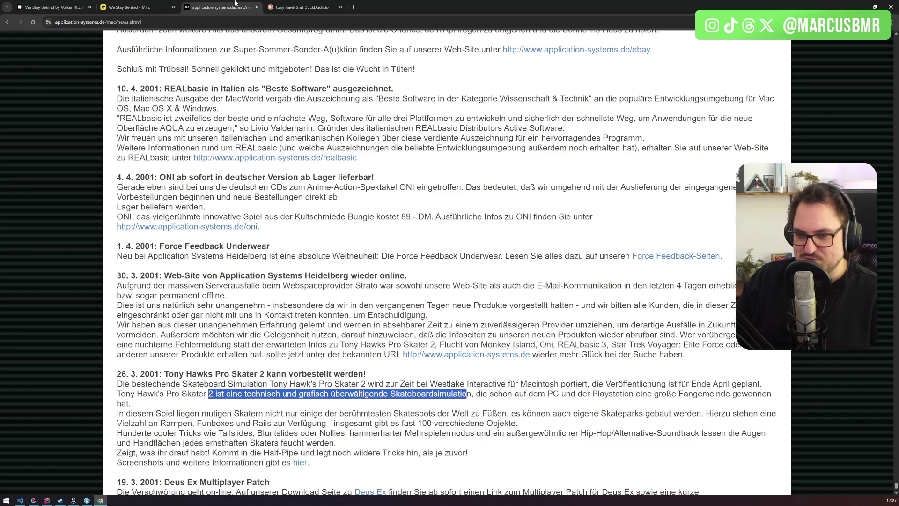
# Highlight passages in the 27.4.2001 entries, ending with 'großartige' in the Monkey Island 4 item.
pyautogui.scroll(-2, 447, 262)
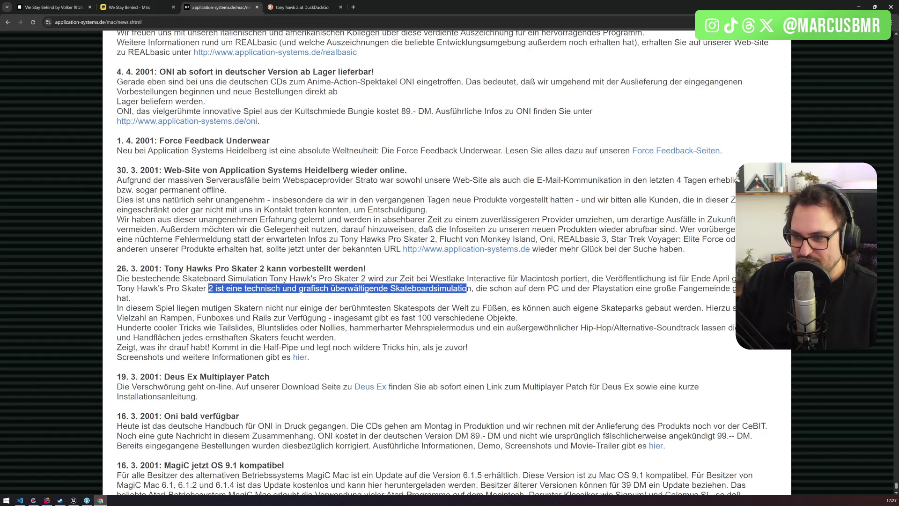
pyautogui.moveTo(395, 318); pyautogui.dragTo(523, 321)
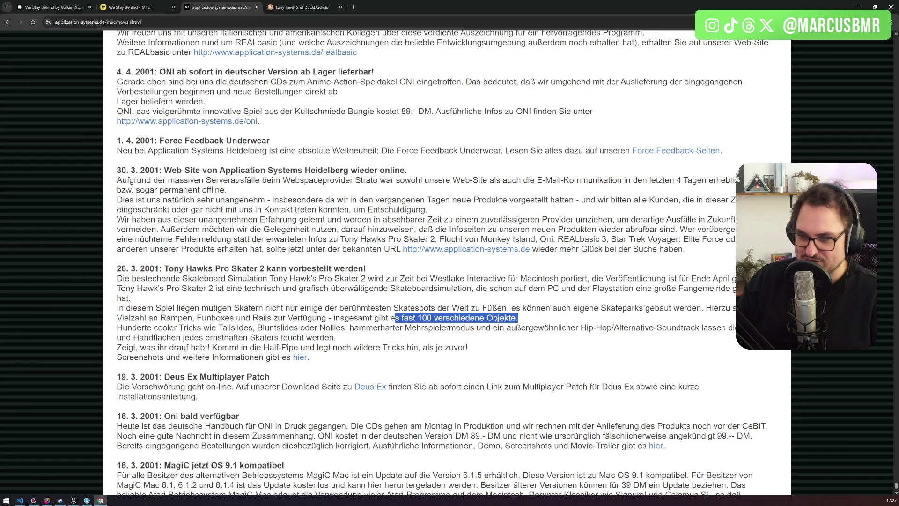
pyautogui.scroll(5, 450, 263)
pyautogui.scroll(3, 291, 295)
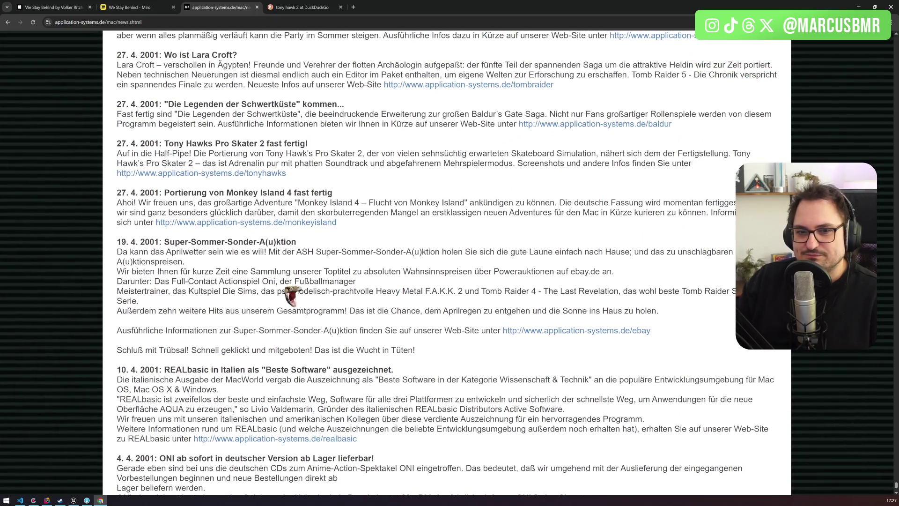
pyautogui.moveTo(175, 193); pyautogui.dragTo(319, 192)
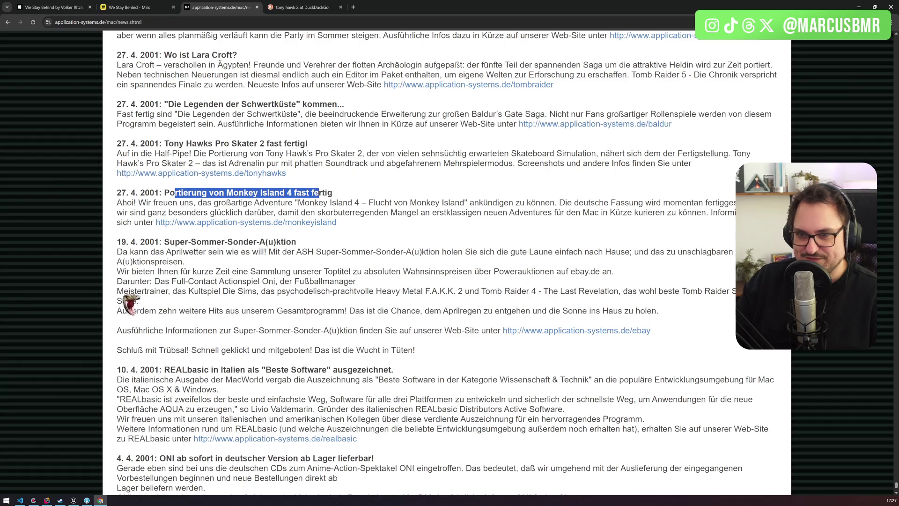
pyautogui.moveTo(122, 203); pyautogui.dragTo(134, 202)
pyautogui.doubleClick(125, 203)
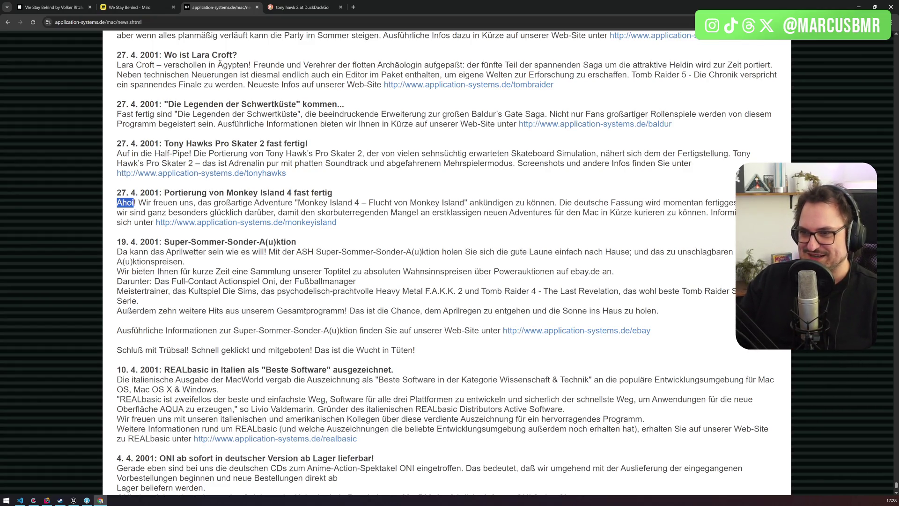
pyautogui.doubleClick(233, 202)
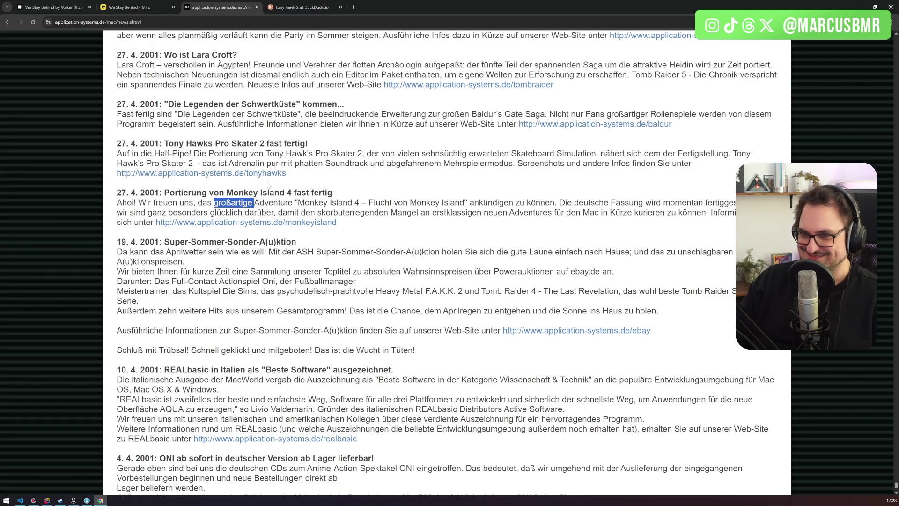
pyautogui.click(244, 223)
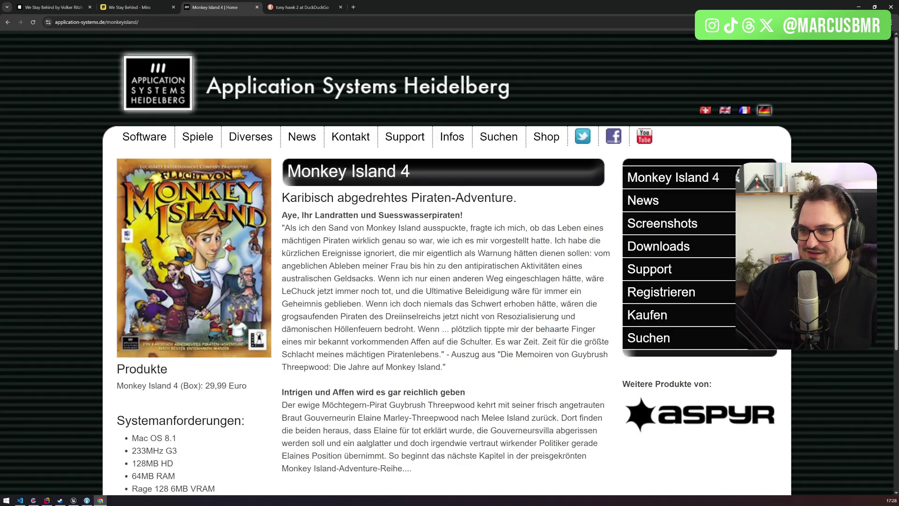
pyautogui.scroll(-3, 371, 263)
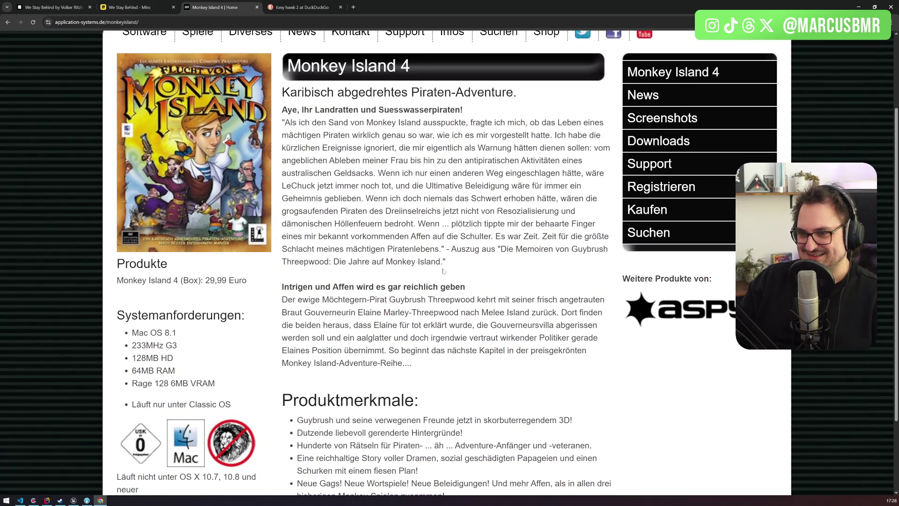
pyautogui.scroll(-1, 443, 270)
pyautogui.scroll(-2, 443, 271)
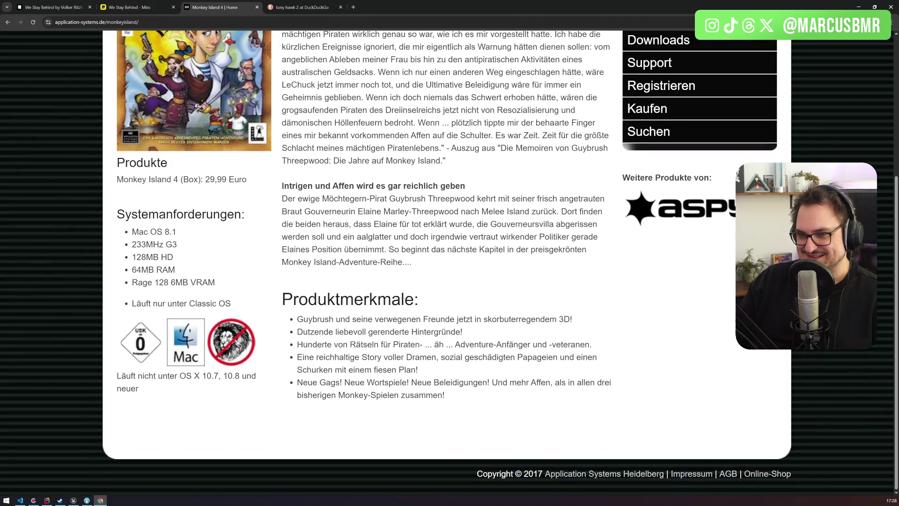
pyautogui.scroll(5, 443, 271)
pyautogui.moveTo(513, 167)
pyautogui.mouseDown()
pyautogui.moveTo(274, 169)
pyautogui.moveTo(282, 167)
pyautogui.mouseUp()
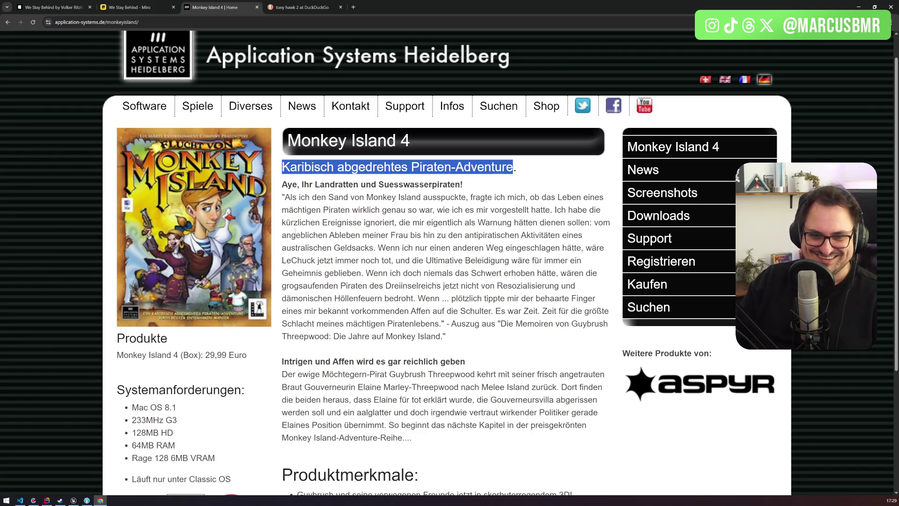
pyautogui.click(8, 22)
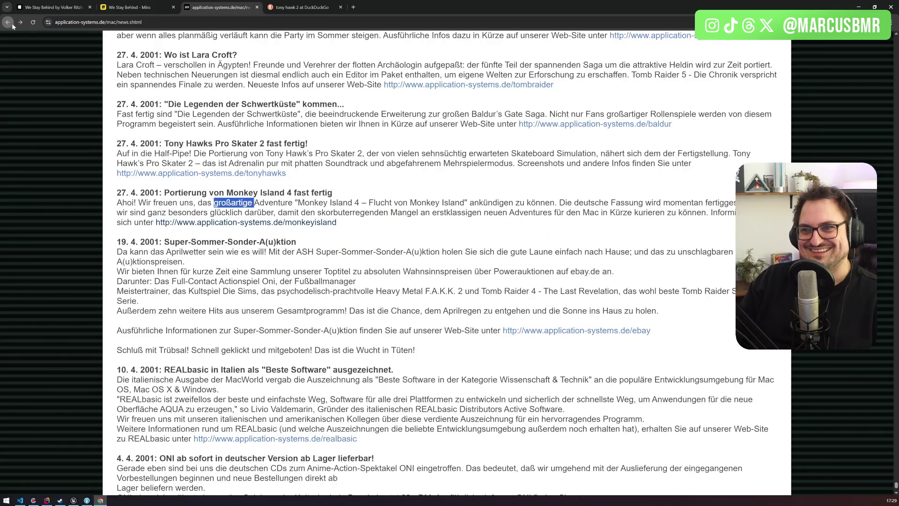
# Scroll to the 31.5.2001 Monkey Island 4 entry and select passages about the wait and Aspyr's release.
pyautogui.scroll(4, 341, 317)
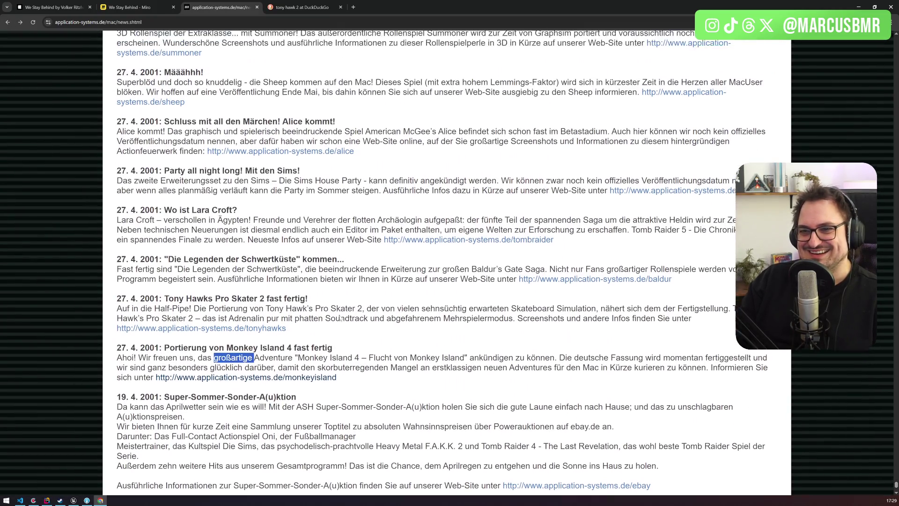
pyautogui.scroll(2, 341, 317)
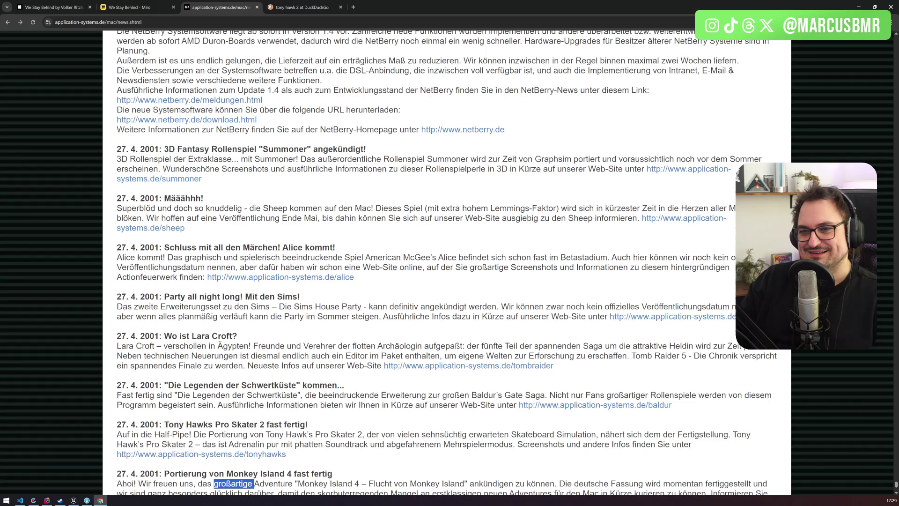
pyautogui.scroll(9, 341, 317)
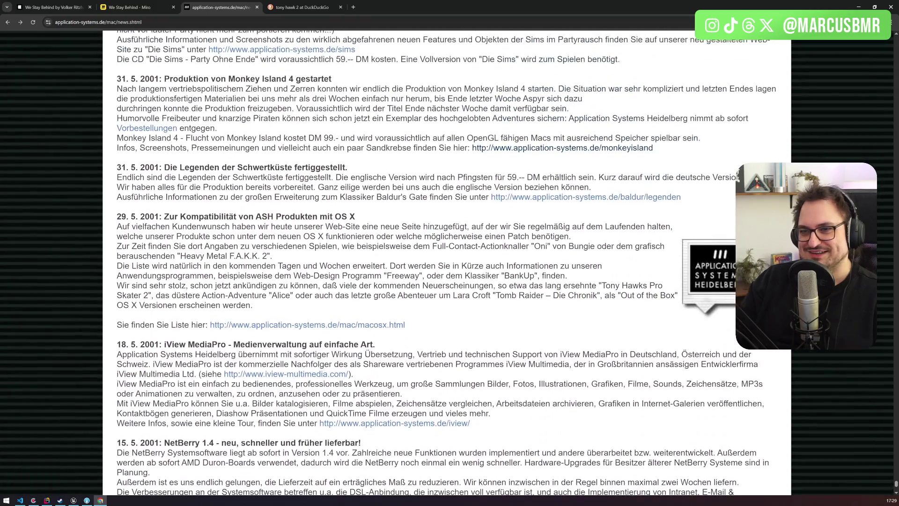
pyautogui.scroll(1, 447, 262)
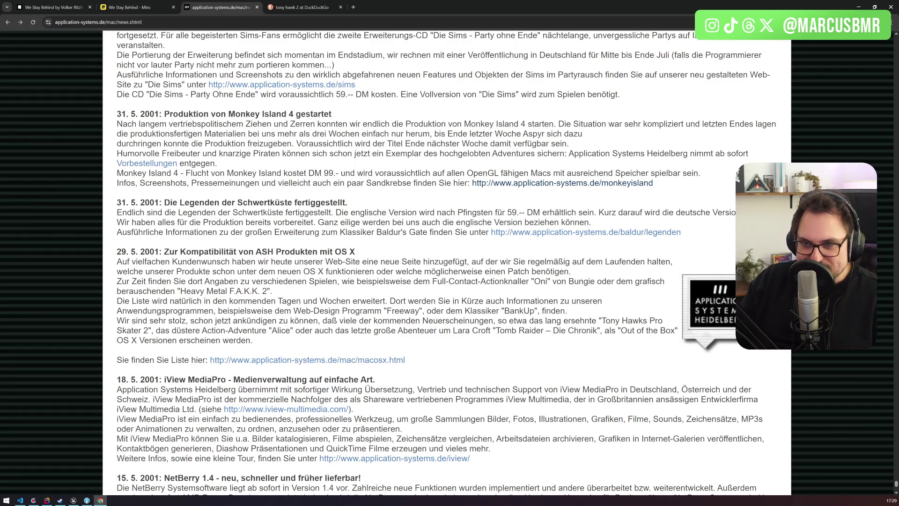
pyautogui.moveTo(178, 123)
pyautogui.mouseDown()
pyautogui.moveTo(729, 120)
pyautogui.moveTo(295, 134)
pyautogui.mouseUp()
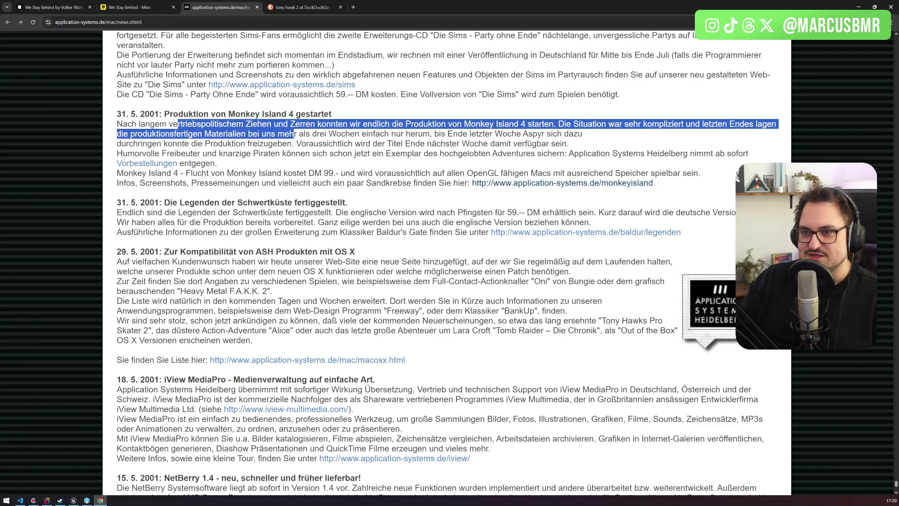
pyautogui.scroll(1, 298, 168)
pyautogui.moveTo(304, 169)
pyautogui.mouseDown()
pyautogui.moveTo(429, 168)
pyautogui.moveTo(258, 169)
pyautogui.mouseUp()
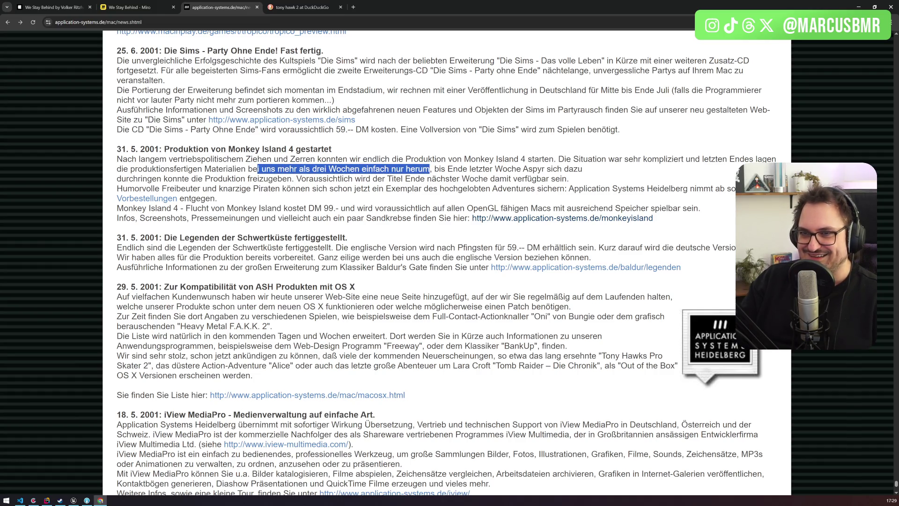
pyautogui.click(258, 168)
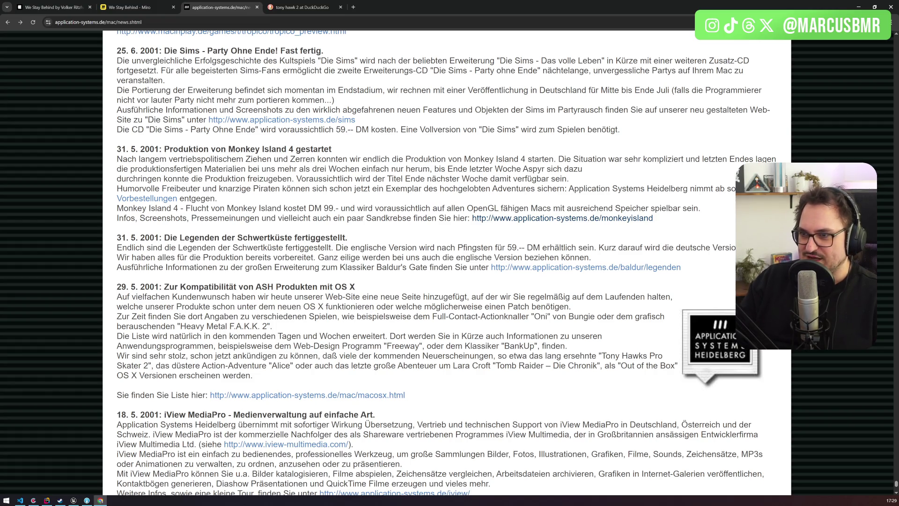
pyautogui.moveTo(448, 169)
pyautogui.mouseDown()
pyautogui.moveTo(215, 169)
pyautogui.moveTo(288, 179)
pyautogui.mouseUp()
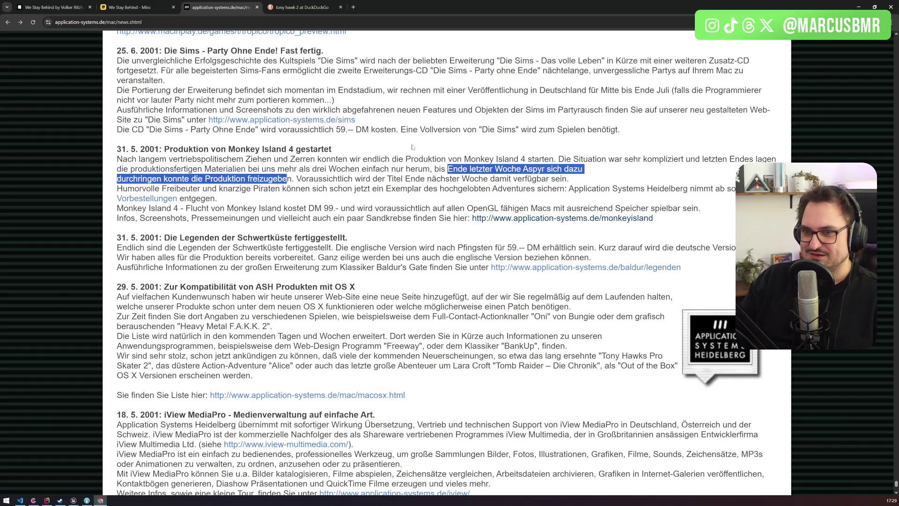
# Select the Monkey Island 4 heading and DM 99 price, then close the news tab.
pyautogui.moveTo(228, 149); pyautogui.dragTo(296, 149)
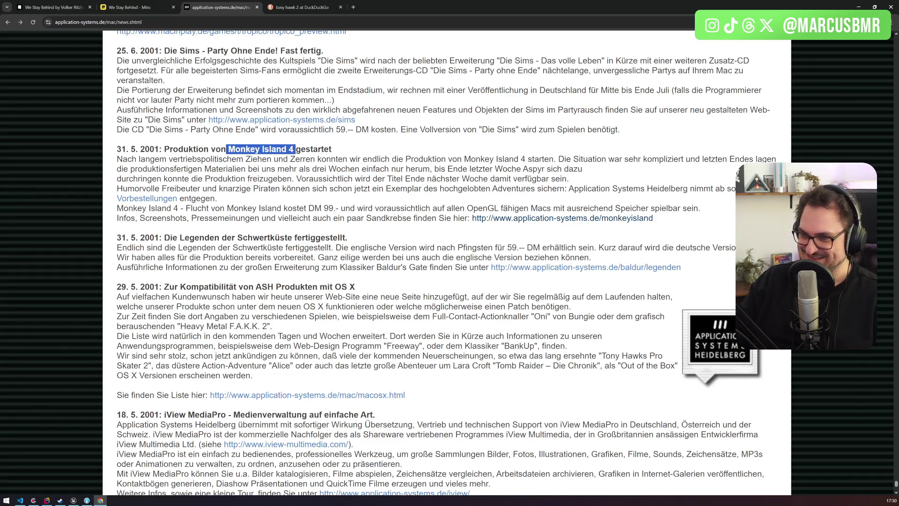
pyautogui.moveTo(315, 207); pyautogui.dragTo(333, 207)
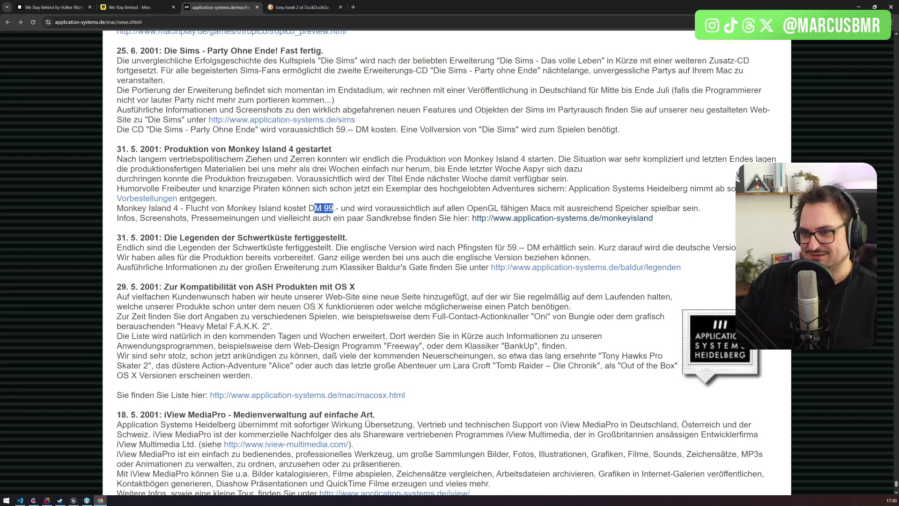
pyautogui.scroll(2, 447, 262)
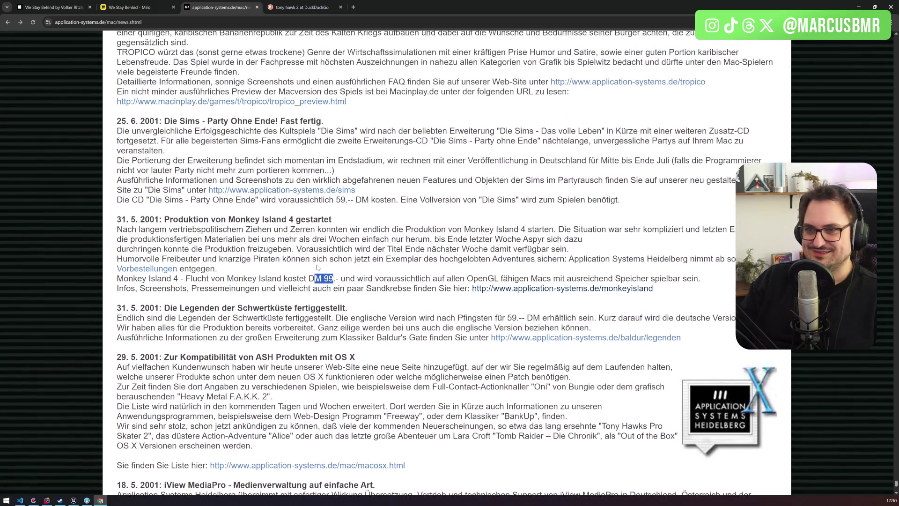
pyautogui.scroll(4, 317, 267)
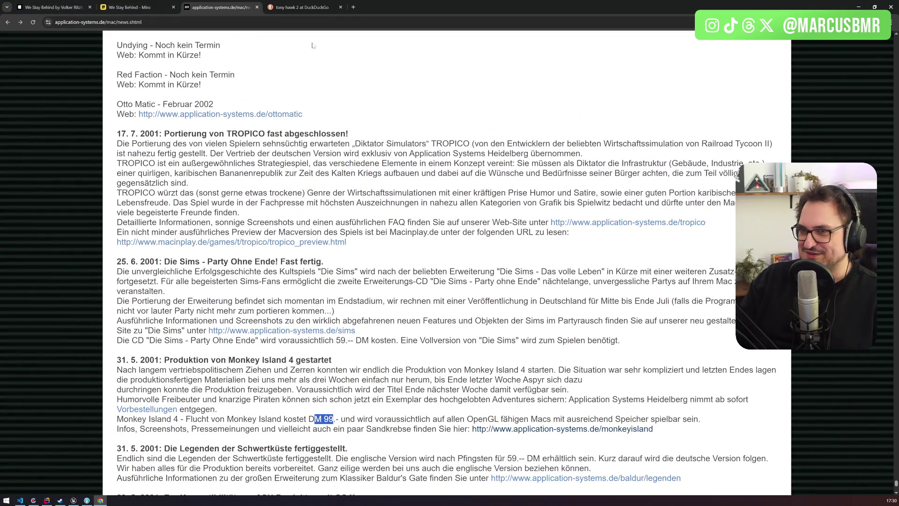
pyautogui.click(258, 7)
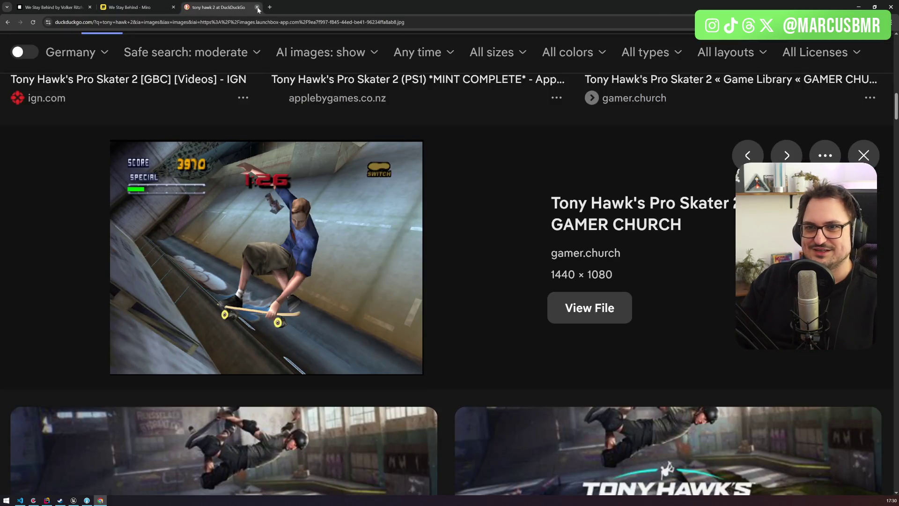
# Close the DuckDuckGo image search tab to bring back the We Stay Behind Miro board.
pyautogui.click(257, 8)
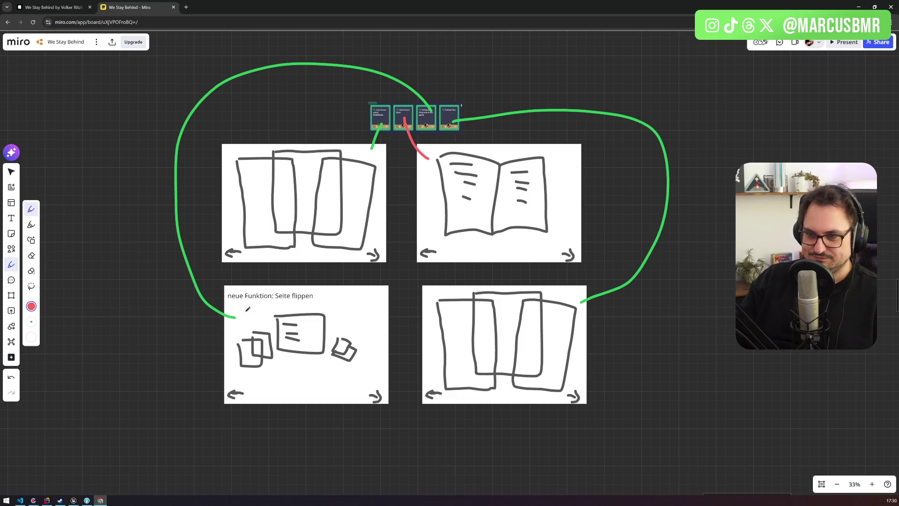
# Switch to Unreal Editor and browse the Content Browser into the Resort Core UI folders.
pyautogui.click(74, 500)
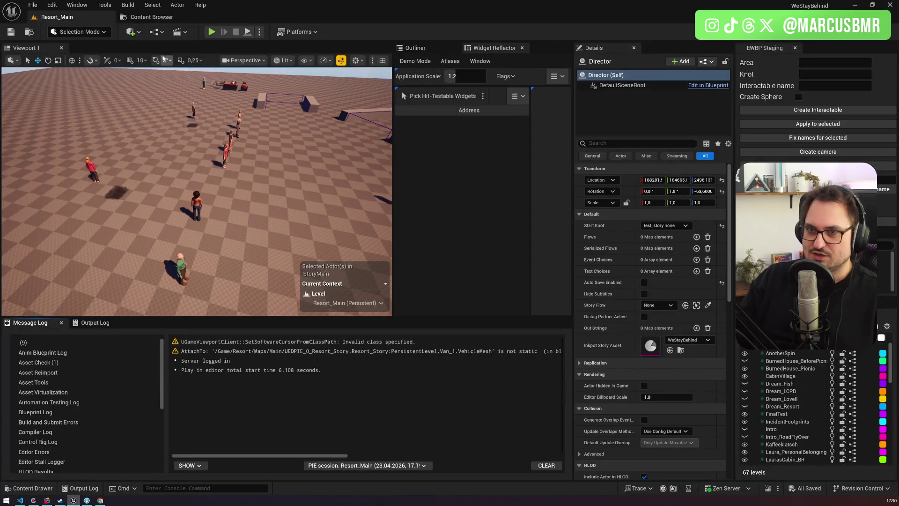
pyautogui.click(151, 16)
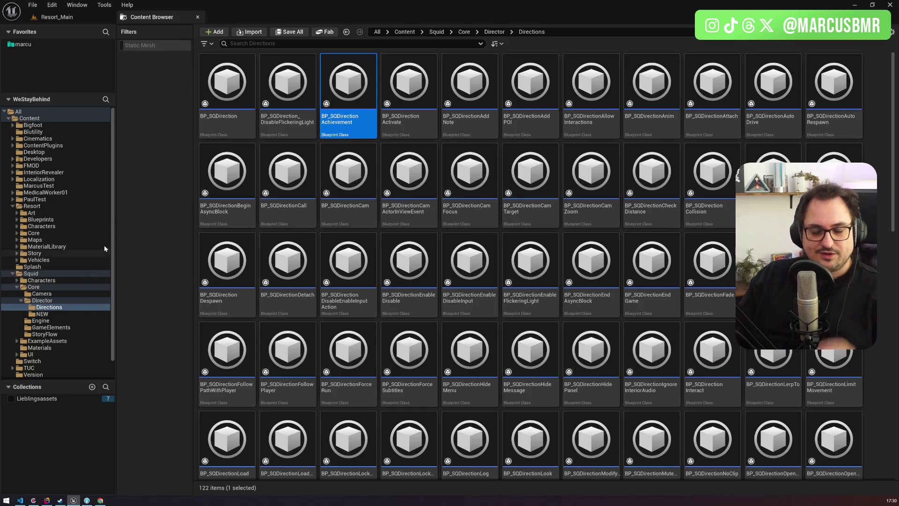
pyautogui.scroll(-2, 61, 365)
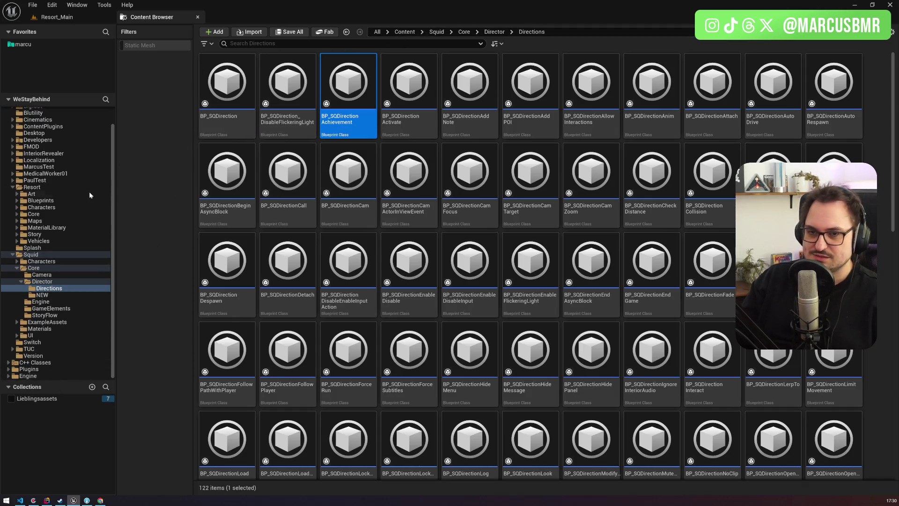
pyautogui.scroll(1, 70, 256)
pyautogui.click(55, 349)
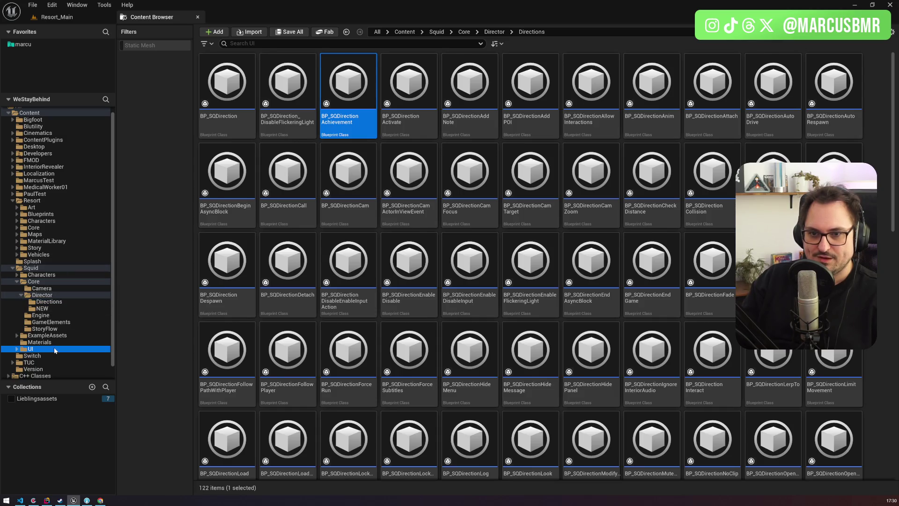
pyautogui.click(436, 32)
pyautogui.click(35, 201)
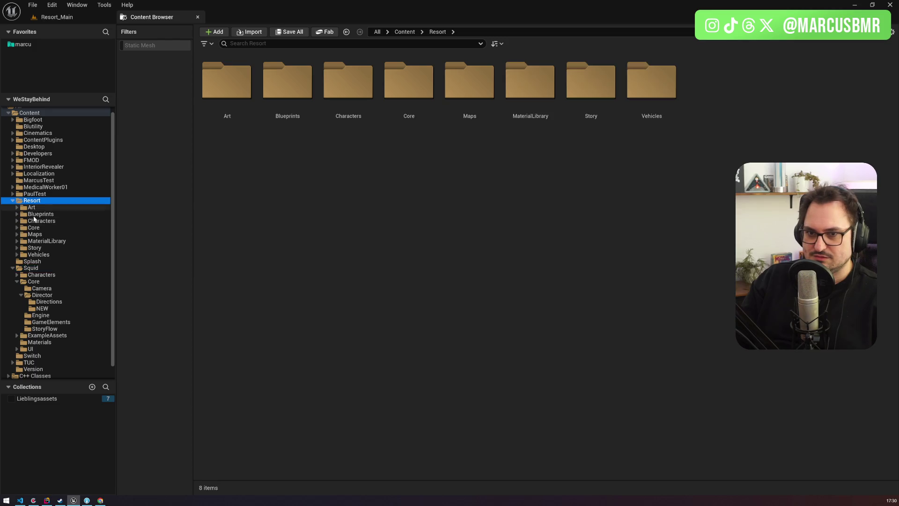
pyautogui.click(52, 228)
pyautogui.doubleClick(834, 84)
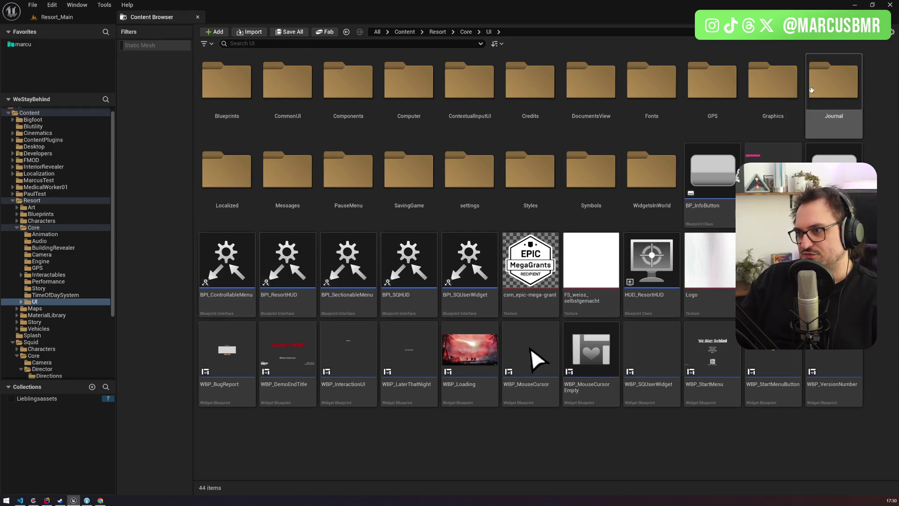
pyautogui.doubleClick(650, 169)
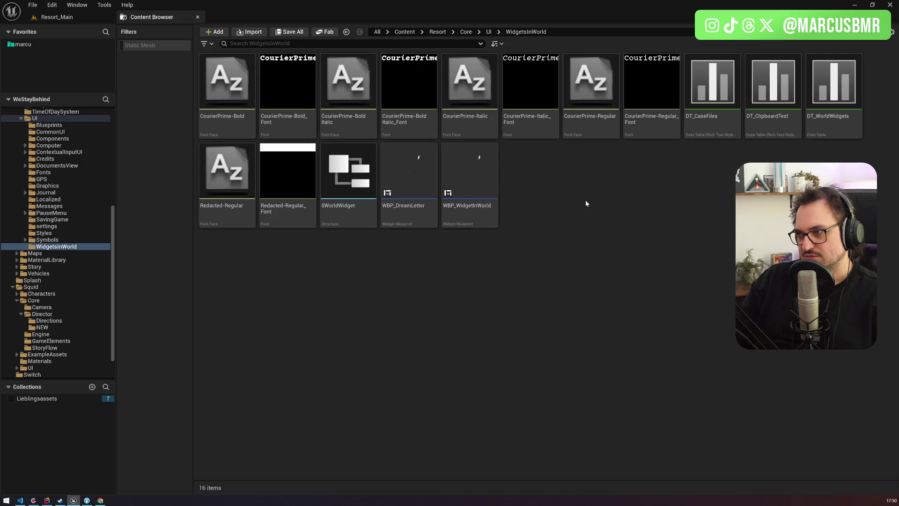
# Open WBP_DocumentsBrowser from the DocumentsView folder and dock its editor into the main window.
pyautogui.scroll(1, 112, 242)
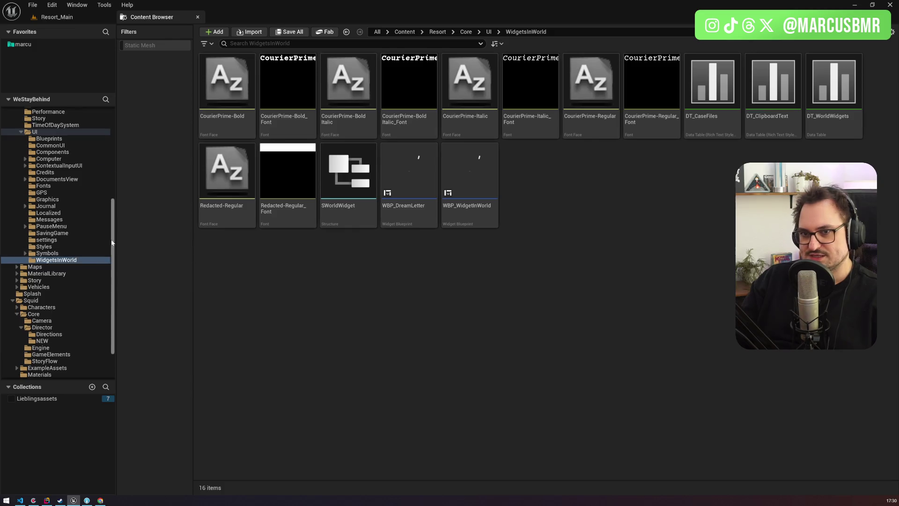
pyautogui.scroll(10, 112, 242)
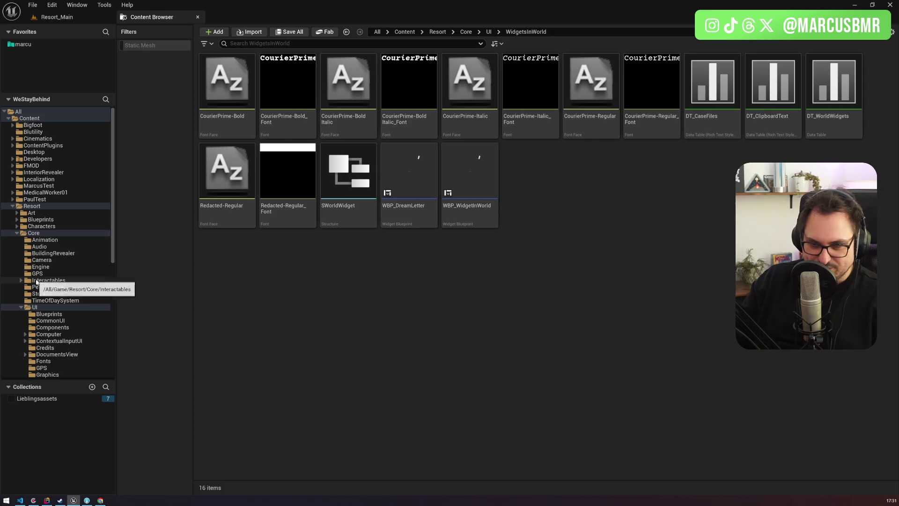
pyautogui.scroll(-4, 71, 296)
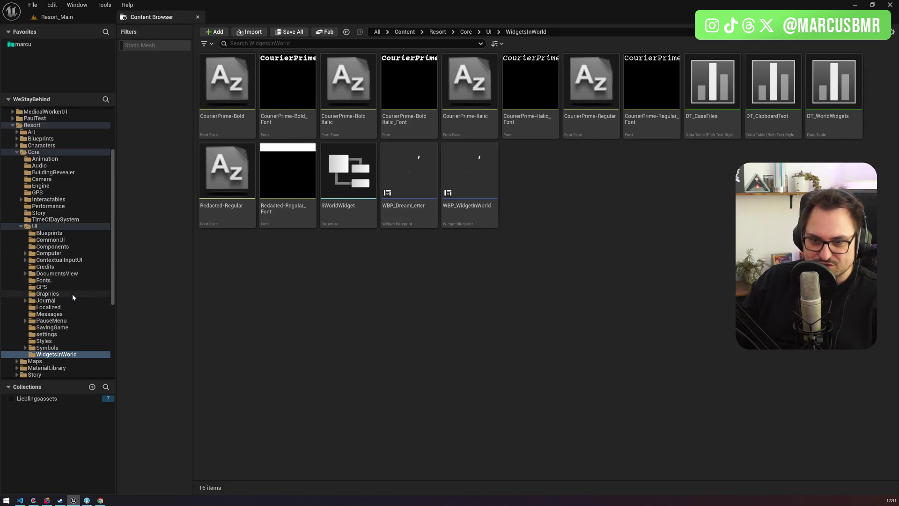
pyautogui.click(58, 273)
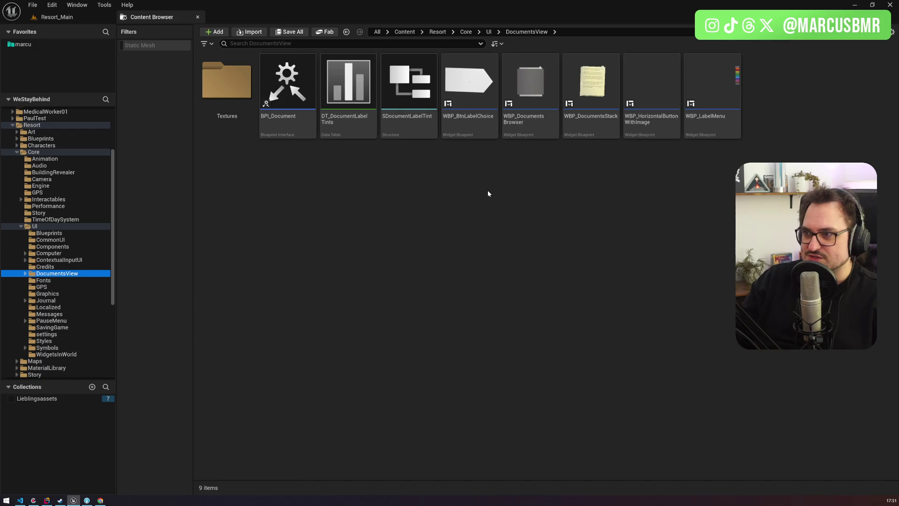
pyautogui.click(531, 127)
pyautogui.doubleClick(532, 127)
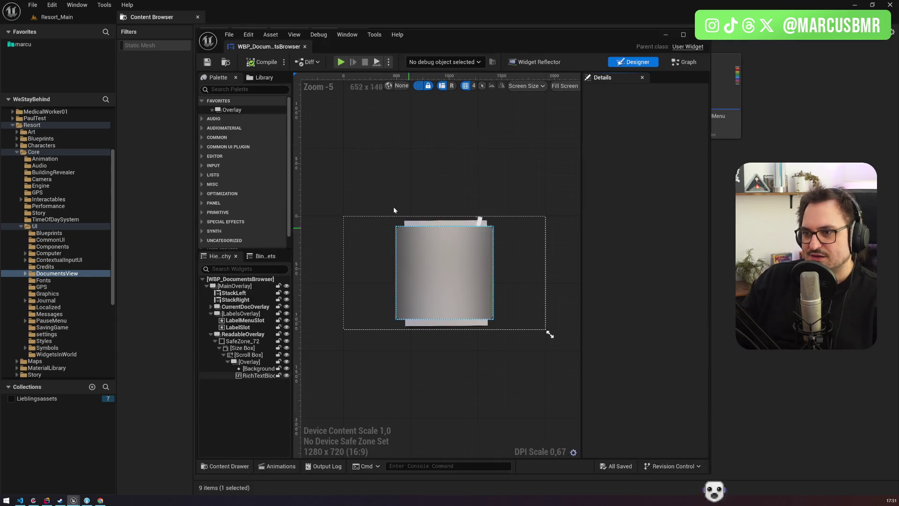
pyautogui.moveTo(268, 51); pyautogui.dragTo(265, 21)
# Select RichTextBlock_78, then hide ReadableOverlay in the designer to reveal the handwritten letter.
pyautogui.scroll(5, 304, 243)
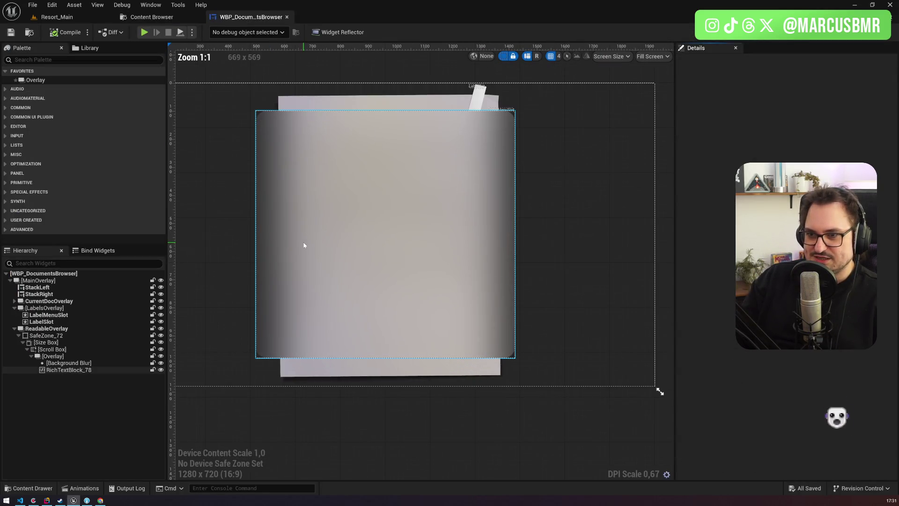
pyautogui.click(305, 243)
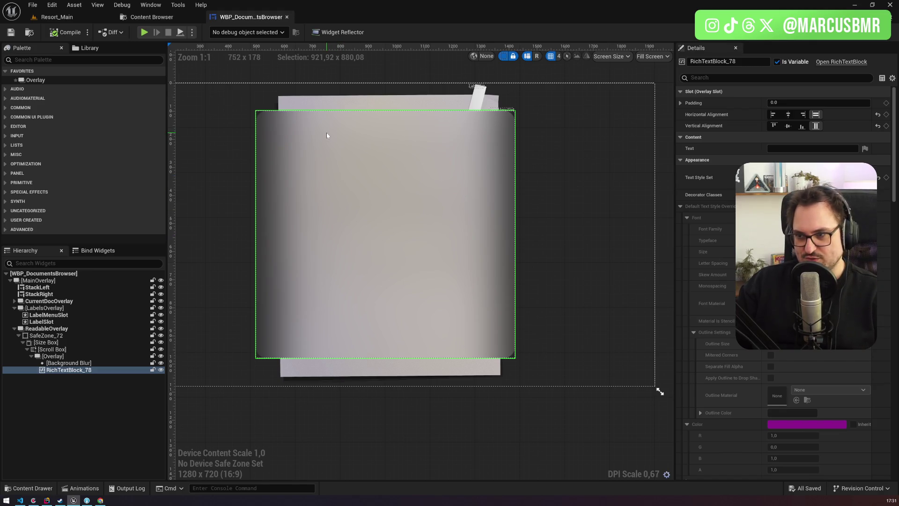
pyautogui.click(69, 363)
pyautogui.click(68, 370)
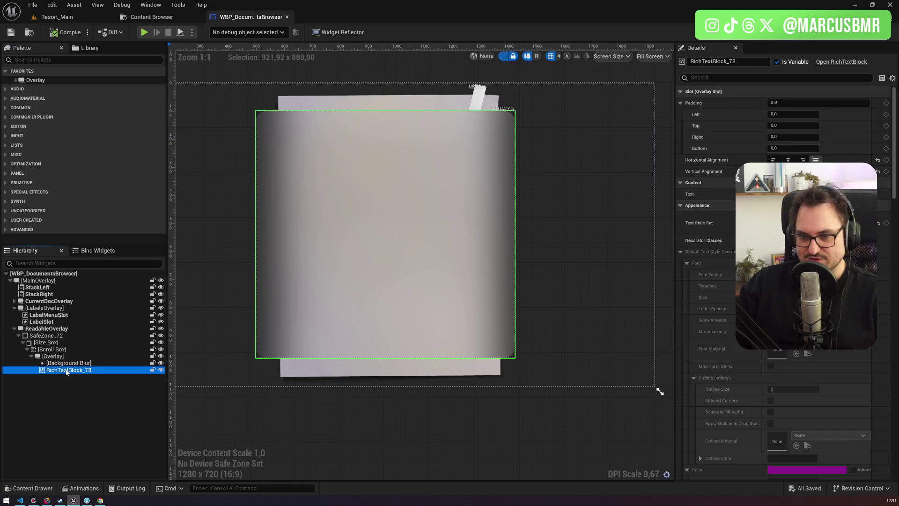
pyautogui.click(117, 328)
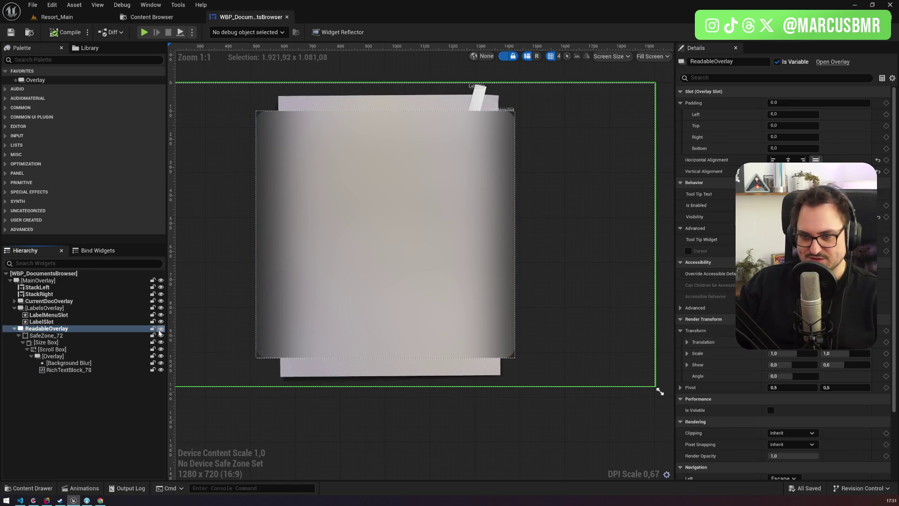
pyautogui.click(160, 328)
pyautogui.click(160, 329)
pyautogui.click(160, 329)
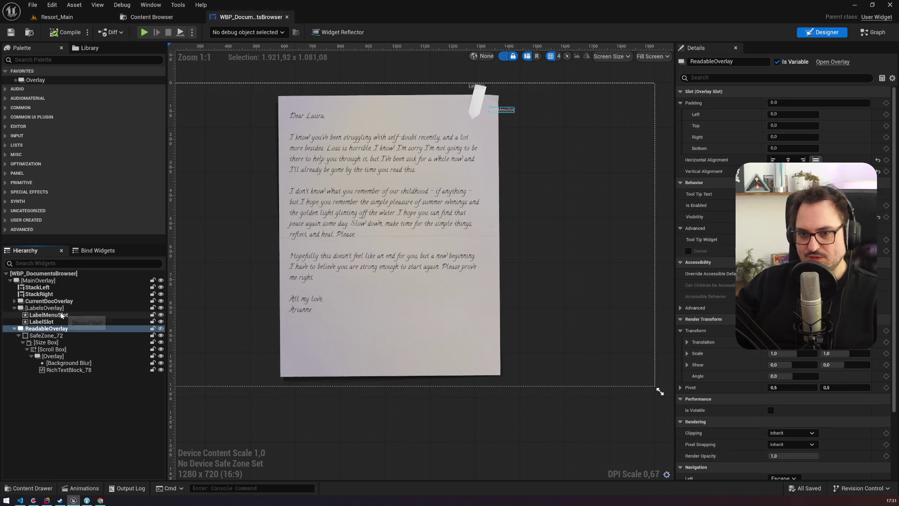
# Review the LabelsOverlay and StackRight widgets' Documents arrays, then return to the Content Browser.
pyautogui.click(53, 309)
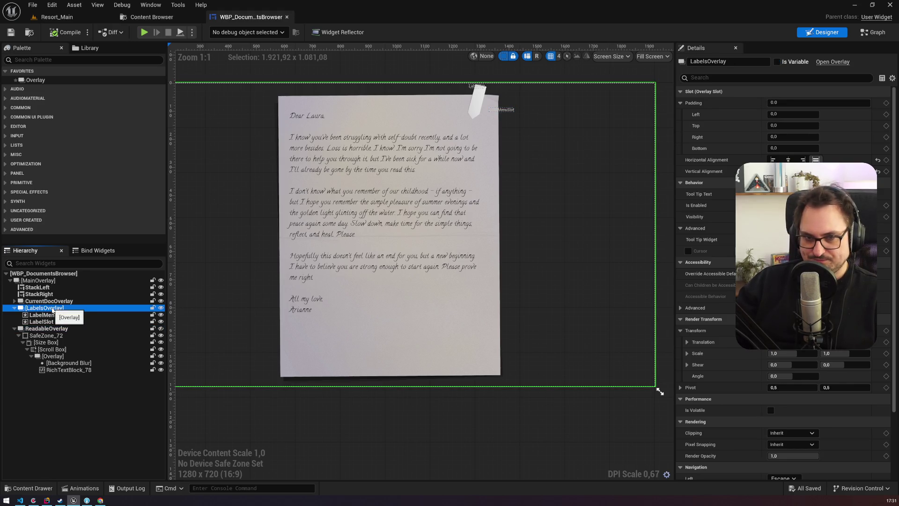
pyautogui.press('Up')
pyautogui.press('Down')
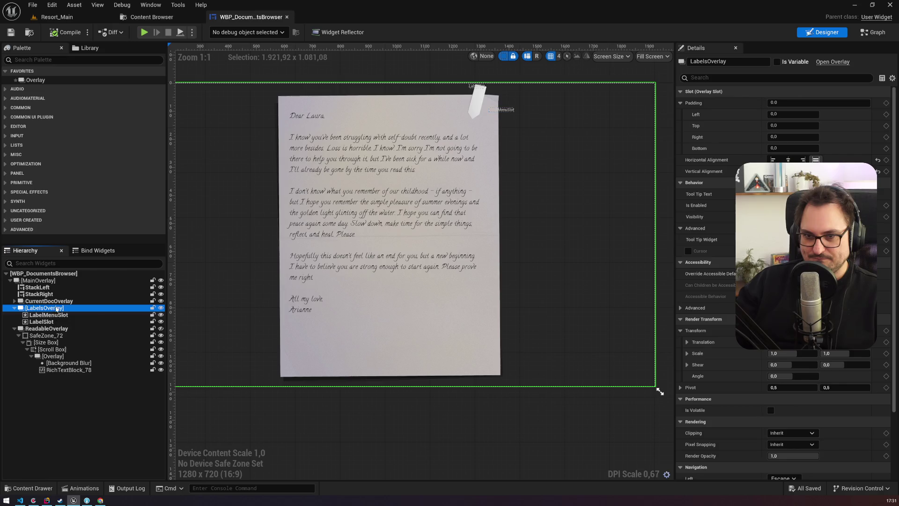
pyautogui.click(39, 294)
pyautogui.scroll(-2, 274, 264)
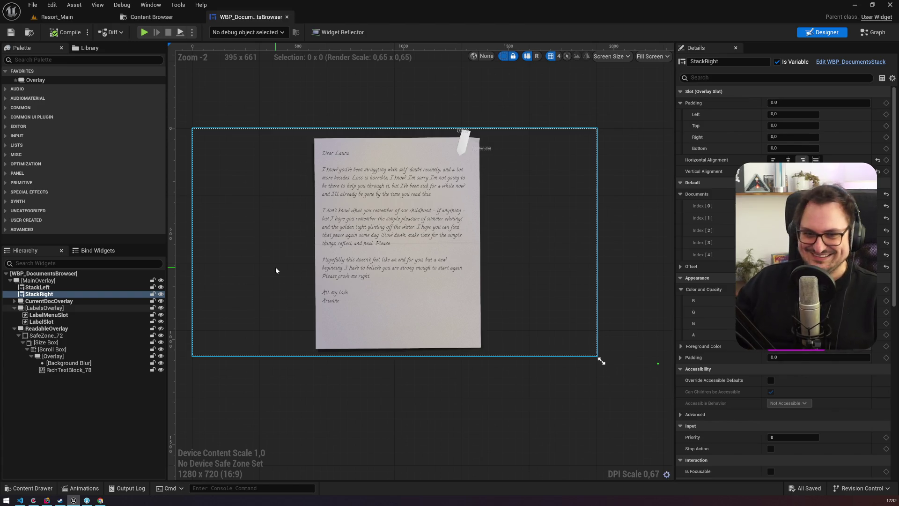
pyautogui.click(50, 294)
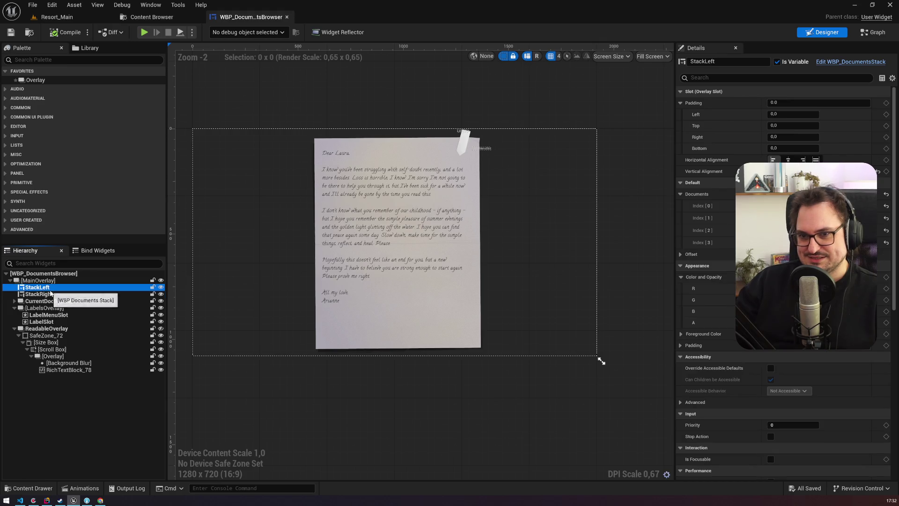
pyautogui.click(154, 16)
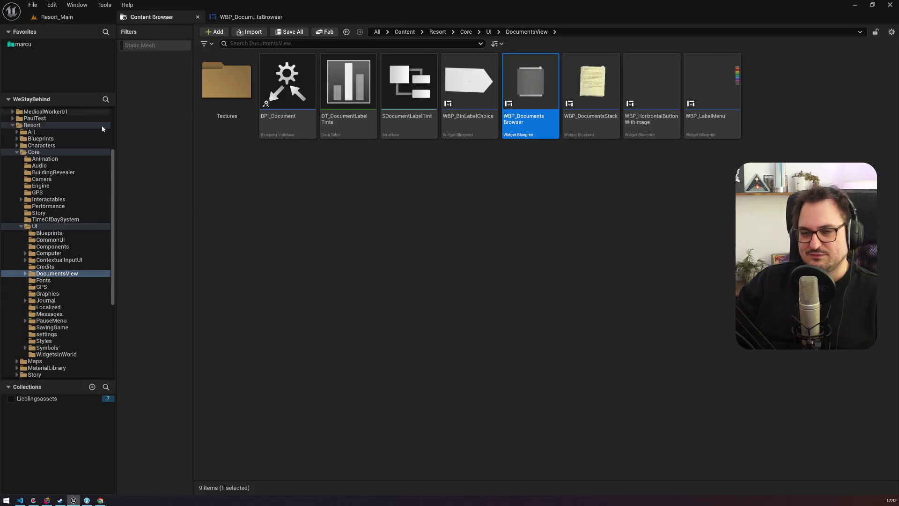
# Create a new folder named Kickstarter inside Core/UI and open it.
pyautogui.click(89, 273)
pyautogui.scroll(-1, 88, 271)
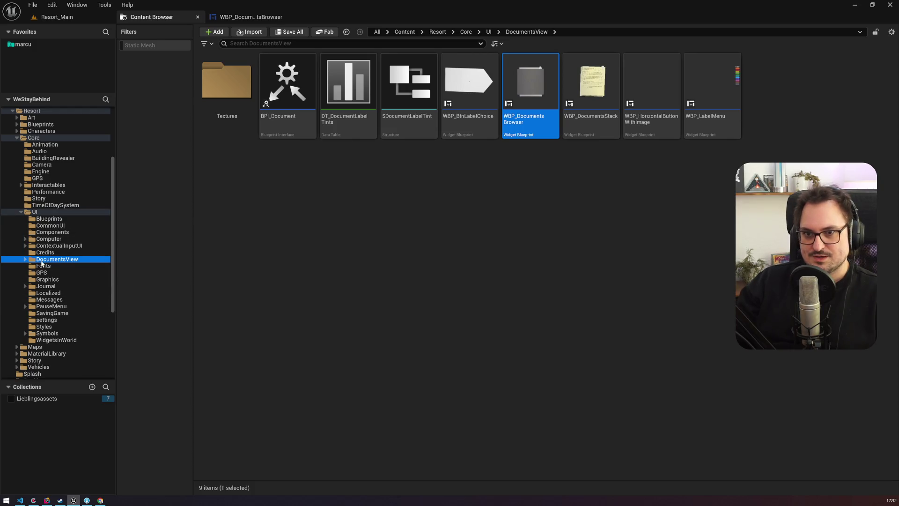
pyautogui.click(34, 212)
pyautogui.rightClick(287, 435)
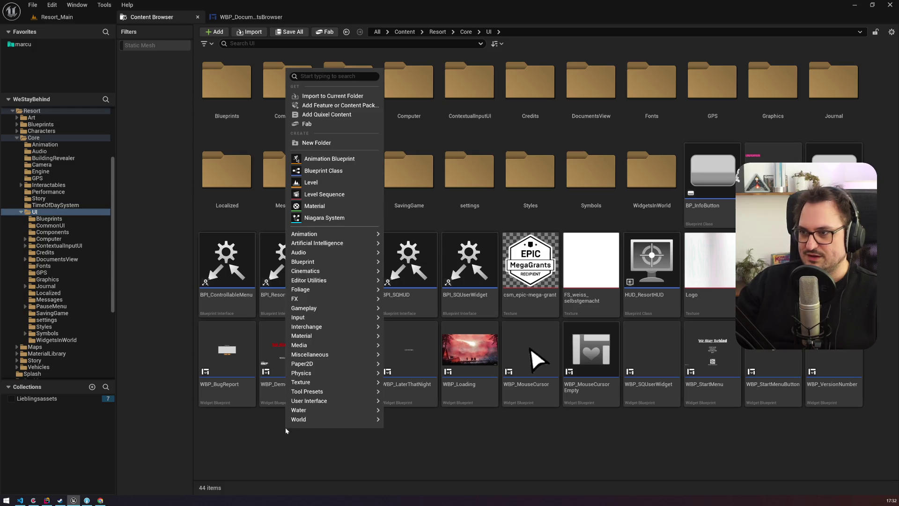
pyautogui.click(336, 142)
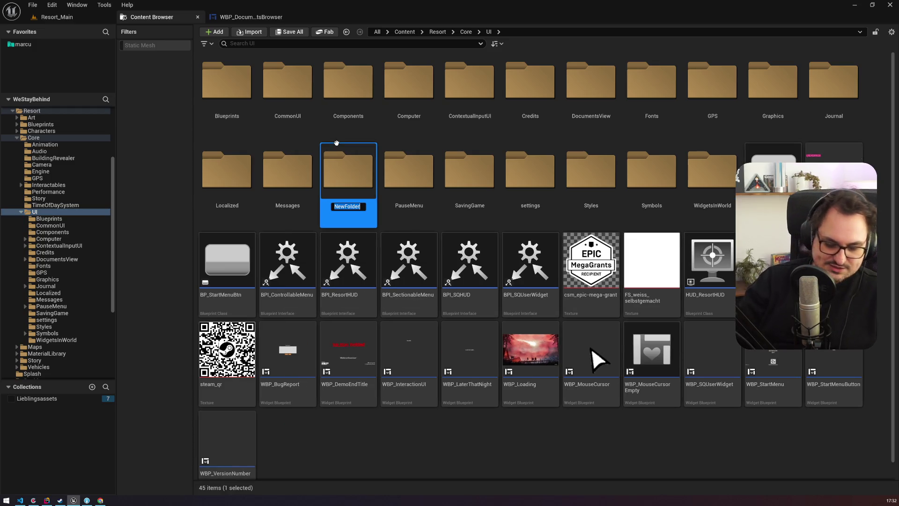
pyautogui.write('Kickstarter')
pyautogui.press('Return')
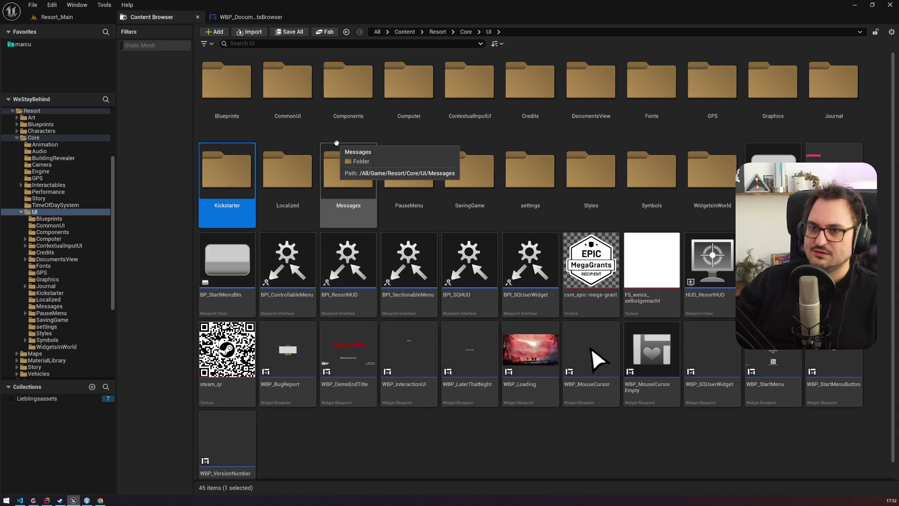
pyautogui.doubleClick(214, 177)
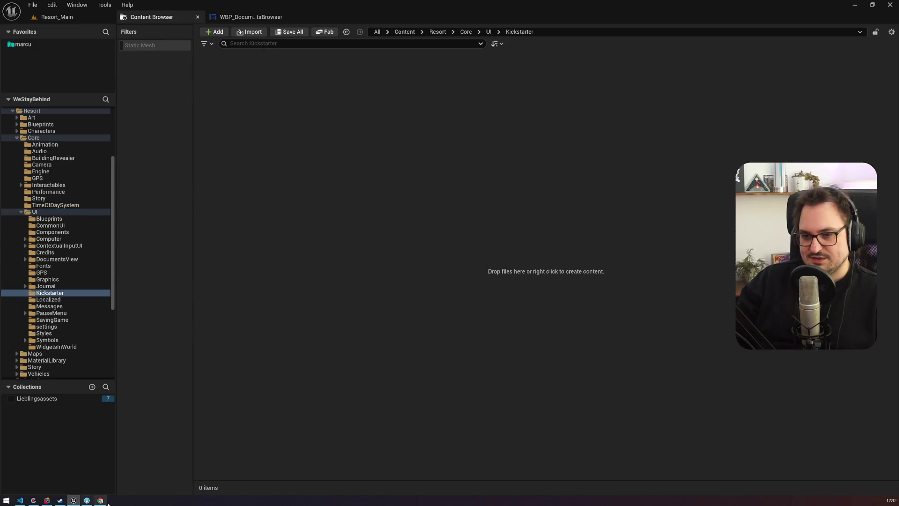
# Bring up the Kickstarter folder's create menu, then switch to the We Stay Behind Kickstarter page.
pyautogui.rightClick(273, 161)
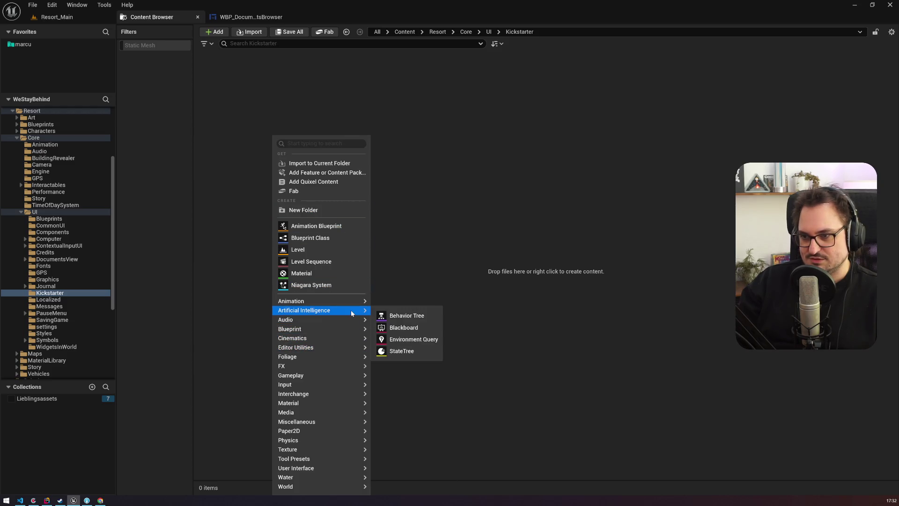
pyautogui.moveTo(300, 357)
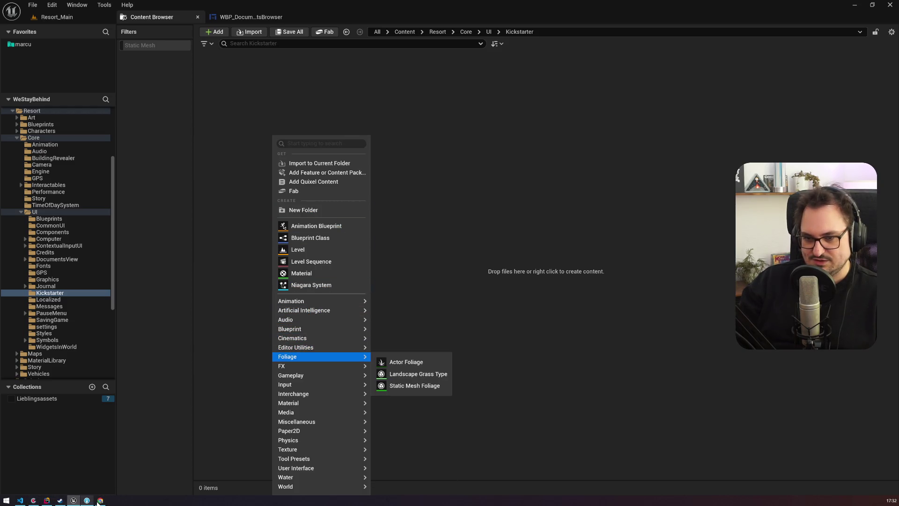
pyautogui.click(100, 500)
pyautogui.click(51, 7)
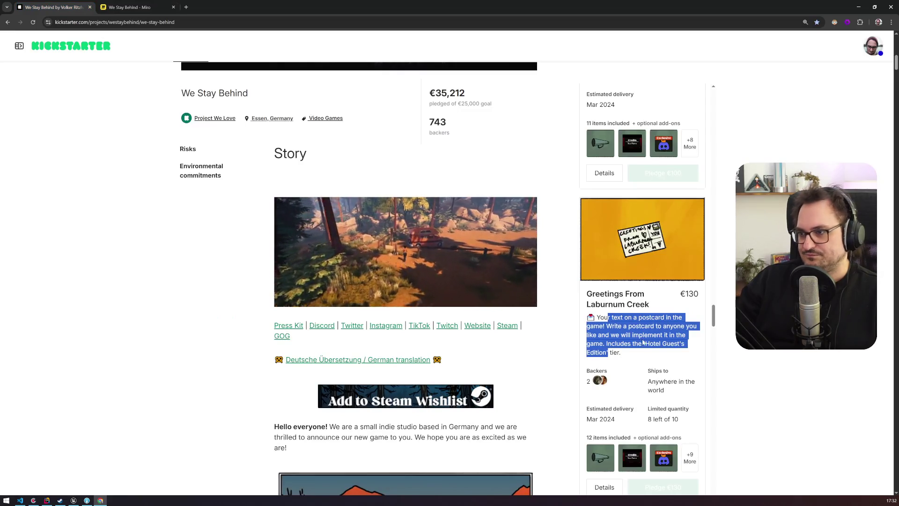
# Scroll to the €50 Evacuated reward and highlight its evacuated-inhabitants wording, then return to Unreal Editor.
pyautogui.scroll(15, 665, 302)
pyautogui.scroll(4, 710, 269)
pyautogui.moveTo(711, 269)
pyautogui.mouseDown()
pyautogui.moveTo(720, 99)
pyautogui.moveTo(725, 190)
pyautogui.moveTo(705, 245)
pyautogui.mouseUp()
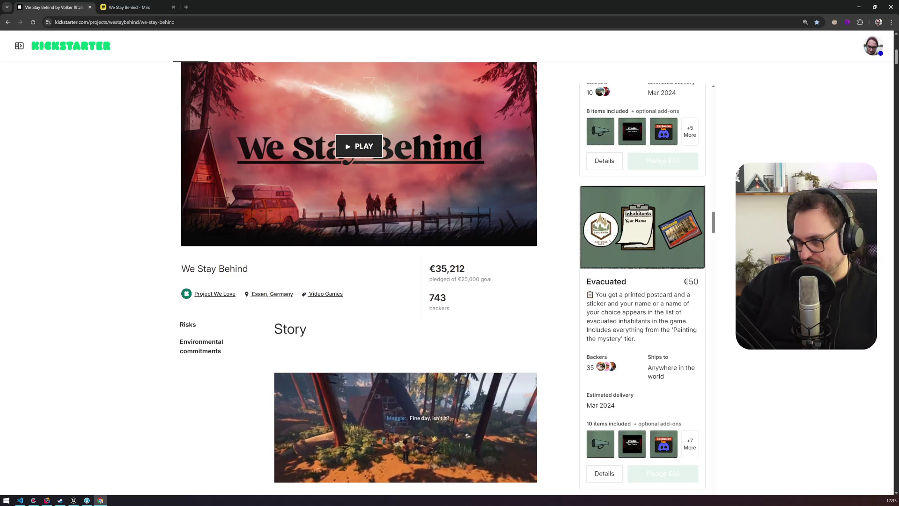
pyautogui.moveTo(665, 312); pyautogui.dragTo(648, 321)
pyautogui.click(649, 321)
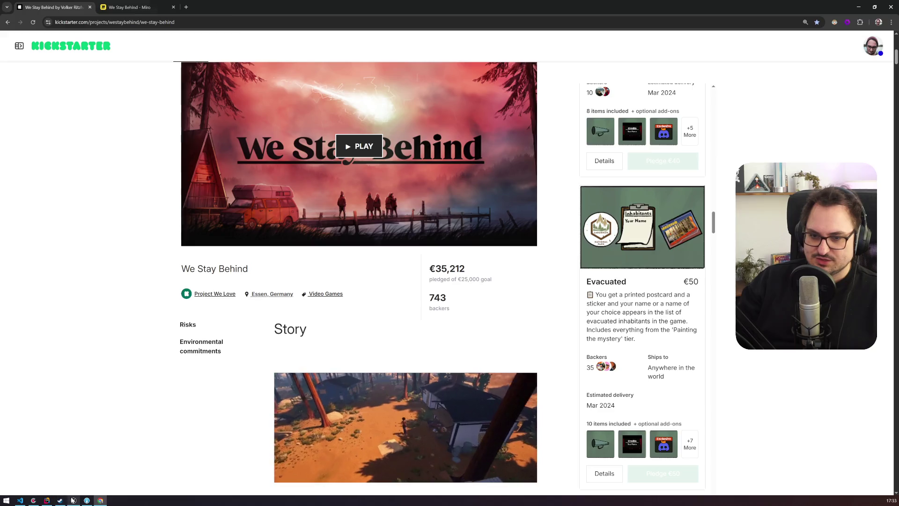
pyautogui.click(72, 500)
pyautogui.rightClick(245, 210)
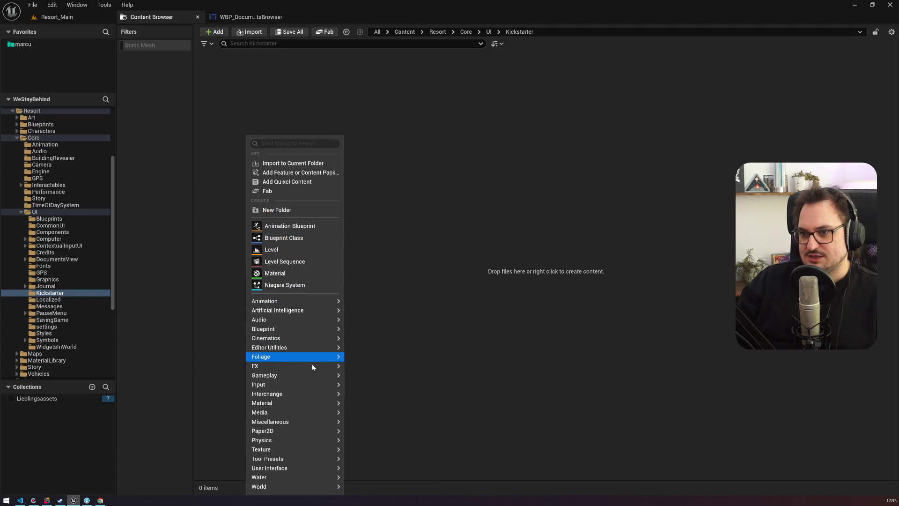
# Create a User Widget blueprint named WBP_EvacuatedInhabitants in the Kickstarter folder and open it.
pyautogui.moveTo(322, 468)
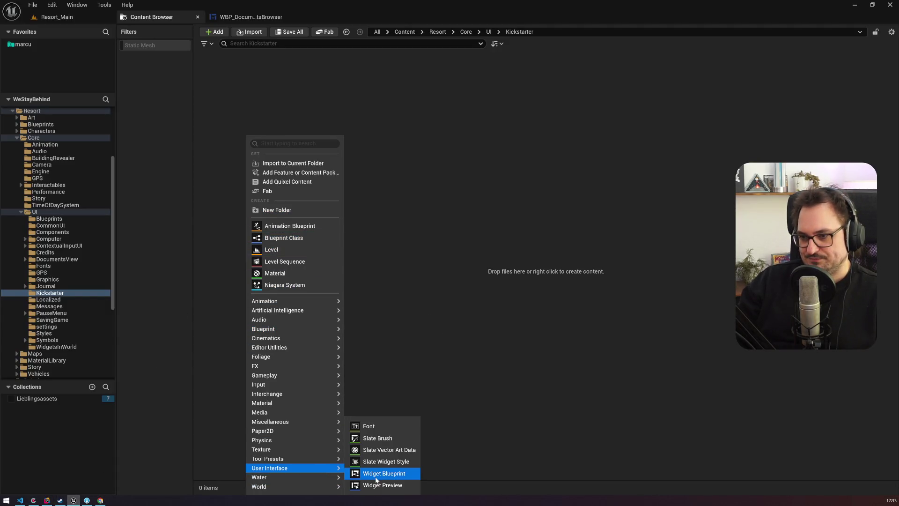
pyautogui.click(376, 478)
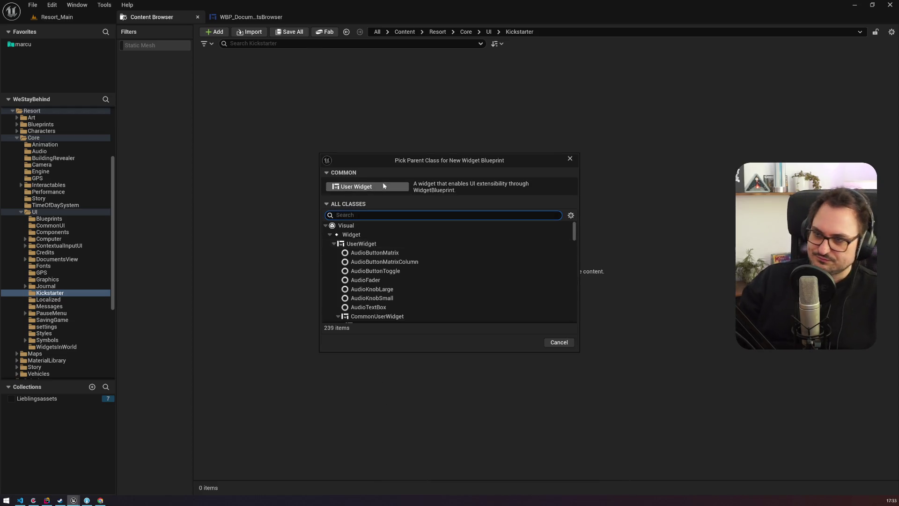
pyautogui.click(383, 186)
pyautogui.write('WBP_EvacuatedInhabitants')
pyautogui.press('Return')
pyautogui.doubleClick(240, 89)
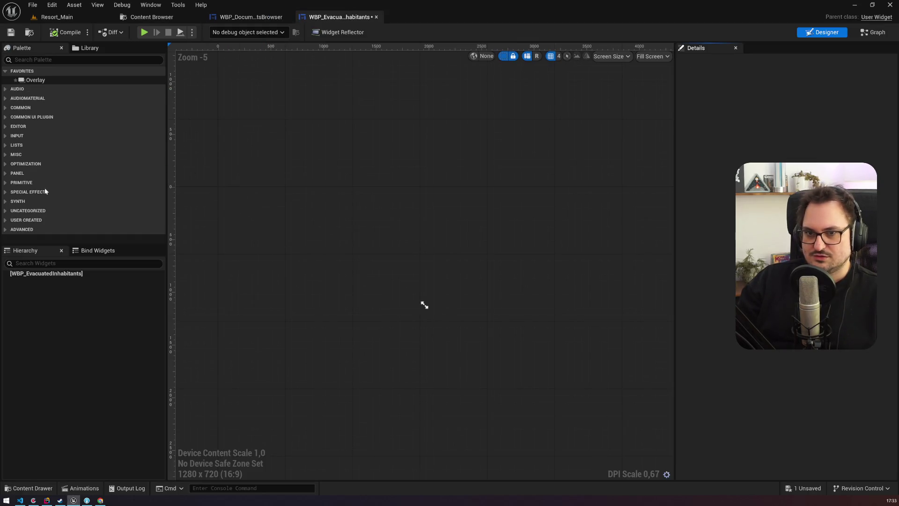
# Add an Overlay root containing WBP_DocumentsBrowser, then compile and save the widget.
pyautogui.moveTo(54, 77); pyautogui.dragTo(60, 275)
pyautogui.click(34, 59)
pyautogui.write('n')
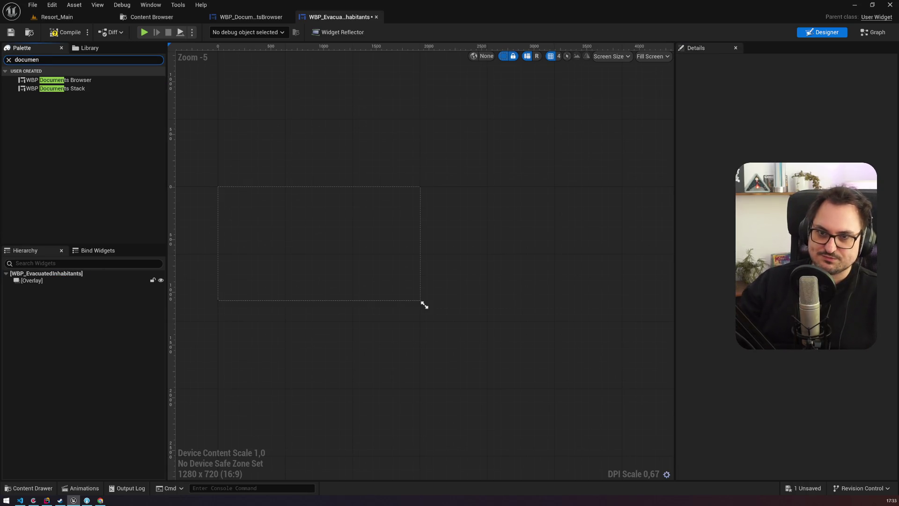
pyautogui.moveTo(57, 80); pyautogui.dragTo(56, 286)
pyautogui.scroll(4, 253, 237)
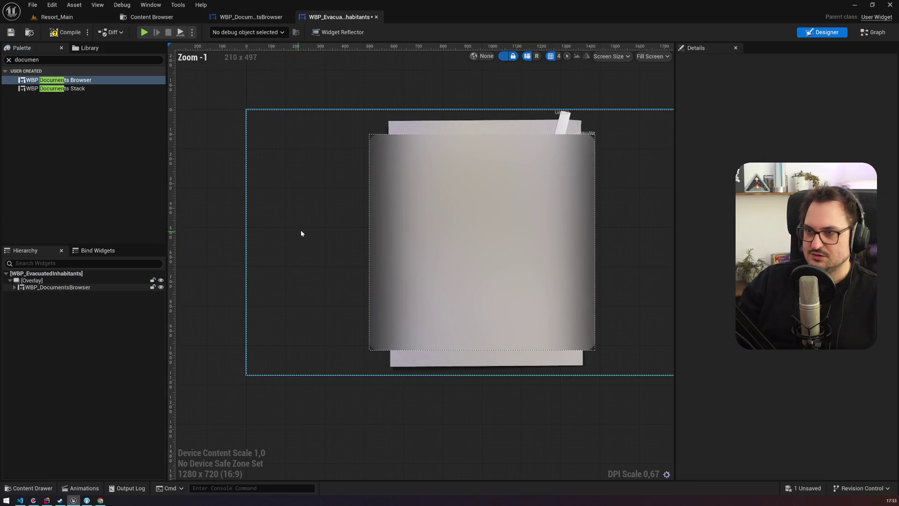
pyautogui.press('F7')
pyautogui.hotkey('ctrl', 's')
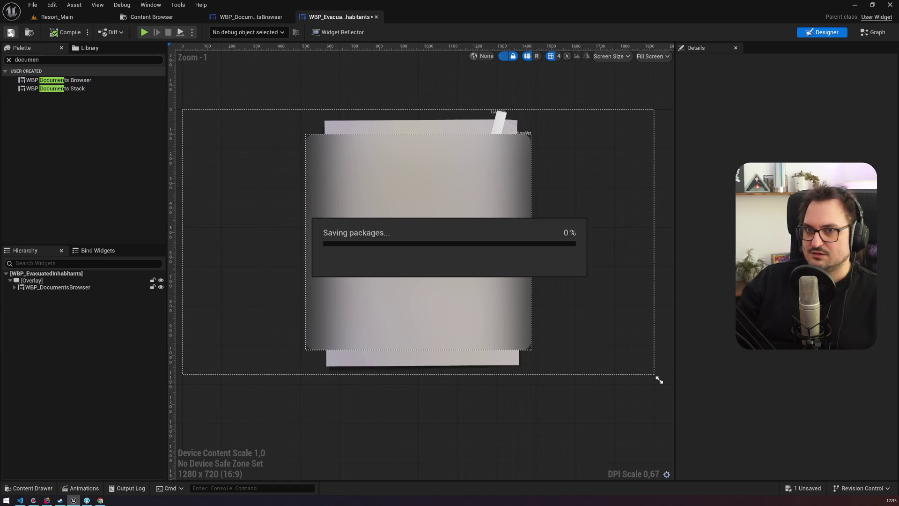
pyautogui.click(263, 17)
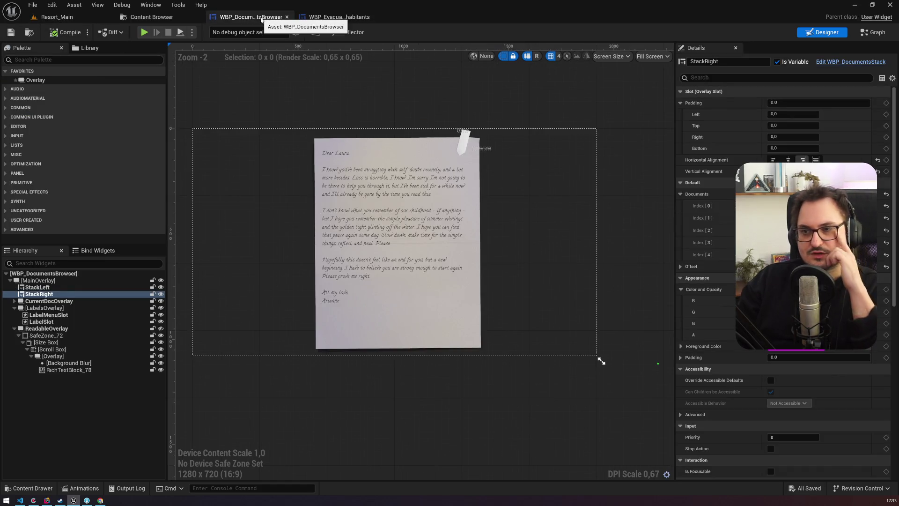
pyautogui.click(59, 18)
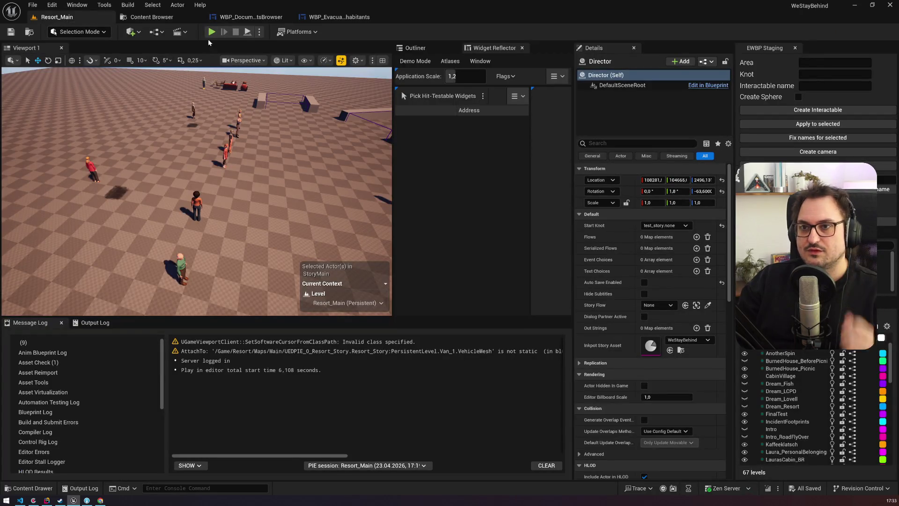
# Open the HUD_ResortHUD blueprint via the Ctrl+P asset search and show its EventGraph.
pyautogui.click(156, 32)
pyautogui.moveTo(209, 76)
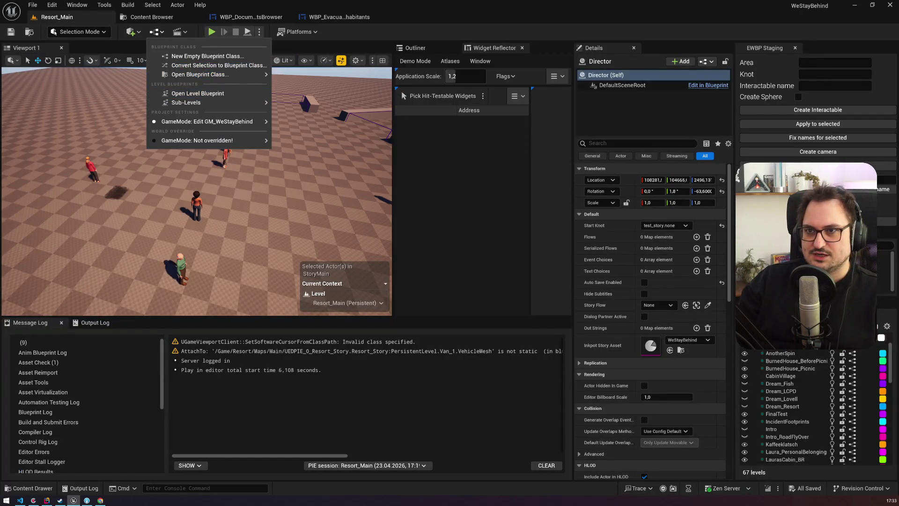
pyautogui.click(98, 98)
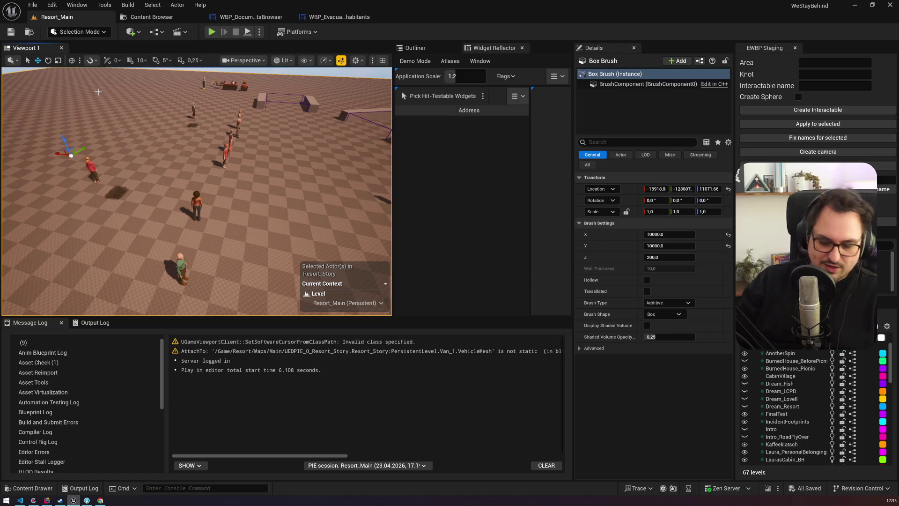
pyautogui.hotkey('ctrl', 'p')
pyautogui.write('resorthud')
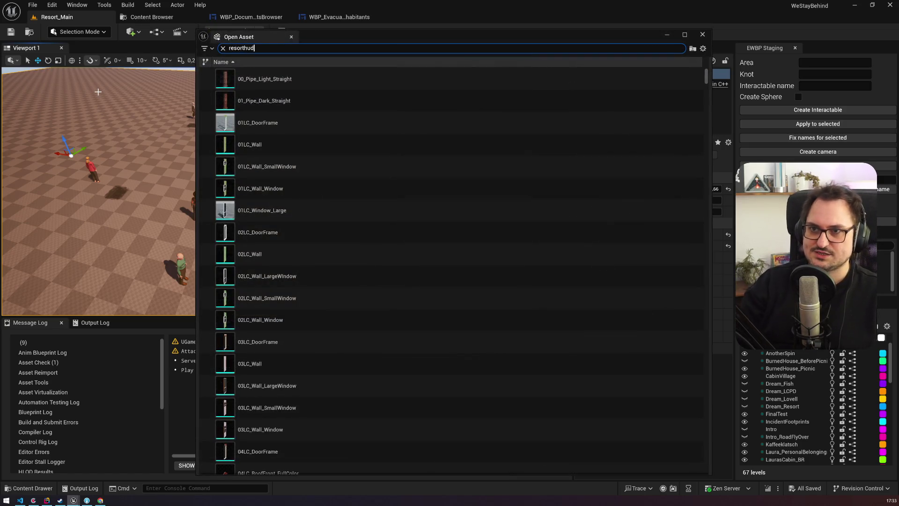
pyautogui.click(261, 101)
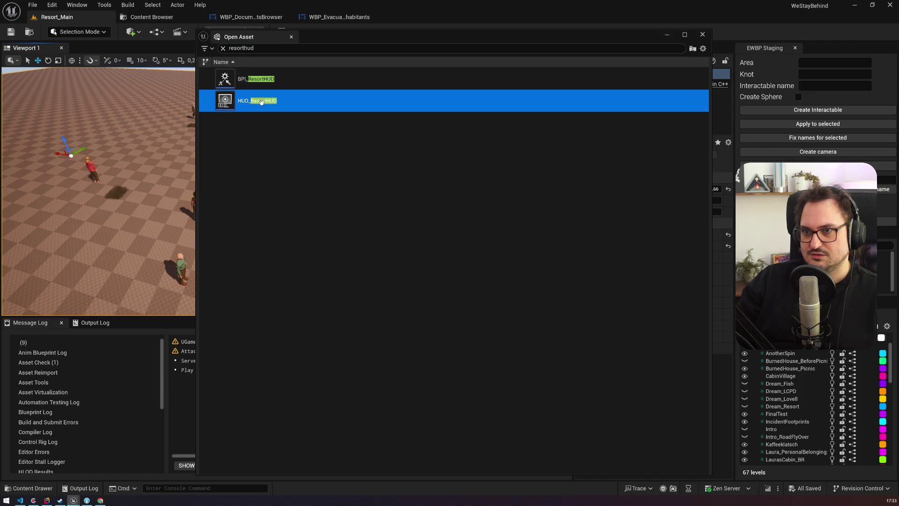
pyautogui.doubleClick(262, 105)
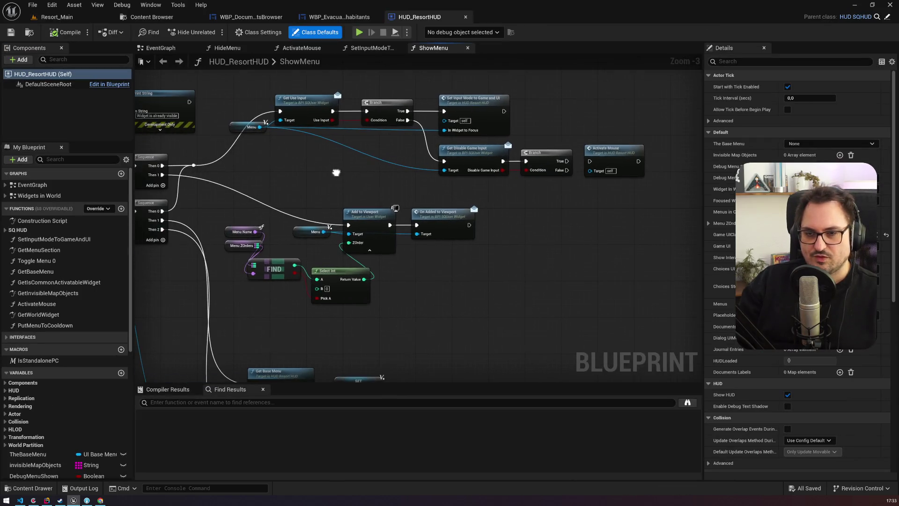
pyautogui.doubleClick(13, 186)
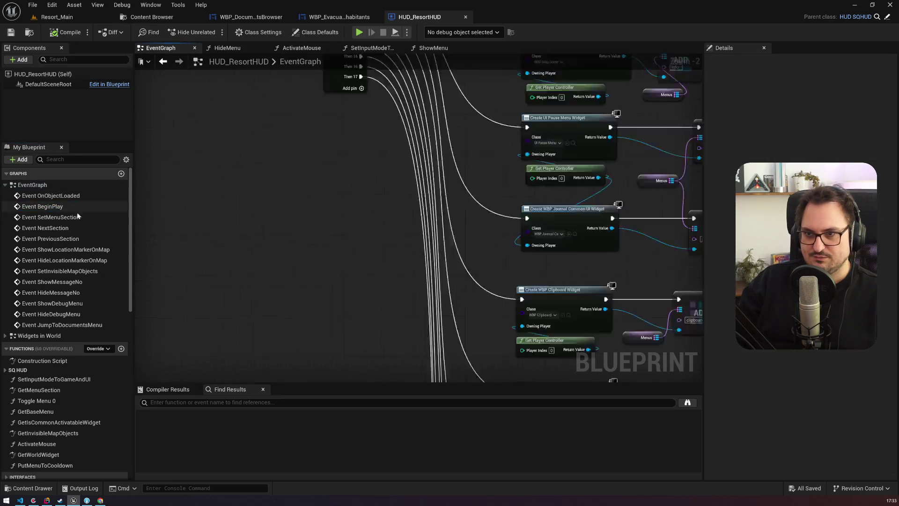
# Add a Sequence output and wire it to a duplicated copy of the Credits widget branch.
pyautogui.moveTo(430, 202)
pyautogui.mouseDown()
pyautogui.moveTo(345, 169)
pyautogui.moveTo(293, 196)
pyautogui.mouseUp()
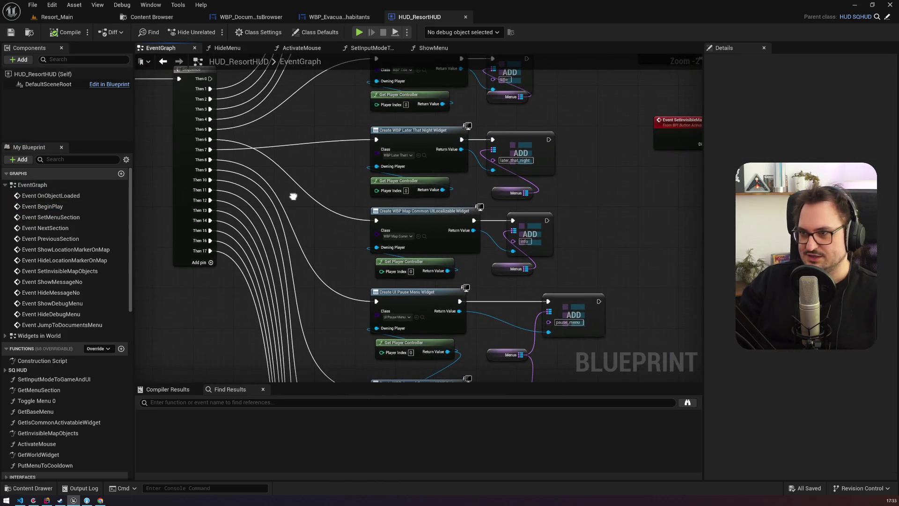
pyautogui.scroll(-3, 326, 181)
pyautogui.scroll(5, 332, 236)
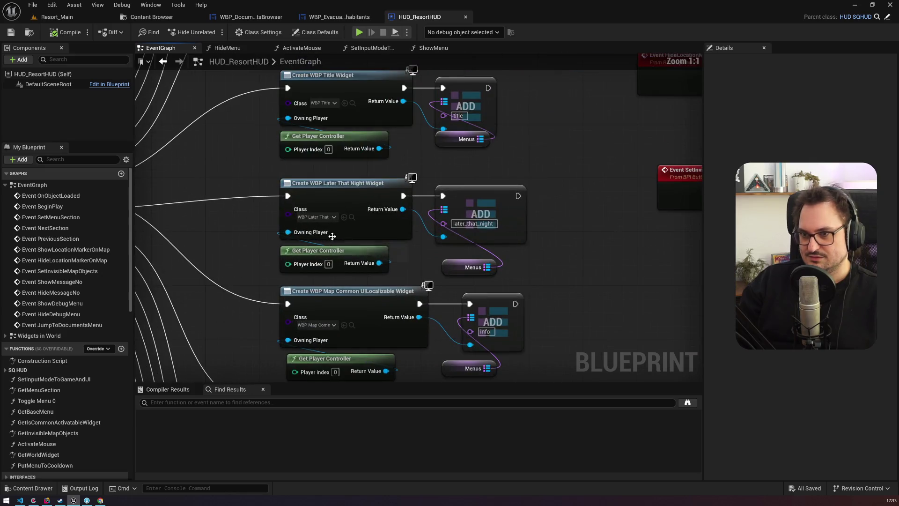
pyautogui.moveTo(535, 280); pyautogui.dragTo(525, 196)
pyautogui.scroll(-6, 524, 199)
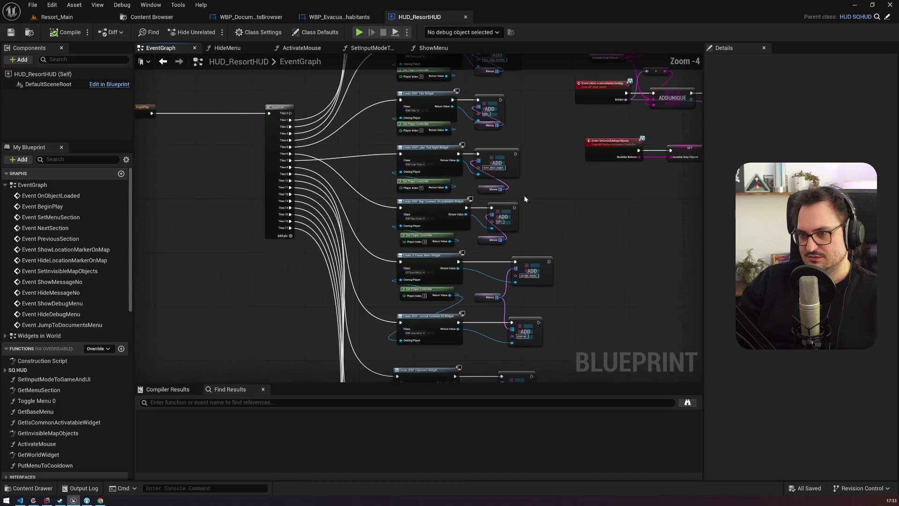
pyautogui.moveTo(437, 152); pyautogui.dragTo(437, 194)
pyautogui.scroll(4, 360, 134)
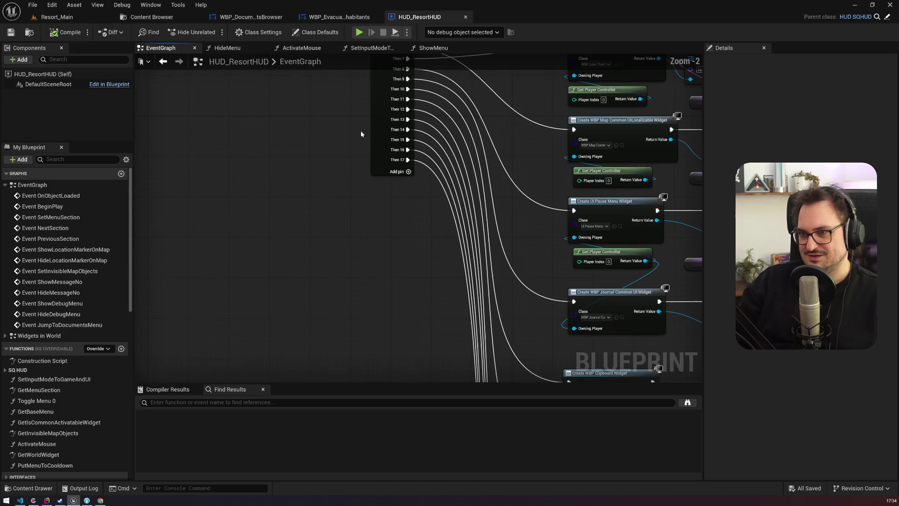
pyautogui.click(409, 173)
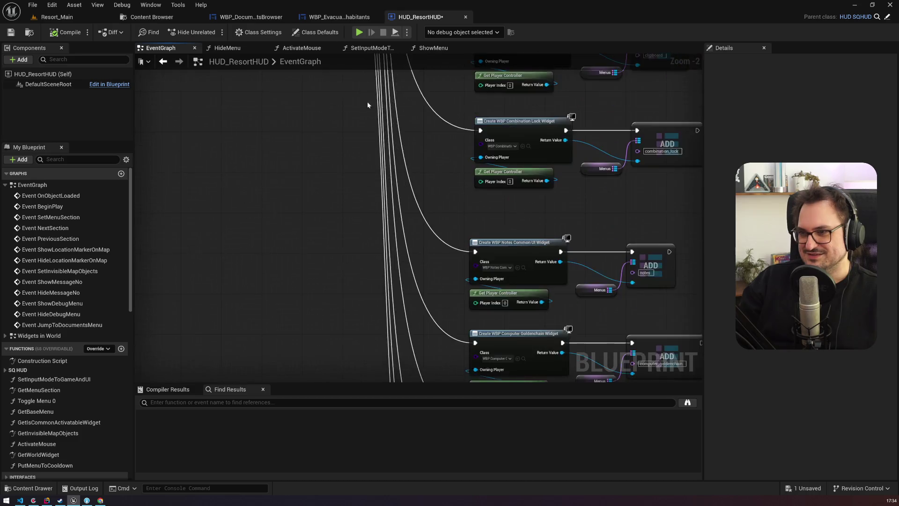
pyautogui.moveTo(421, 235); pyautogui.dragTo(619, 164)
pyautogui.moveTo(497, 205); pyautogui.dragTo(435, 271)
pyautogui.scroll(-3, 331, 132)
pyautogui.moveTo(319, 267); pyautogui.dragTo(323, 309)
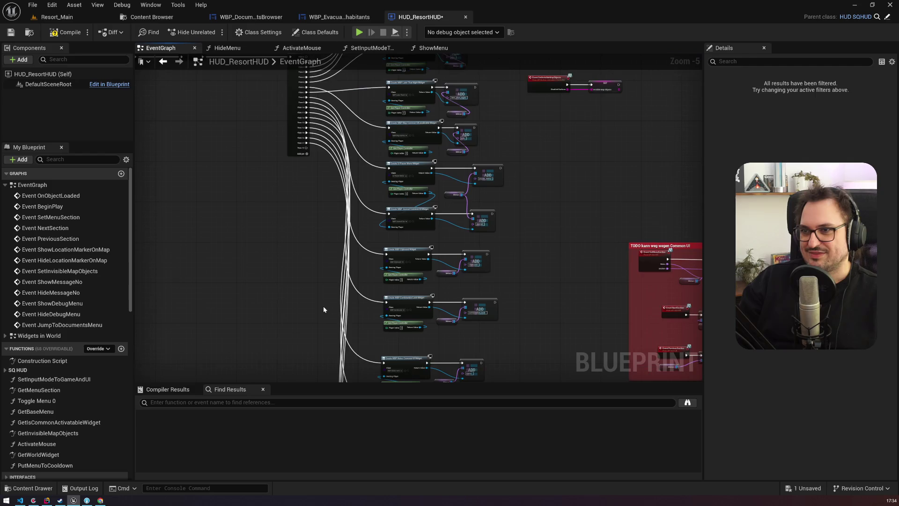
pyautogui.moveTo(305, 148)
pyautogui.mouseDown()
pyautogui.moveTo(402, 483)
pyautogui.moveTo(350, 309)
pyautogui.moveTo(354, 317)
pyautogui.moveTo(443, 318)
pyautogui.mouseUp()
pyautogui.moveTo(377, 307); pyautogui.dragTo(406, 311)
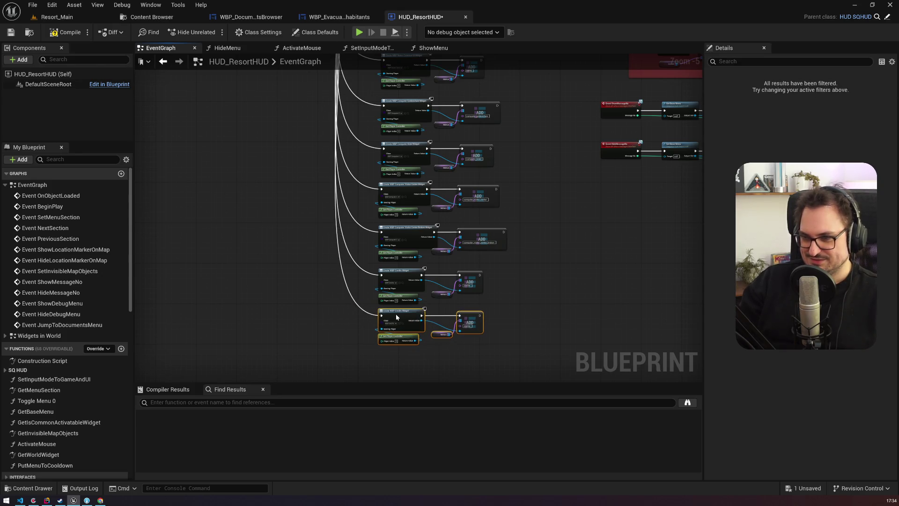
# Set the copied branch's class to WBP_EvacuatedInhabitants with map key 'inhabitants', and save.
pyautogui.scroll(5, 406, 312)
pyautogui.click(371, 256)
pyautogui.write('evac')
pyautogui.click(414, 287)
pyautogui.click(573, 263)
pyautogui.write('inhabitants')
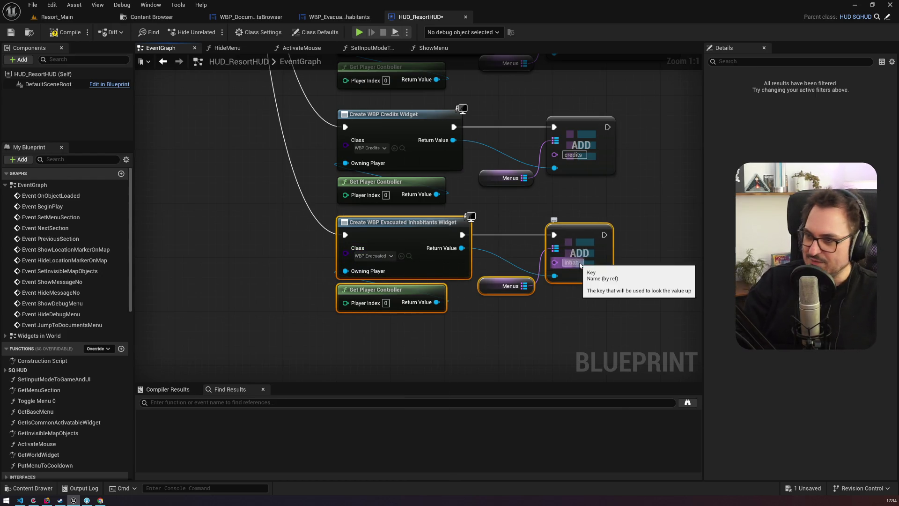
pyautogui.press('Return')
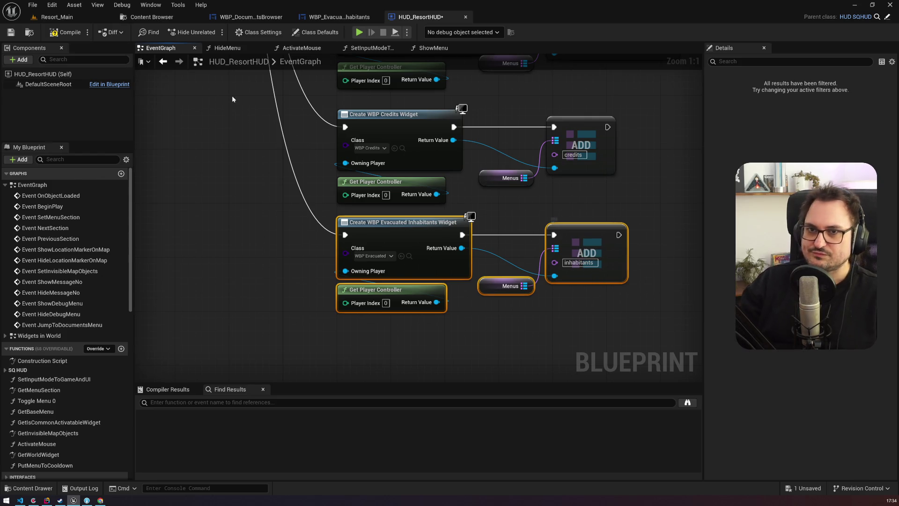
pyautogui.click(12, 34)
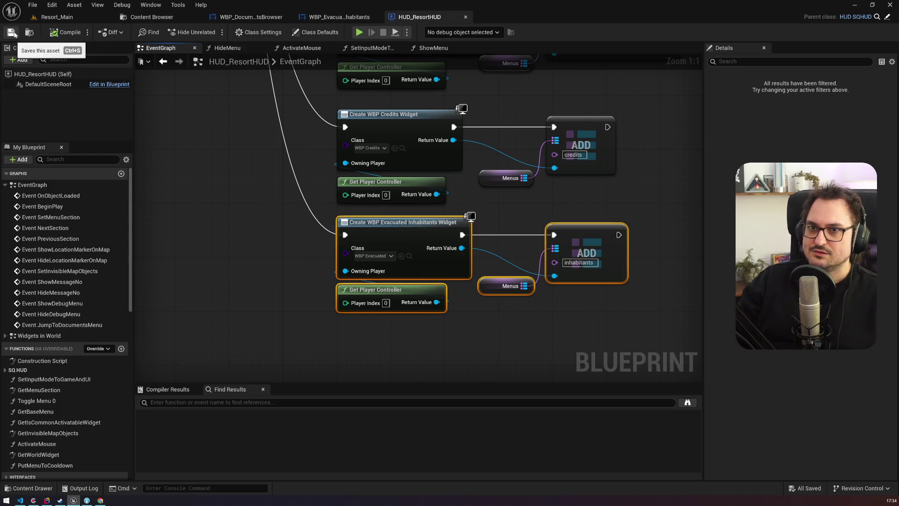
pyautogui.click(57, 17)
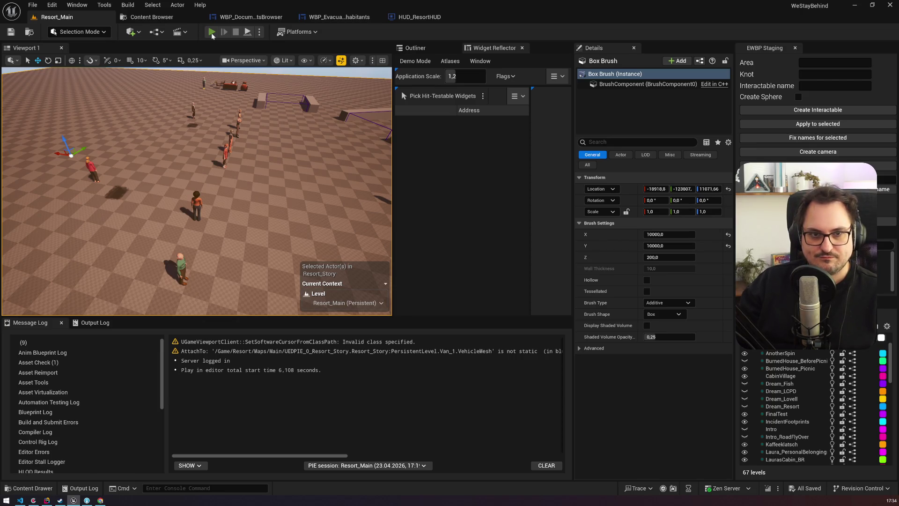
pyautogui.click(212, 32)
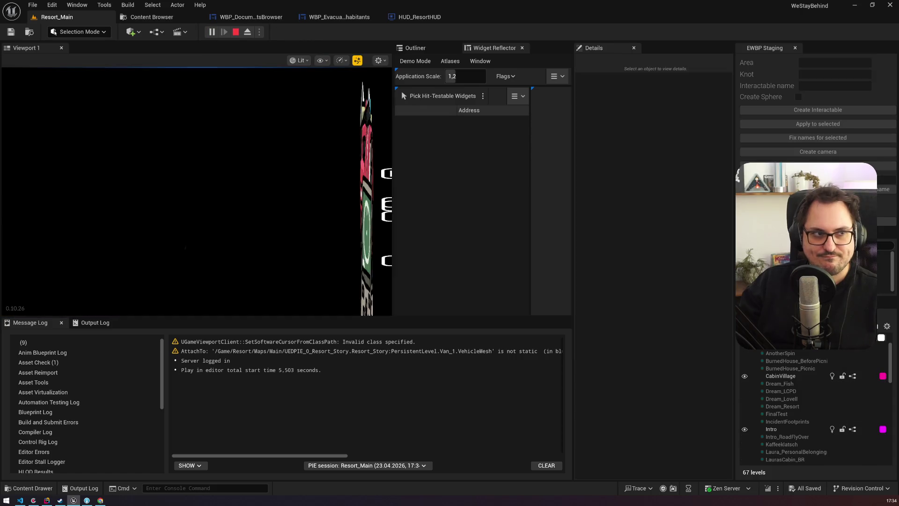
pyautogui.press('`')
pyautogui.write('ce')
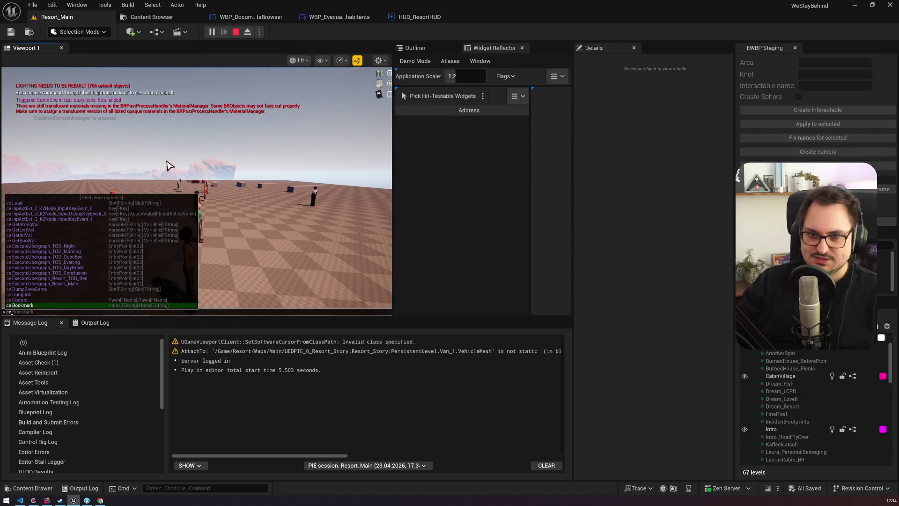
pyautogui.write(' rundire')
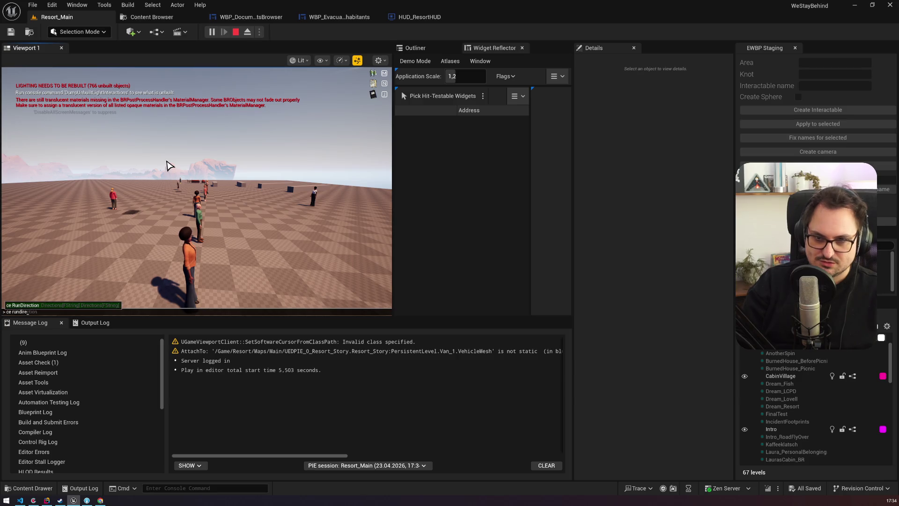
pyautogui.write('ction show_menu inhabitant')
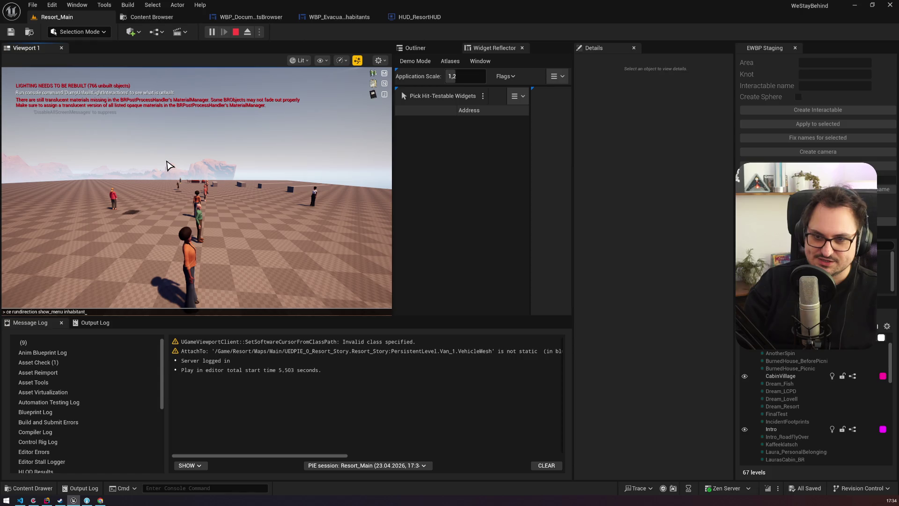
pyautogui.press('Return')
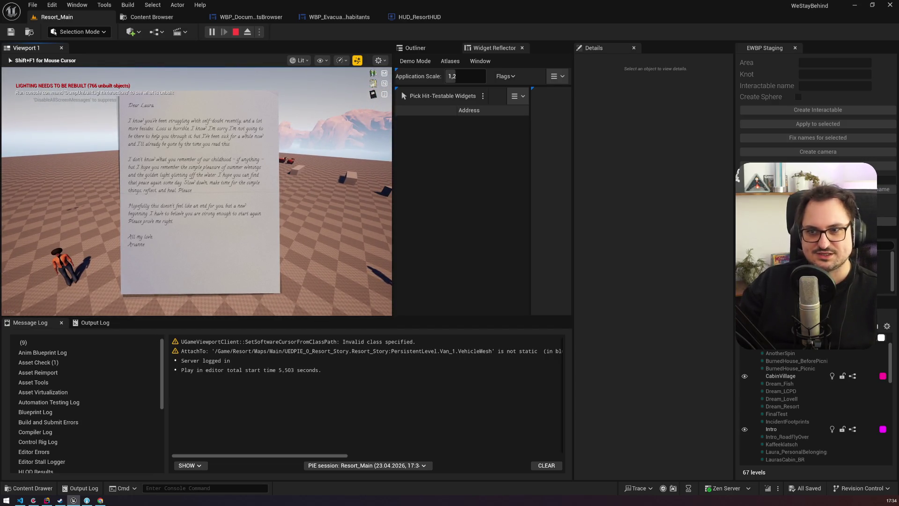
pyautogui.press('Escape')
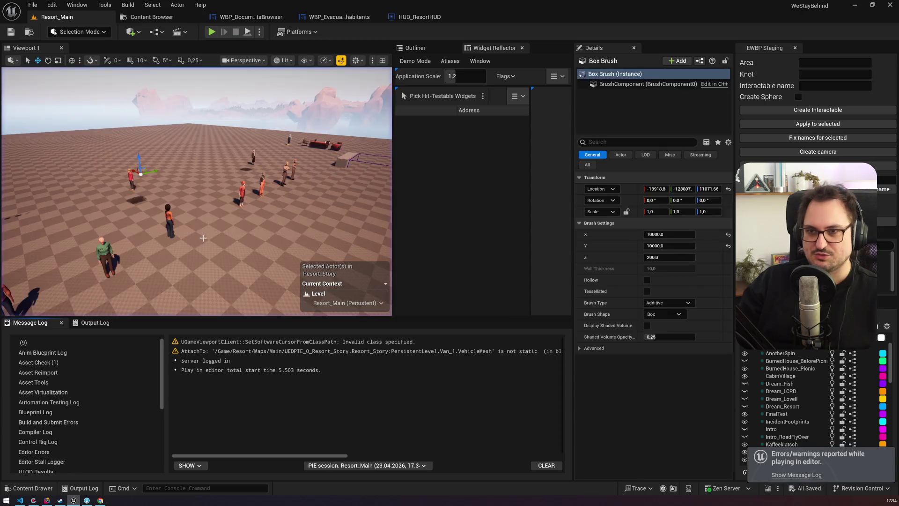
pyautogui.click(339, 16)
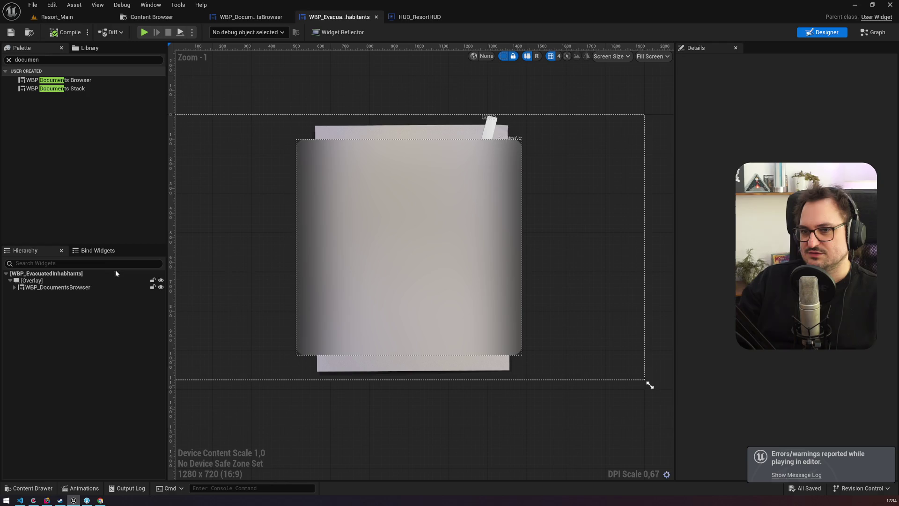
# Delete the disabled default event nodes from the EventGraph and inspect the WBP_DocumentsBrowser variable.
pyautogui.click(81, 288)
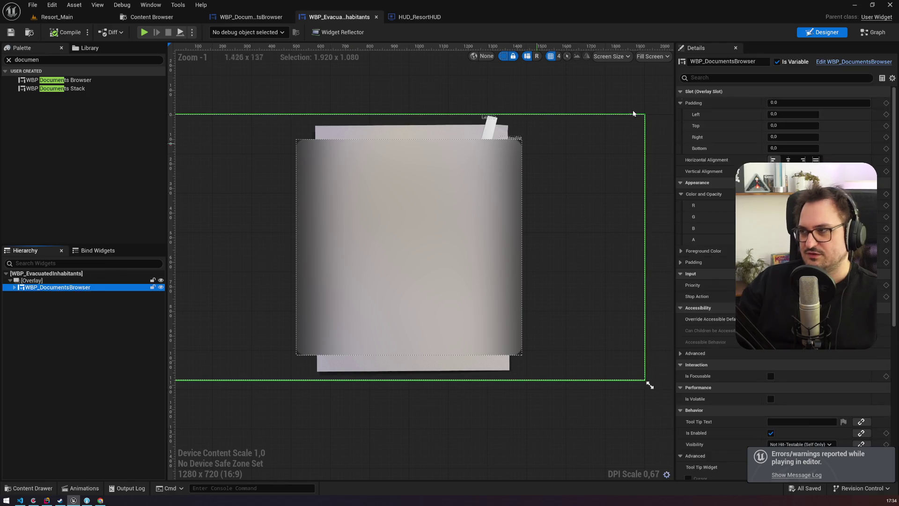
pyautogui.click(870, 32)
pyautogui.moveTo(309, 299); pyautogui.dragTo(526, 116)
pyautogui.press('Delete')
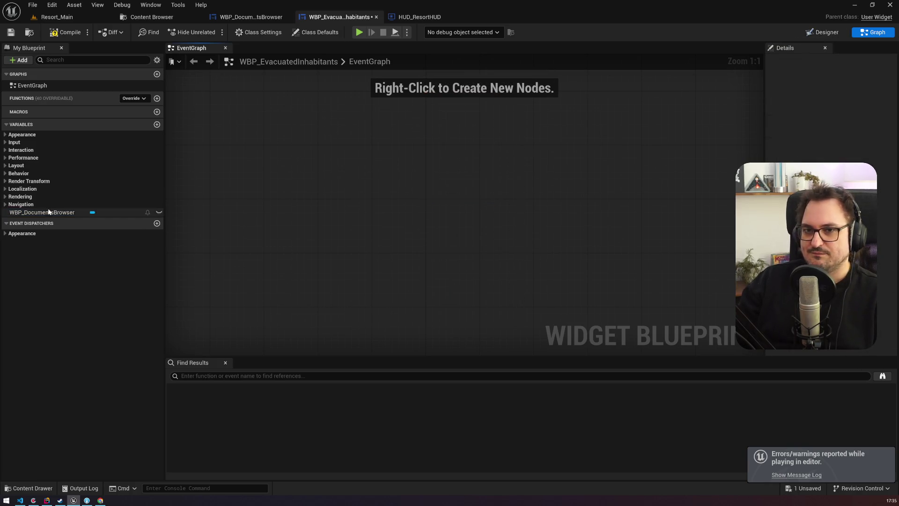
pyautogui.click(52, 213)
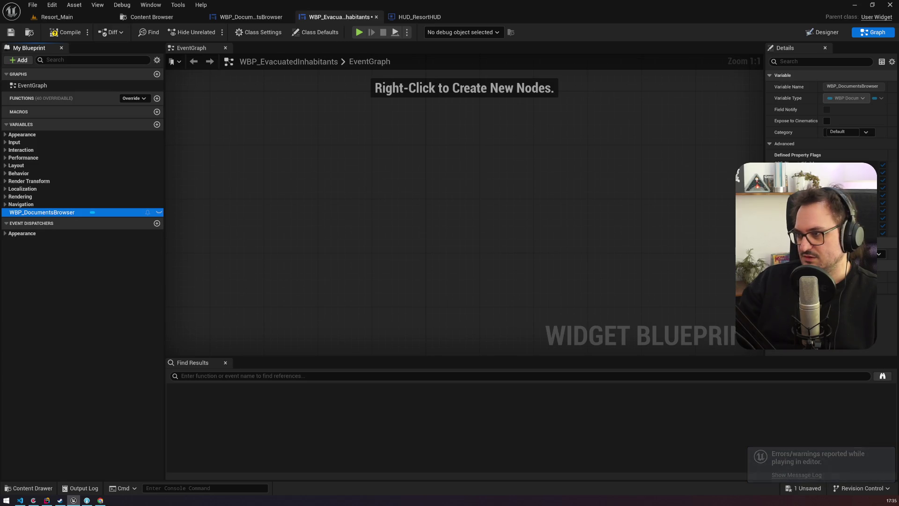
pyautogui.moveTo(764, 244)
pyautogui.mouseDown()
pyautogui.moveTo(699, 244)
pyautogui.moveTo(735, 244)
pyautogui.mouseUp()
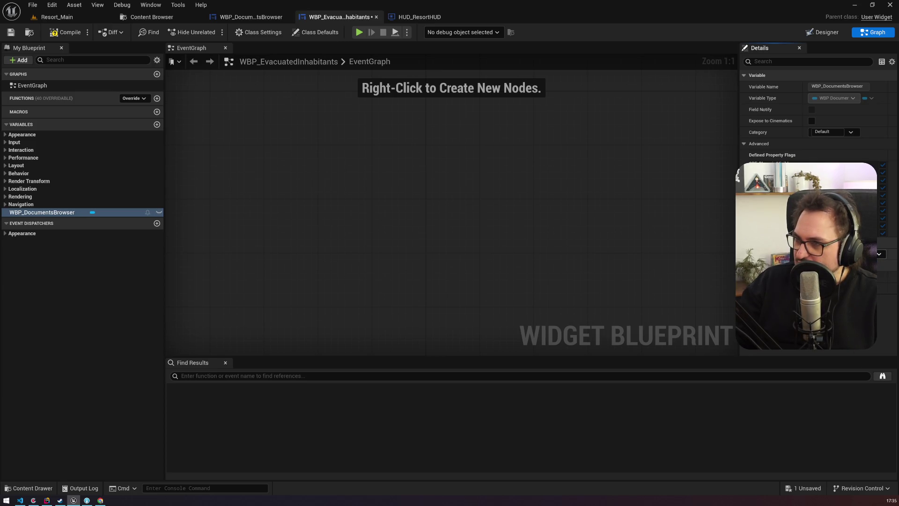
# Check WBP_DocumentsBrowser's node graph, then return to WBP_EvacuatedInhabitants.
pyautogui.click(251, 17)
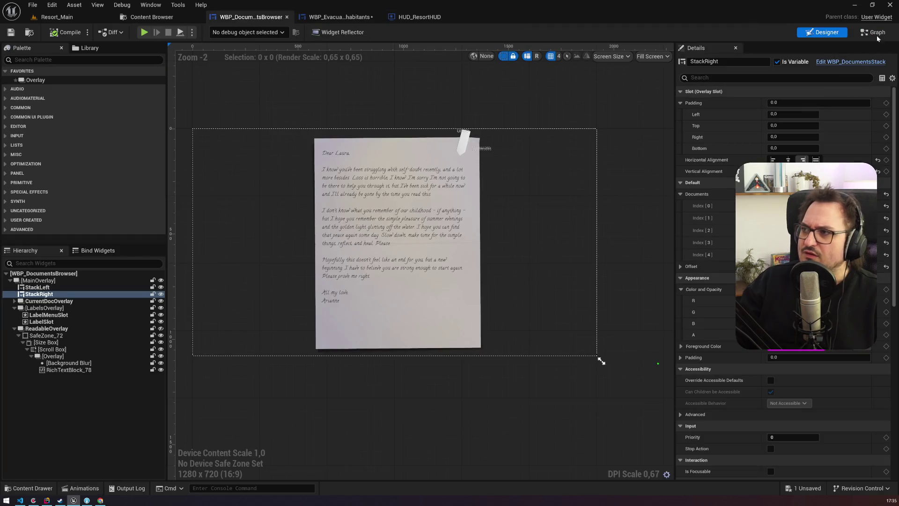
pyautogui.click(874, 32)
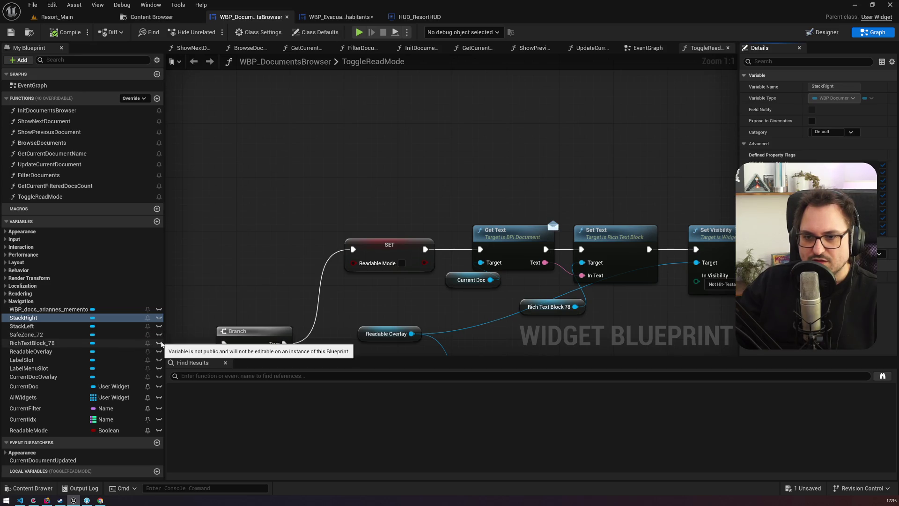
pyautogui.click(338, 17)
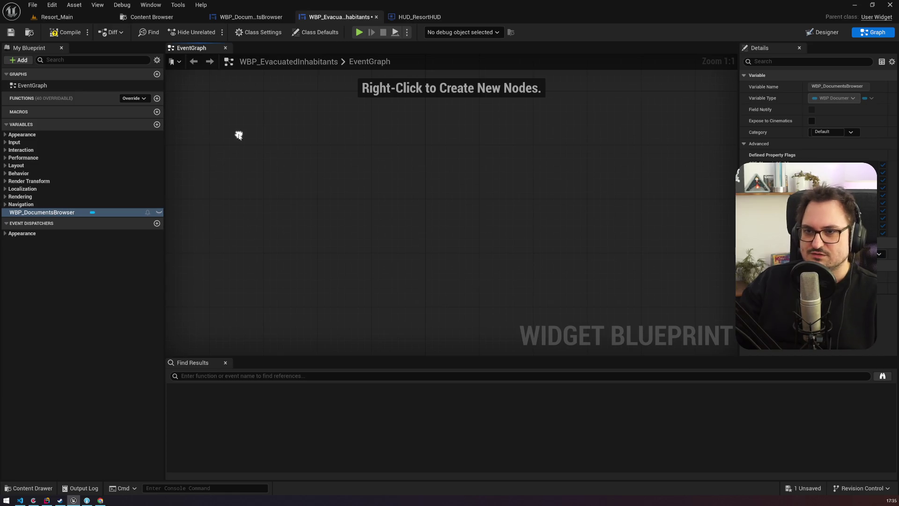
# Add an Event Construct node and a WBP Documents Browser getter to the EventGraph.
pyautogui.rightClick(239, 137)
pyautogui.write('onc')
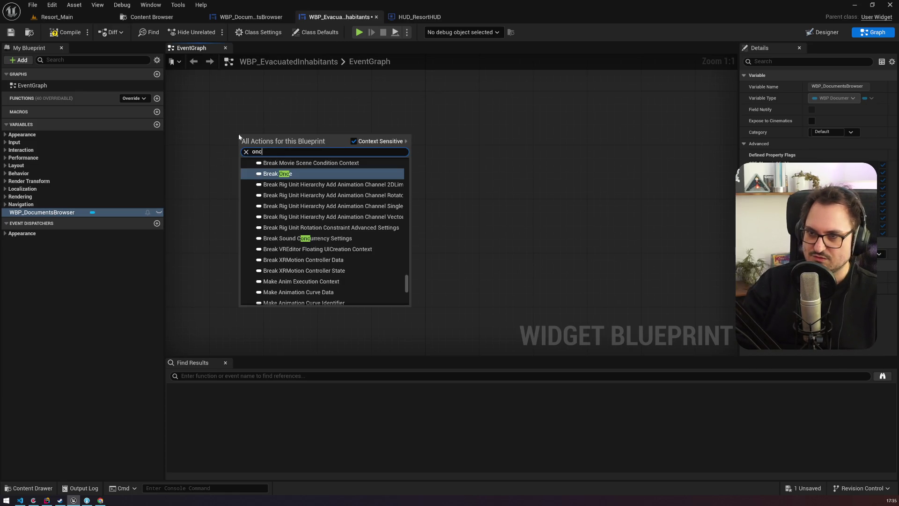
pyautogui.write('onstrconstruct')
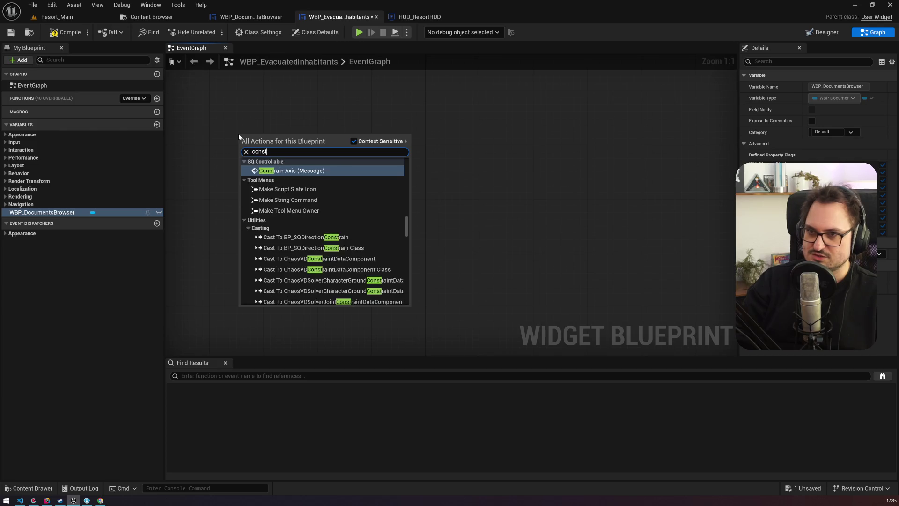
pyautogui.click(286, 170)
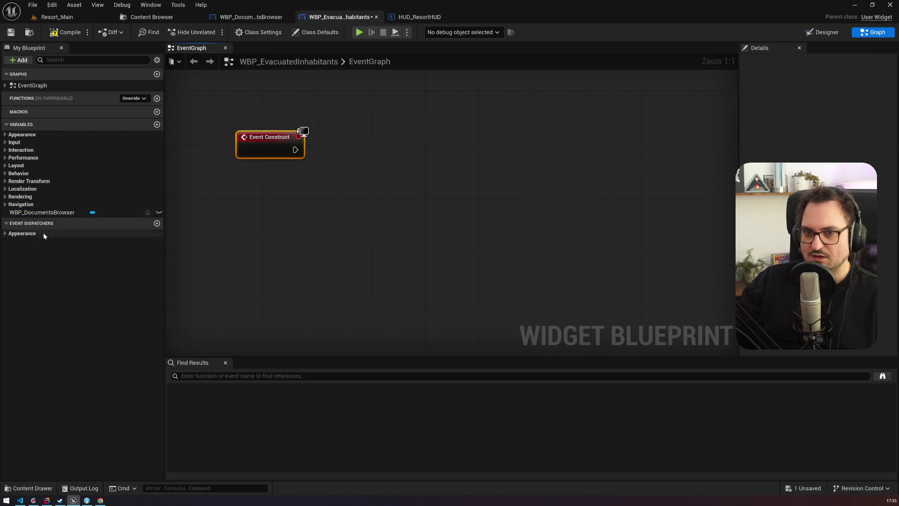
pyautogui.click(42, 212)
pyautogui.moveTo(209, 212); pyautogui.dragTo(209, 212)
# Cancel a node search pulled from the browser reference and switch to WBP_DocumentsBrowser.
pyautogui.moveTo(277, 213); pyautogui.dragTo(342, 188)
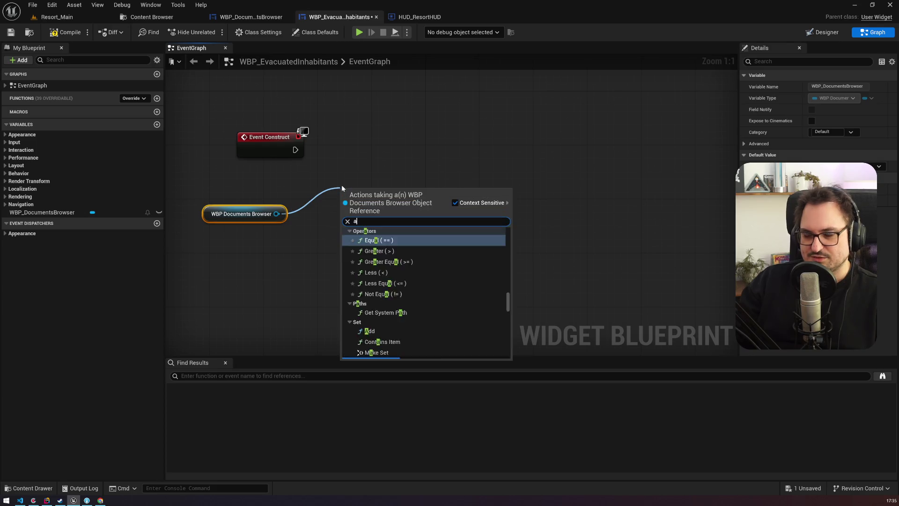
pyautogui.write('addad')
pyautogui.press('BackSpace')
pyautogui.press('BackSpace')
pyautogui.press('BackSpace')
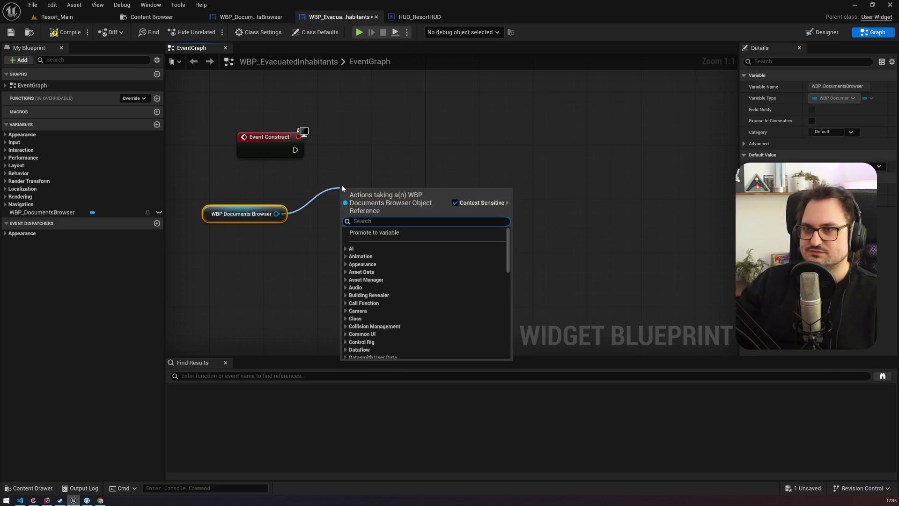
pyautogui.click(341, 184)
pyautogui.click(252, 17)
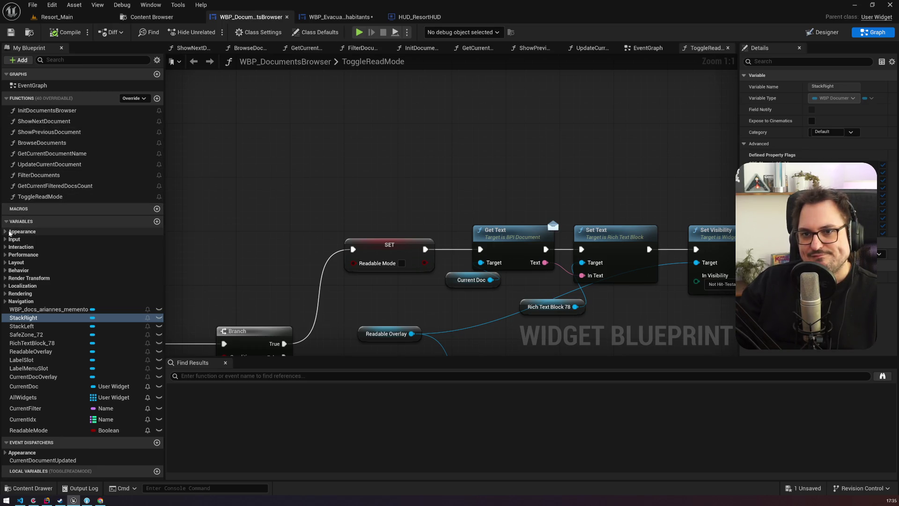
# Find references to the AllWidgets array and jump to where it is set.
pyautogui.moveTo(194, 245)
pyautogui.mouseDown()
pyautogui.moveTo(267, 139)
pyautogui.moveTo(241, 246)
pyautogui.mouseUp()
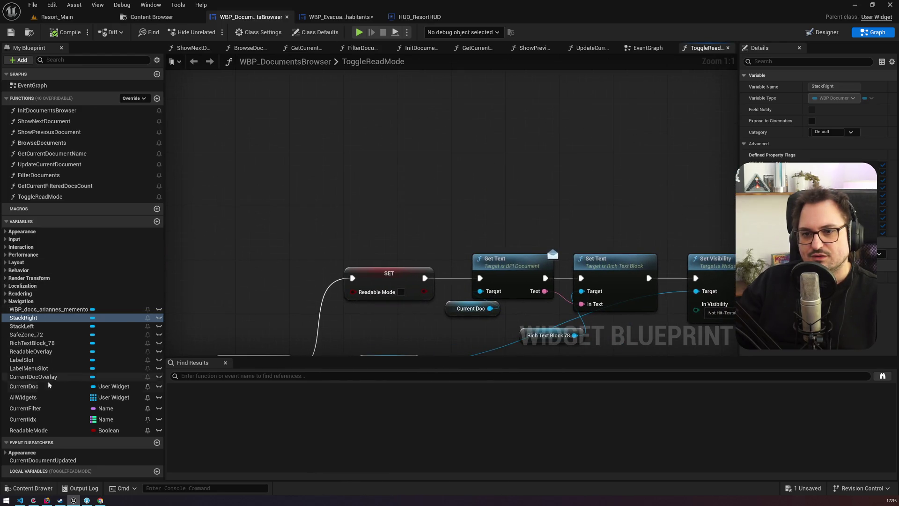
pyautogui.click(29, 386)
pyautogui.click(37, 397)
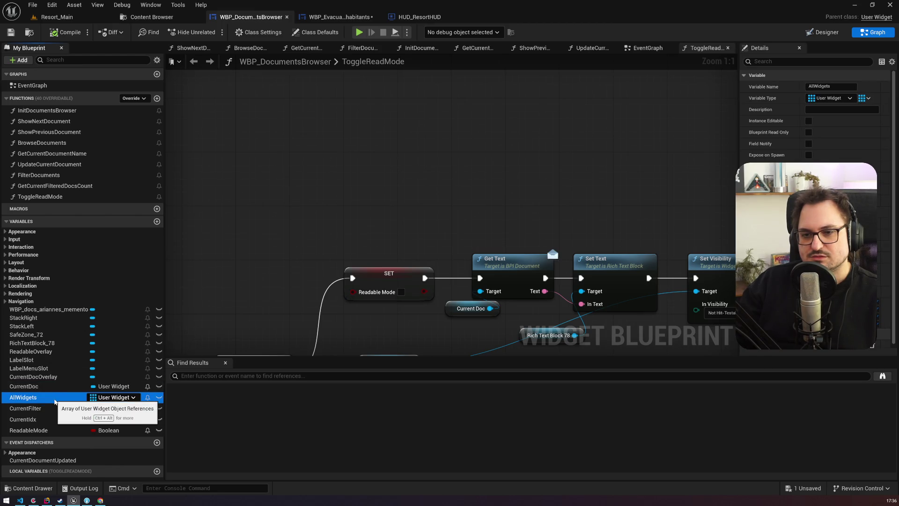
pyautogui.rightClick(55, 401)
pyautogui.moveTo(93, 433)
pyautogui.click(178, 451)
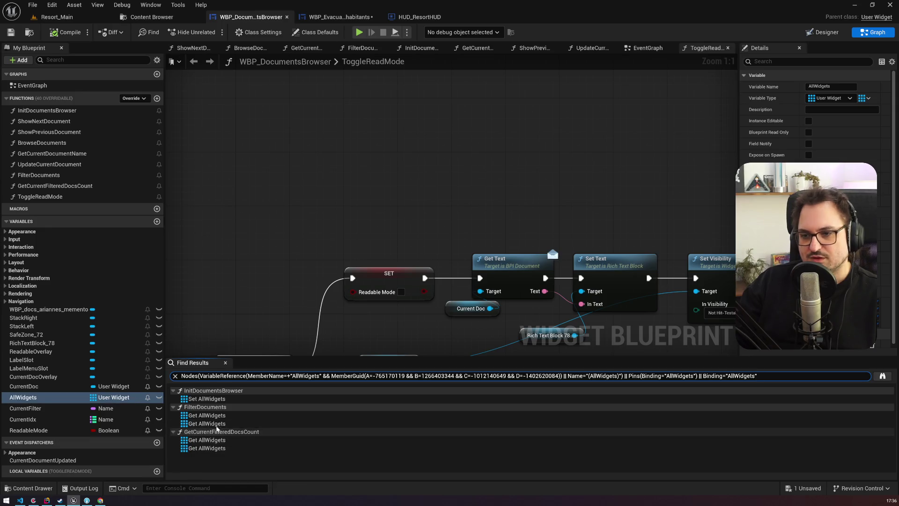
pyautogui.doubleClick(207, 398)
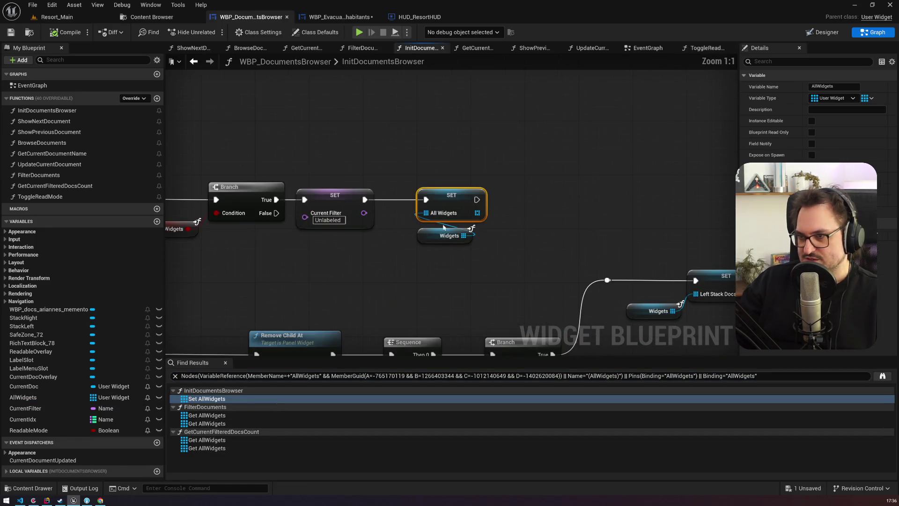
# Inspect the Widgets input of InitDocumentsBrowser feeding AllWidgets, then go back to WBP_EvacuatedInhabitants.
pyautogui.click(430, 235)
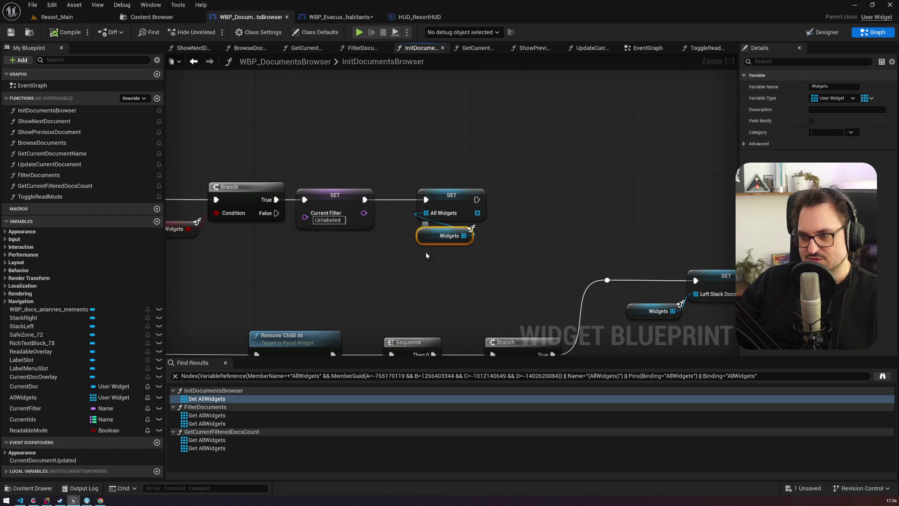
pyautogui.click(278, 185)
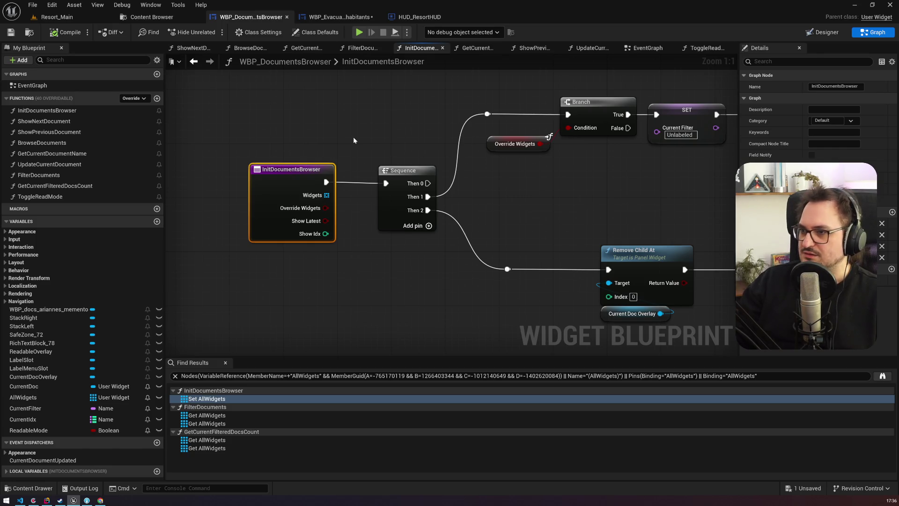
pyautogui.moveTo(268, 133); pyautogui.dragTo(287, 211)
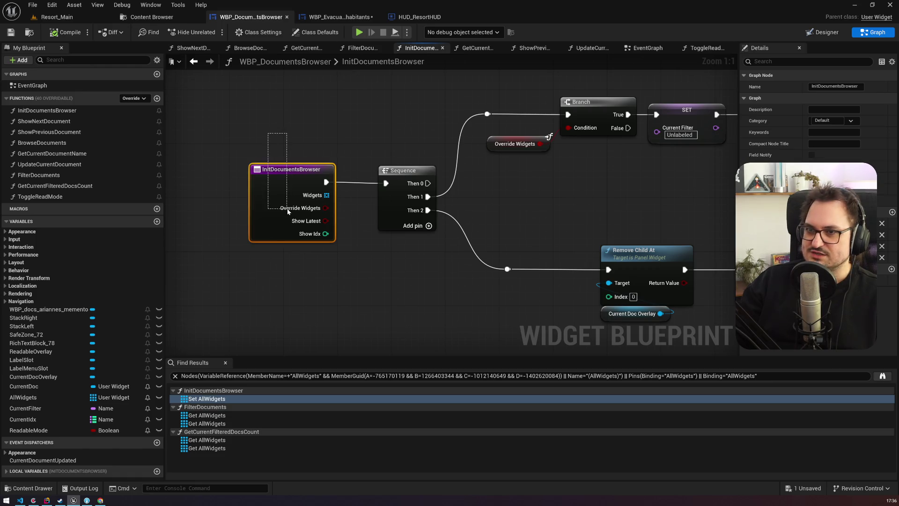
pyautogui.click(417, 17)
pyautogui.click(339, 16)
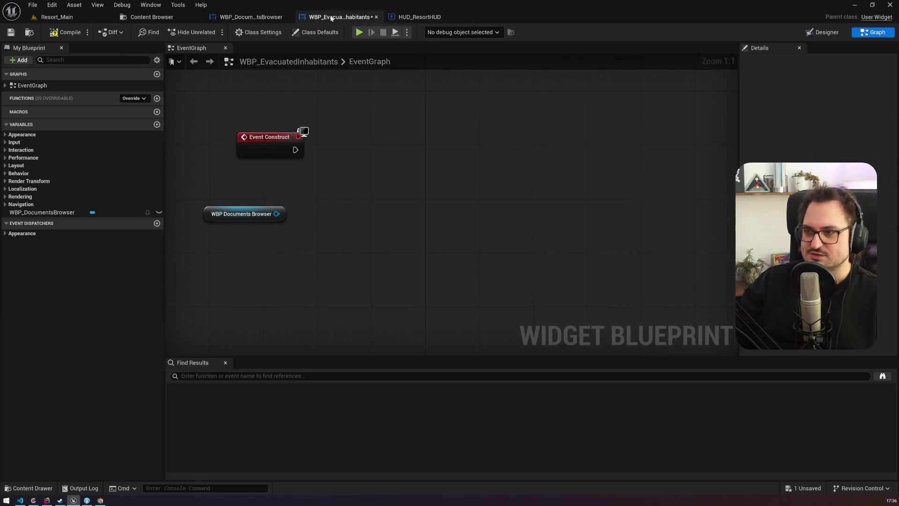
# Add an Init Documents Browser call on the browser getter, executed from Event Construct.
pyautogui.moveTo(276, 213)
pyautogui.mouseDown()
pyautogui.moveTo(320, 195)
pyautogui.moveTo(372, 129)
pyautogui.moveTo(383, 132)
pyautogui.mouseUp()
pyautogui.write('initd')
pyautogui.press('Return')
pyautogui.moveTo(295, 150); pyautogui.dragTo(353, 150)
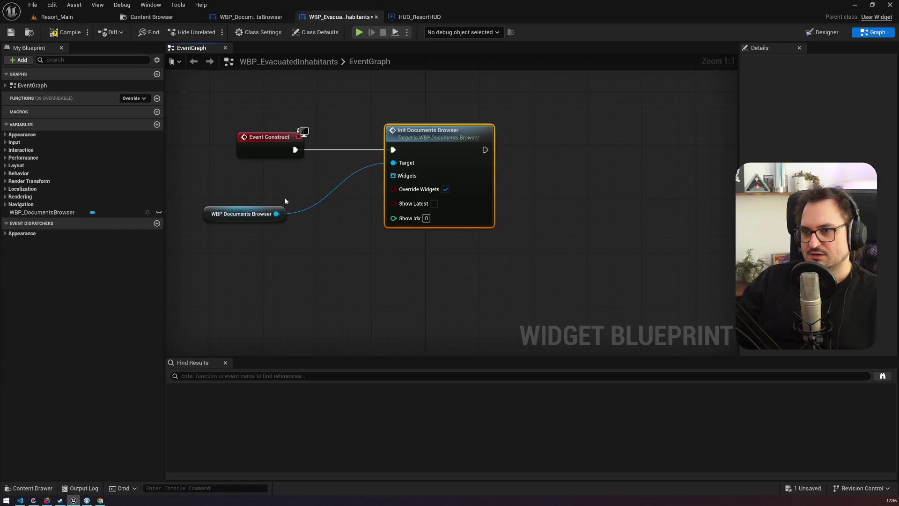
pyautogui.moveTo(245, 211); pyautogui.dragTo(300, 177)
# Feed a Make Array node into Init Documents Browser's Widgets input.
pyautogui.moveTo(393, 175); pyautogui.dragTo(288, 244)
pyautogui.write('creat')
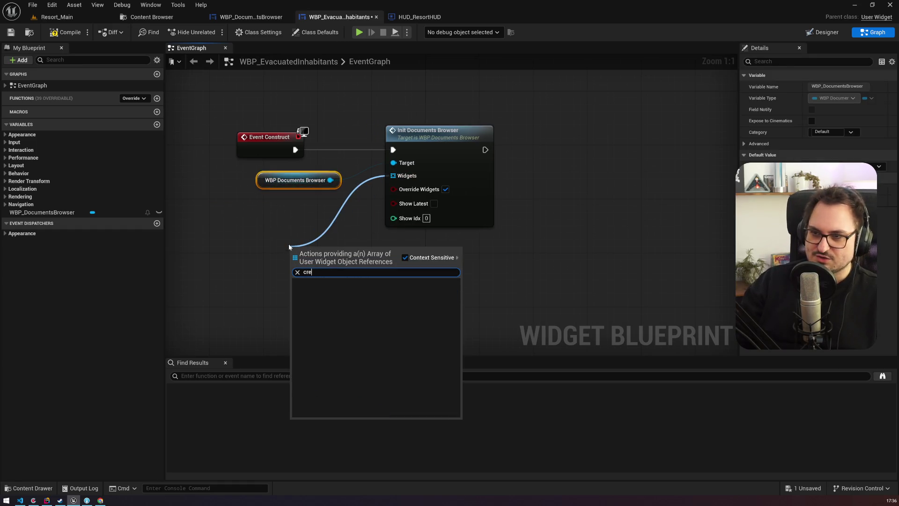
pyautogui.press('BackSpace')
pyautogui.press('BackSpace')
pyautogui.press('BackSpace')
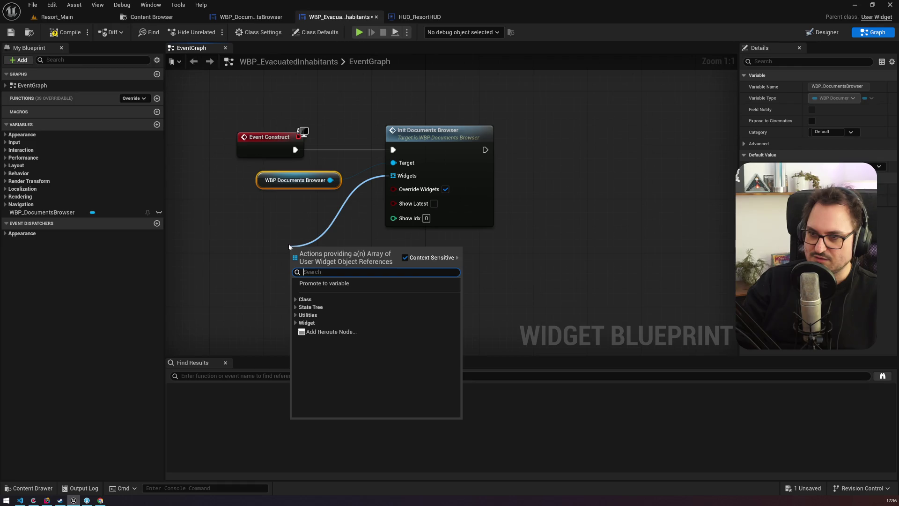
pyautogui.write('make')
pyautogui.press('Return')
pyautogui.moveTo(309, 252); pyautogui.dragTo(273, 213)
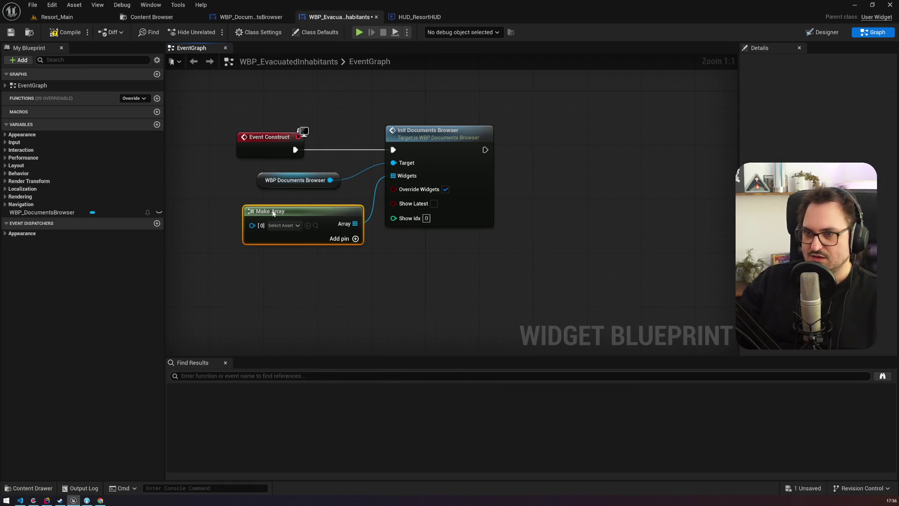
# Try picking a widget for the Make Array's first entry, but the asset picker is empty.
pyautogui.click(152, 21)
pyautogui.click(260, 164)
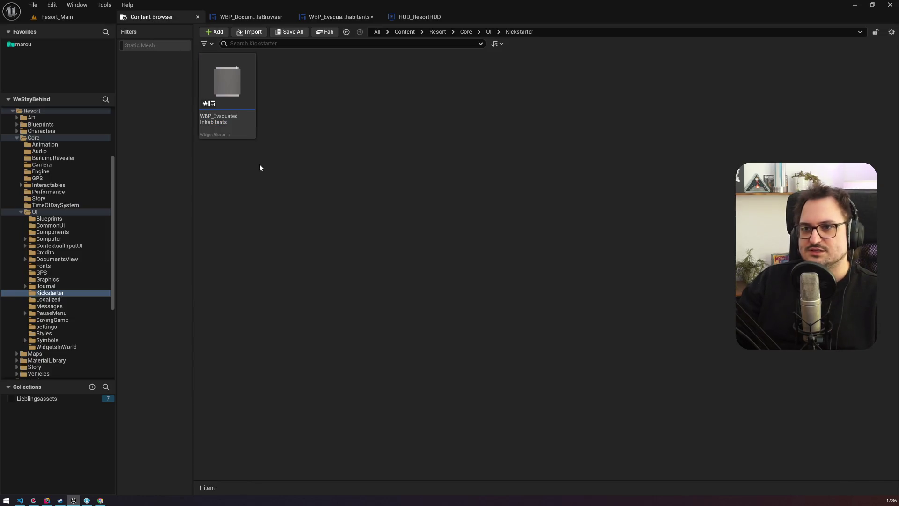
pyautogui.rightClick(274, 140)
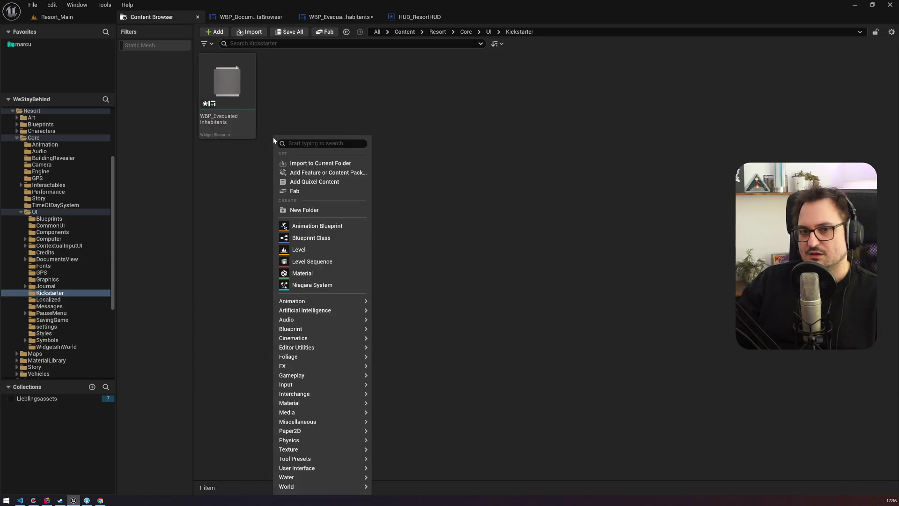
pyautogui.click(337, 17)
pyautogui.click(284, 225)
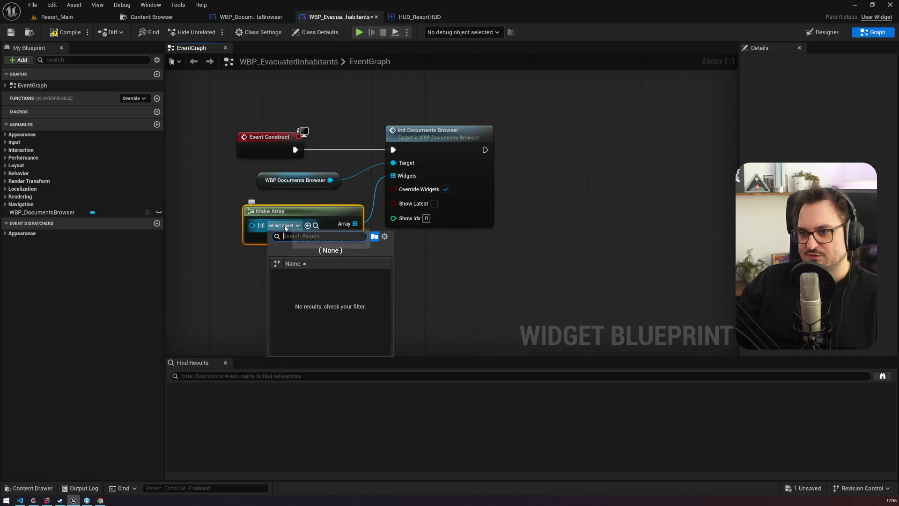
pyautogui.write('doc')
pyautogui.click(259, 269)
pyautogui.moveTo(291, 218); pyautogui.dragTo(278, 213)
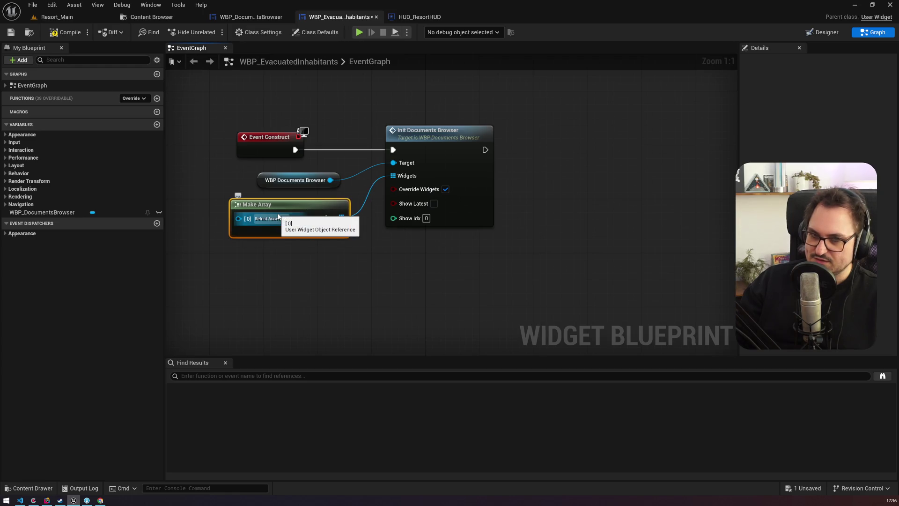
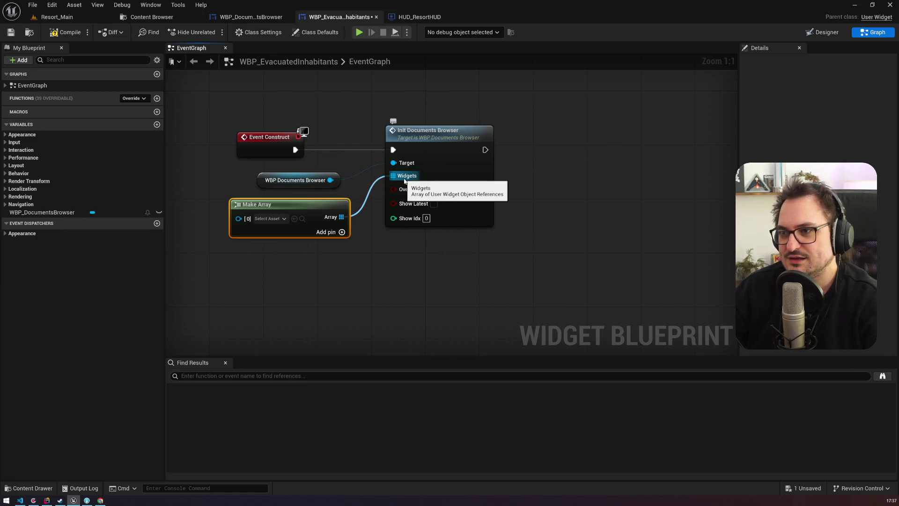
# Search assets for 'notes' with Ctrl+P and open WBP_NotesCommonUI from the bottom of the results.
pyautogui.click(410, 17)
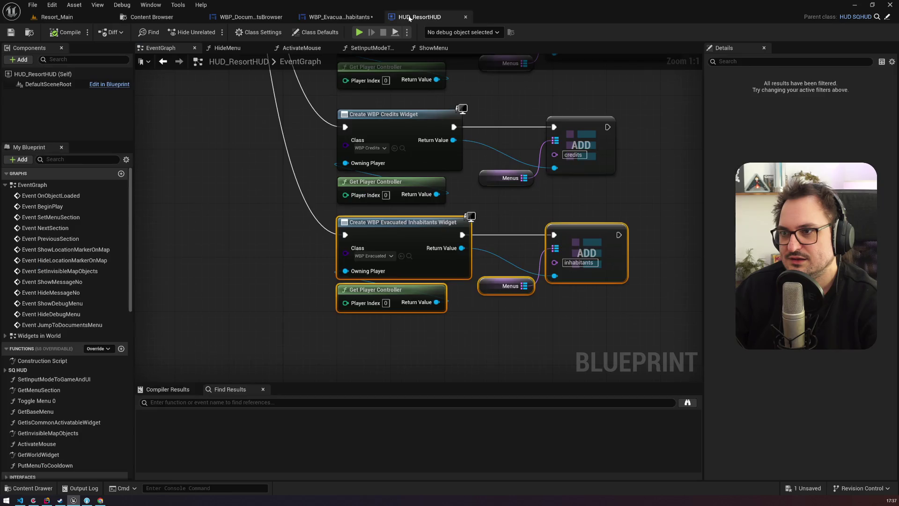
pyautogui.click(337, 17)
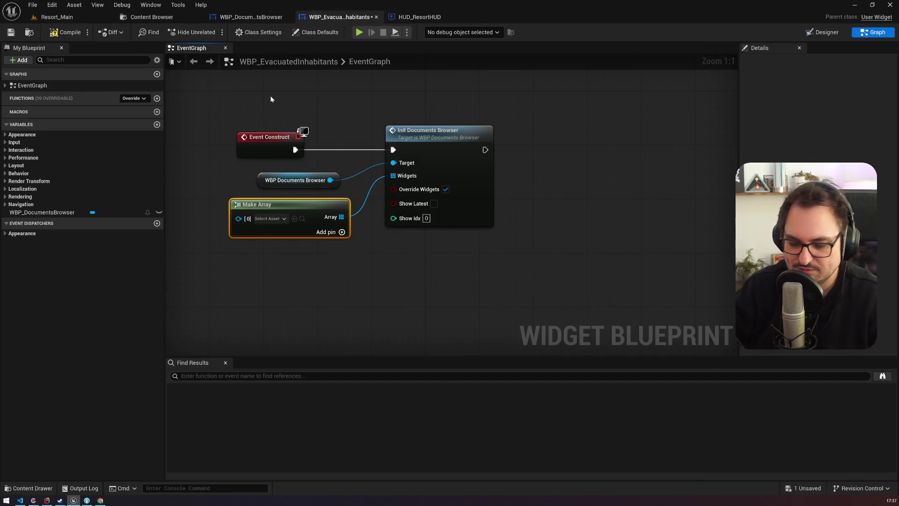
pyautogui.hotkey('ctrl', 'p')
pyautogui.write('notes')
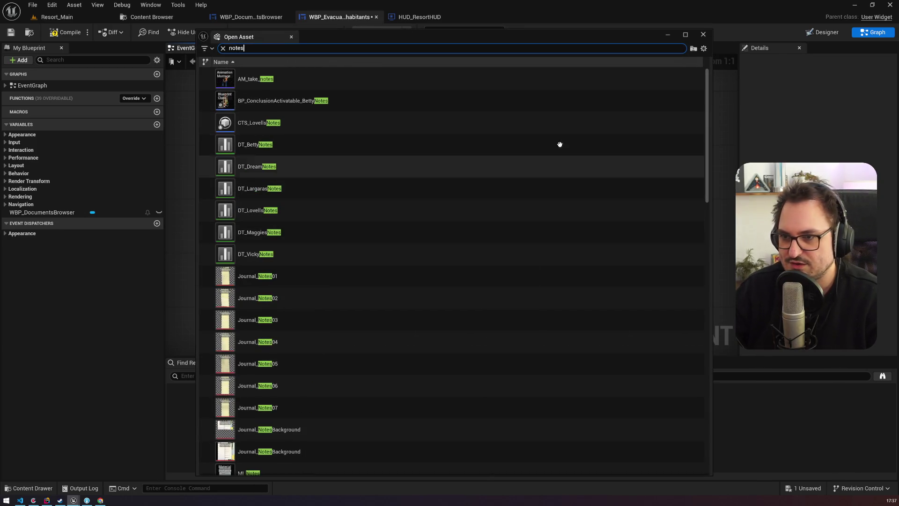
pyautogui.moveTo(706, 95)
pyautogui.mouseDown()
pyautogui.moveTo(667, 337)
pyautogui.moveTo(681, 433)
pyautogui.mouseUp()
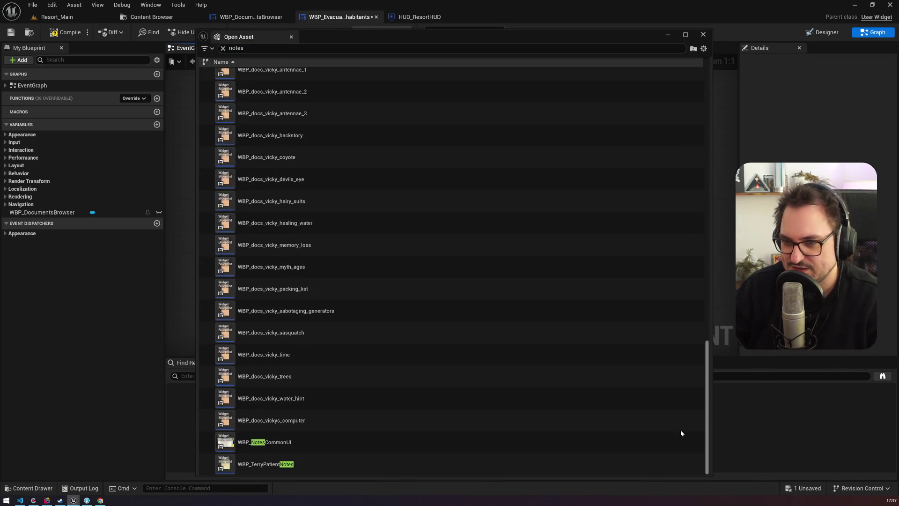
pyautogui.click(277, 449)
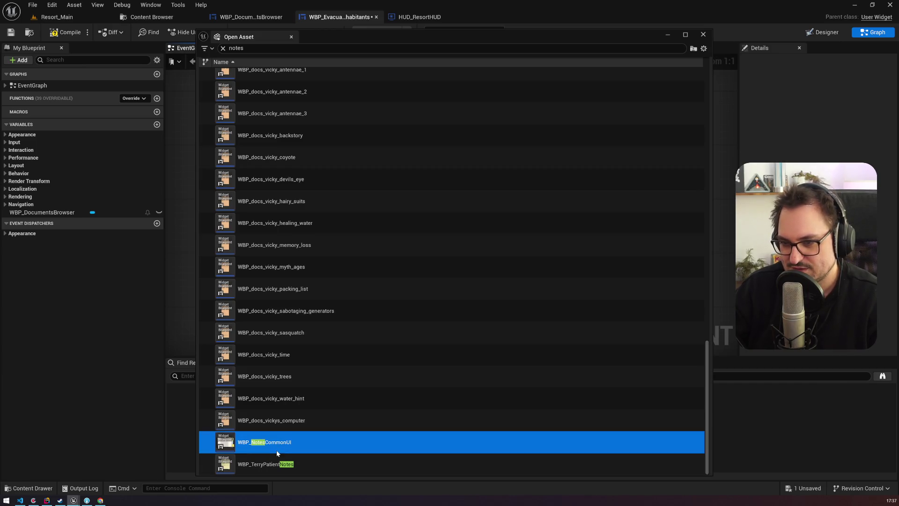
pyautogui.doubleClick(277, 449)
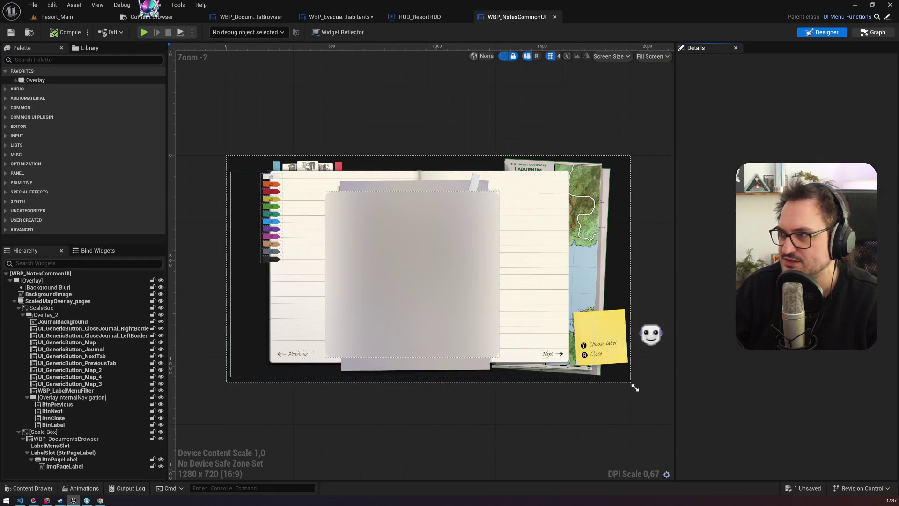
# In the Graph view, find Init Documents Browser and select the Get Current Documents node feeding it.
pyautogui.click(867, 33)
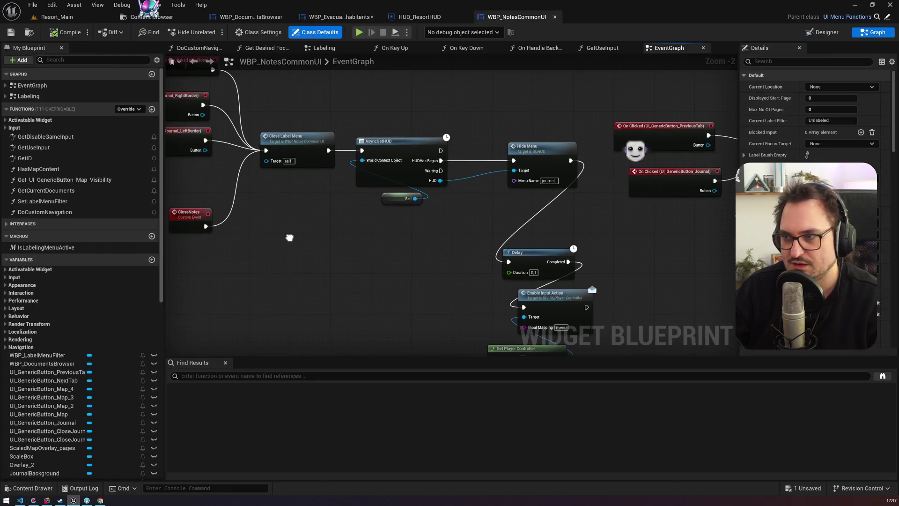
pyautogui.click(278, 376)
pyautogui.write('initdo')
pyautogui.press('Return')
pyautogui.click(218, 399)
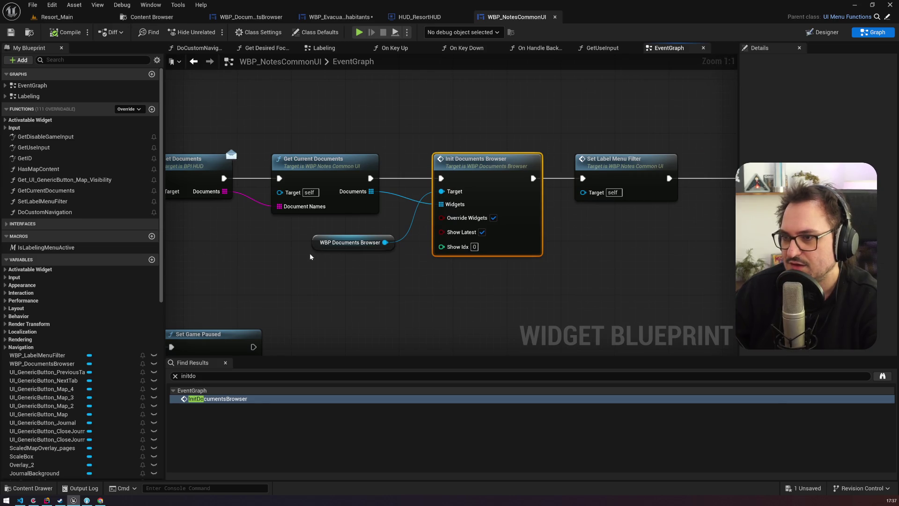
pyautogui.moveTo(311, 223); pyautogui.dragTo(439, 239)
pyautogui.click(450, 187)
pyautogui.moveTo(379, 134); pyautogui.dragTo(457, 140)
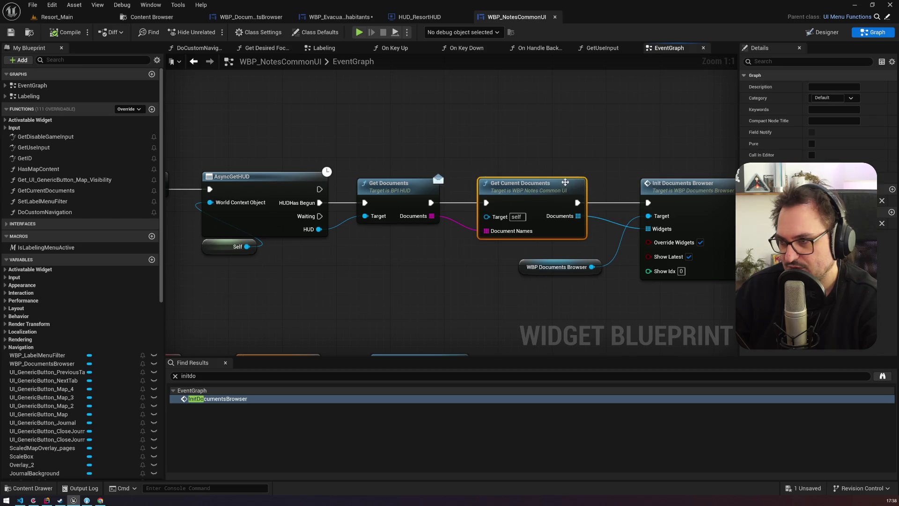
# Open the GetCurrentDocuments function and select its Create User Widget and Get Player Controller nodes.
pyautogui.doubleClick(543, 197)
pyautogui.scroll(5, 369, 199)
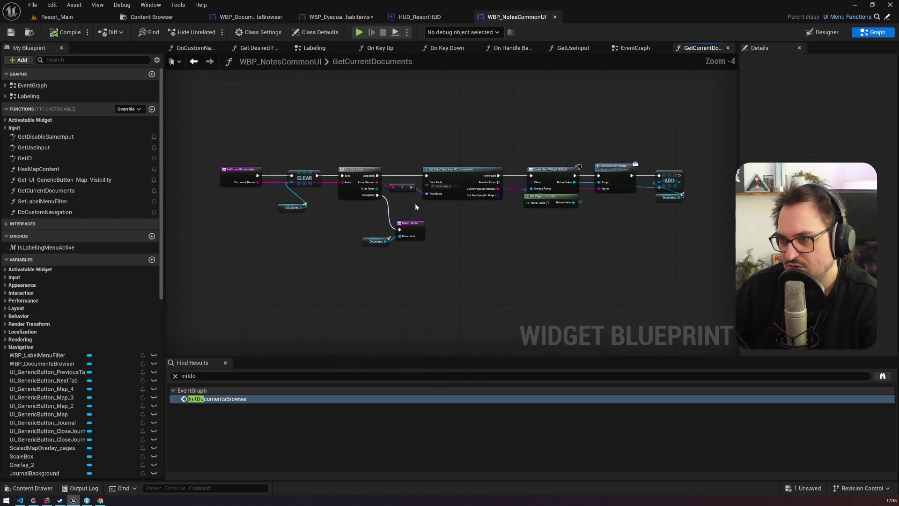
pyautogui.moveTo(369, 198)
pyautogui.mouseDown()
pyautogui.moveTo(453, 258)
pyautogui.moveTo(315, 257)
pyautogui.moveTo(496, 245)
pyautogui.moveTo(133, 235)
pyautogui.moveTo(517, 242)
pyautogui.mouseUp()
pyautogui.moveTo(649, 242)
pyautogui.mouseDown()
pyautogui.moveTo(588, 194)
pyautogui.moveTo(609, 141)
pyautogui.mouseUp()
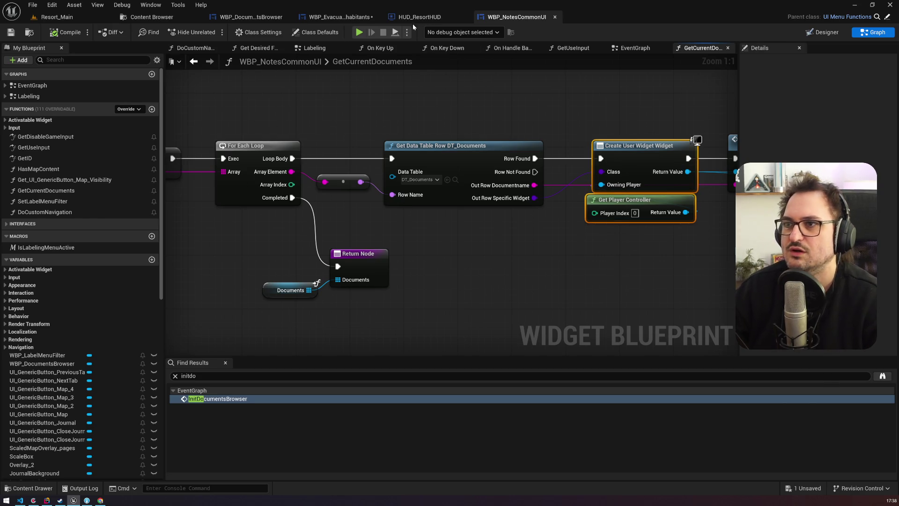
pyautogui.click(352, 18)
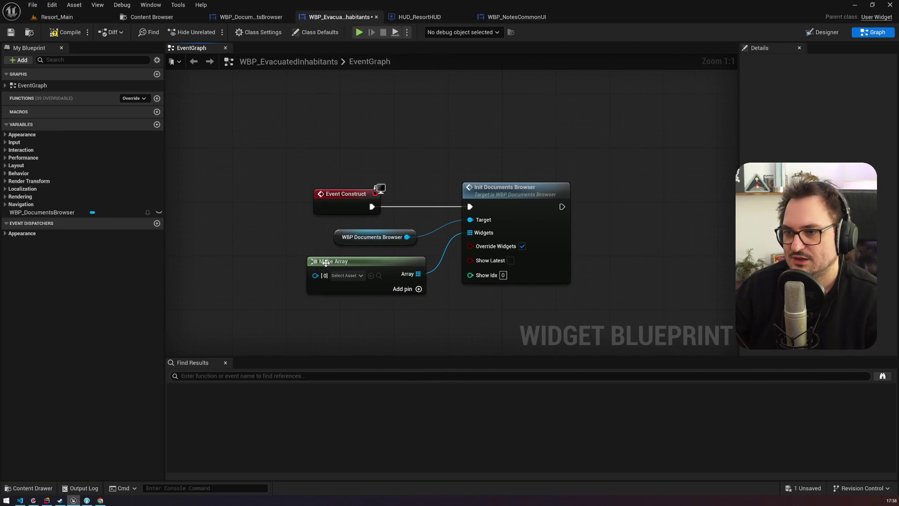
# Replace the old Make Array with the pasted widget-creation nodes and spread out Event Construct and Init Documents Browser.
pyautogui.press('Delete')
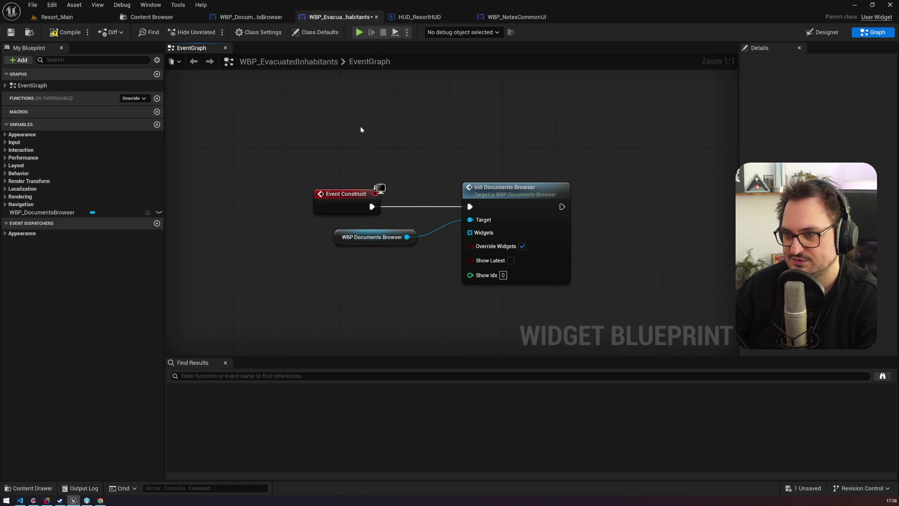
pyautogui.hotkey('ctrl', 'v')
pyautogui.moveTo(380, 148)
pyautogui.mouseDown()
pyautogui.moveTo(387, 163)
pyautogui.moveTo(387, 154)
pyautogui.mouseUp()
pyautogui.moveTo(521, 207); pyautogui.dragTo(616, 212)
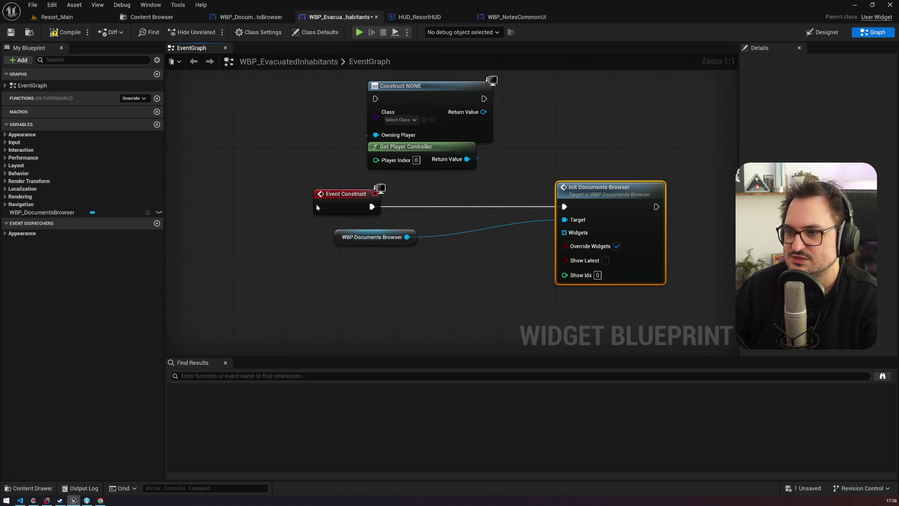
pyautogui.moveTo(317, 208); pyautogui.dragTo(229, 207)
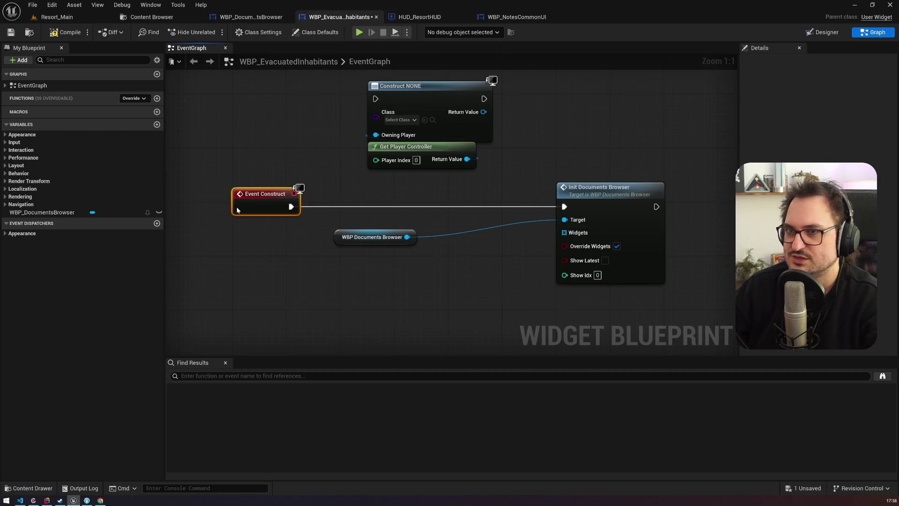
# Set the Create Widget class to WBP_docs_vicky_trees and reposition the creation pair.
pyautogui.click(399, 120)
pyautogui.moveTo(480, 149)
pyautogui.mouseDown()
pyautogui.moveTo(472, 268)
pyautogui.moveTo(483, 295)
pyautogui.moveTo(488, 257)
pyautogui.mouseUp()
pyautogui.scroll(5, 483, 296)
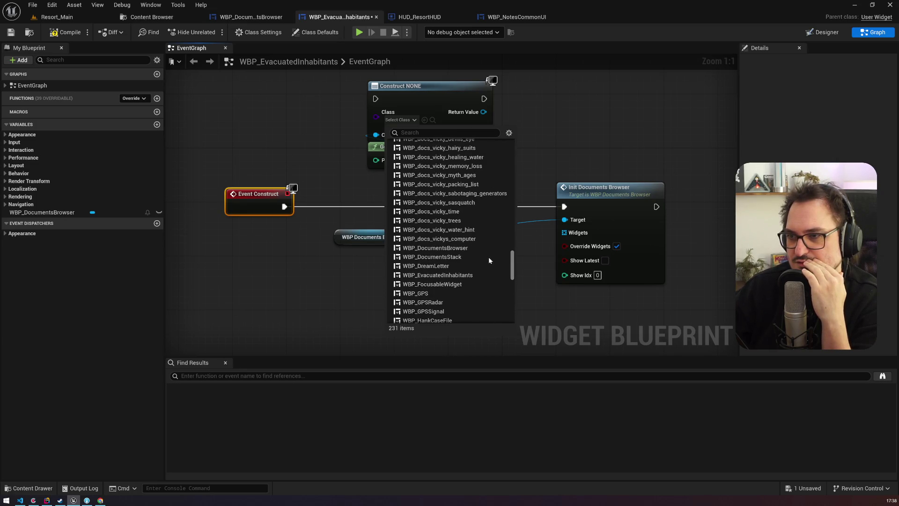
pyautogui.click(435, 219)
pyautogui.moveTo(389, 151); pyautogui.dragTo(391, 156)
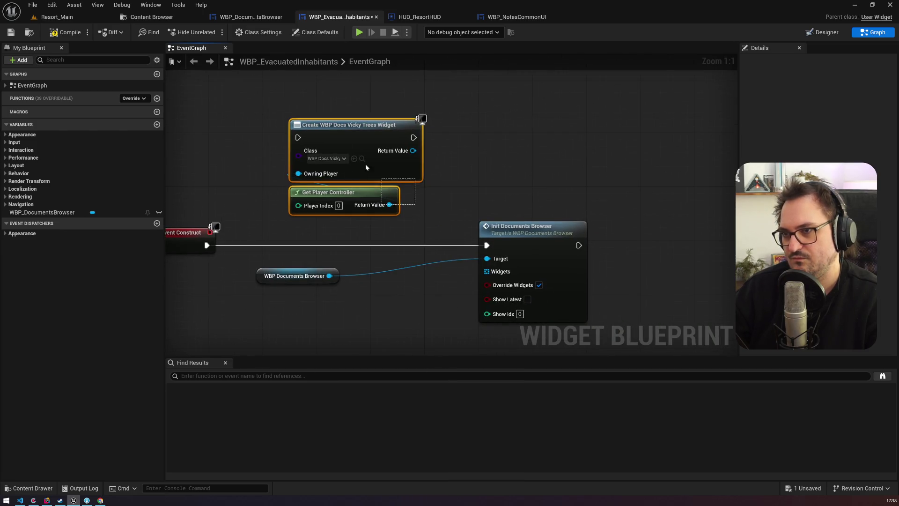
pyautogui.moveTo(333, 187); pyautogui.dragTo(306, 160)
# Duplicate the creation pair and chain Event Construct through both Create Widget nodes.
pyautogui.hotkey('ctrl', 'c')
pyautogui.hotkey('ctrl', 'v')
pyautogui.moveTo(485, 90)
pyautogui.mouseDown()
pyautogui.moveTo(477, 117)
pyautogui.moveTo(387, 110)
pyautogui.mouseUp()
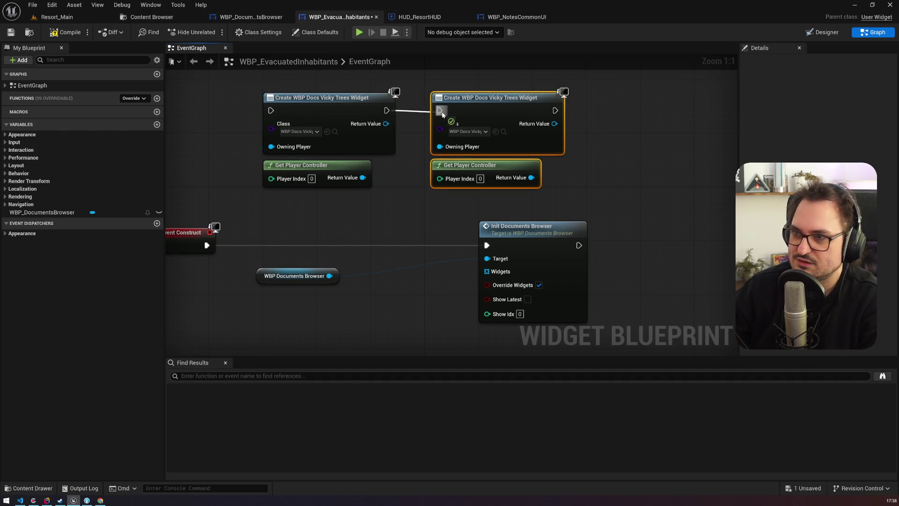
pyautogui.moveTo(207, 245); pyautogui.dragTo(271, 110)
pyautogui.moveTo(407, 200); pyautogui.dragTo(547, 205)
# Add a Make Array into Widgets, feed both widgets into slots 0 and 1, and execute Init Documents Browser afterwards.
pyautogui.moveTo(545, 244)
pyautogui.mouseDown()
pyautogui.moveTo(482, 266)
pyautogui.moveTo(409, 261)
pyautogui.mouseUp()
pyautogui.write('make array')
pyautogui.press('Return')
pyautogui.moveTo(377, 174); pyautogui.dragTo(409, 188)
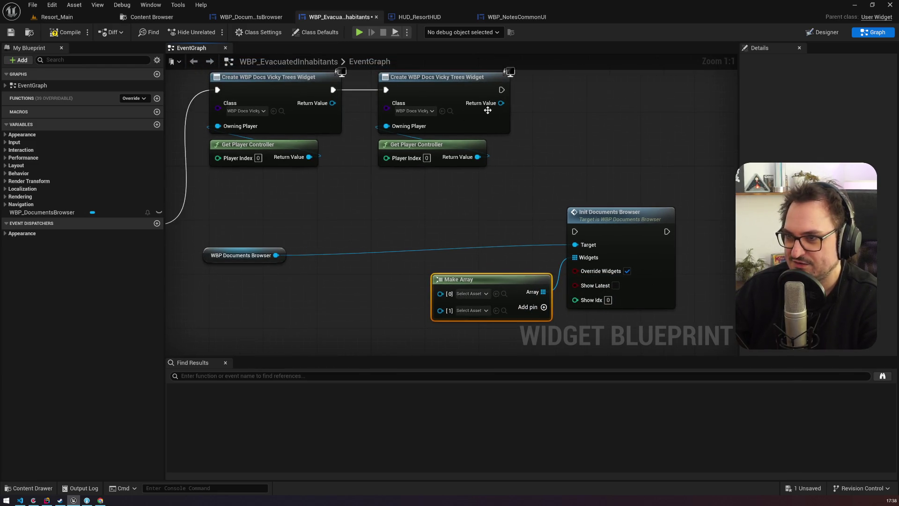
pyautogui.moveTo(333, 103); pyautogui.dragTo(438, 298)
pyautogui.moveTo(501, 103); pyautogui.dragTo(440, 311)
pyautogui.moveTo(501, 90); pyautogui.dragTo(575, 231)
pyautogui.moveTo(283, 254)
pyautogui.mouseDown()
pyautogui.moveTo(388, 272)
pyautogui.moveTo(650, 272)
pyautogui.mouseUp()
pyautogui.moveTo(501, 245)
pyautogui.mouseDown()
pyautogui.moveTo(251, 173)
pyautogui.moveTo(248, 121)
pyautogui.mouseUp()
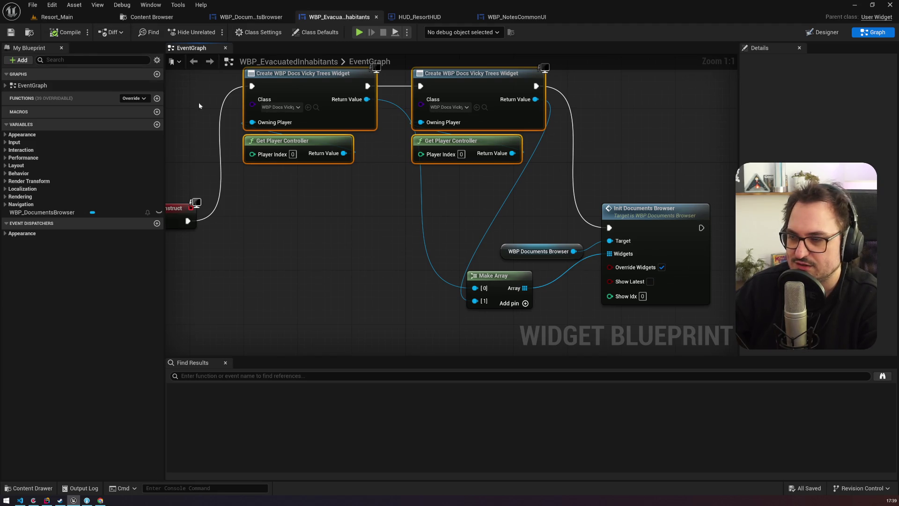
# Duplicate a third Vicky Trees widget, chain its execution, and wire it into array slot 2.
pyautogui.moveTo(325, 209); pyautogui.dragTo(290, 140)
pyautogui.hotkey('ctrl', 'd')
pyautogui.moveTo(402, 140); pyautogui.dragTo(443, 113)
pyautogui.moveTo(391, 251); pyautogui.dragTo(374, 182)
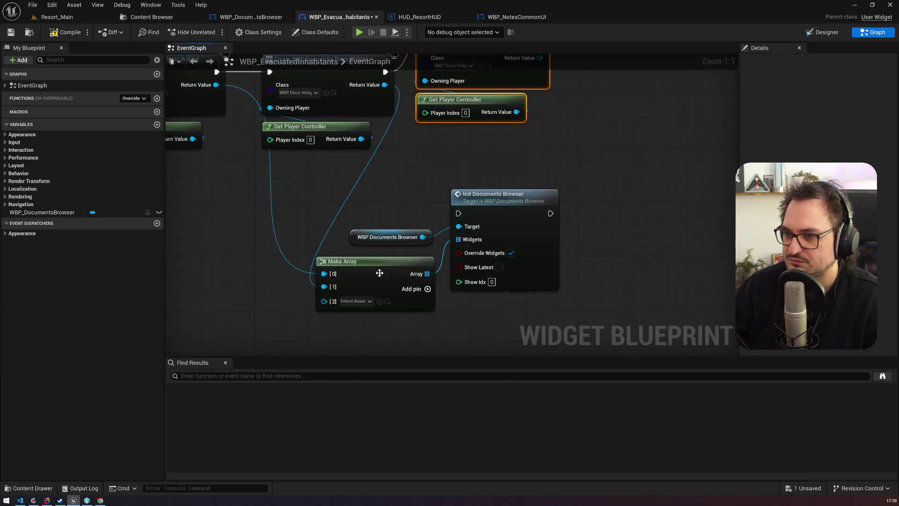
pyautogui.moveTo(379, 273); pyautogui.dragTo(384, 304)
pyautogui.moveTo(544, 89)
pyautogui.mouseDown()
pyautogui.moveTo(482, 176)
pyautogui.moveTo(361, 271)
pyautogui.moveTo(354, 308)
pyautogui.mouseUp()
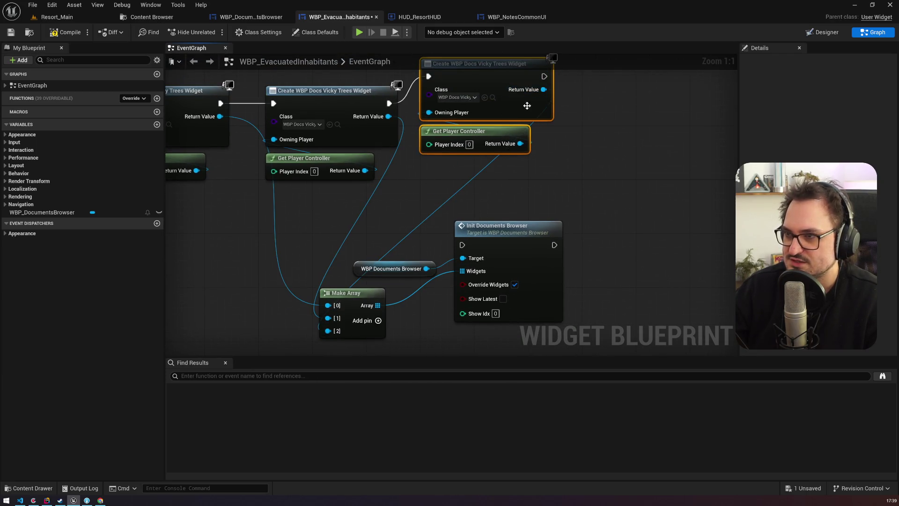
pyautogui.moveTo(543, 76)
pyautogui.mouseDown()
pyautogui.moveTo(459, 223)
pyautogui.moveTo(462, 245)
pyautogui.mouseUp()
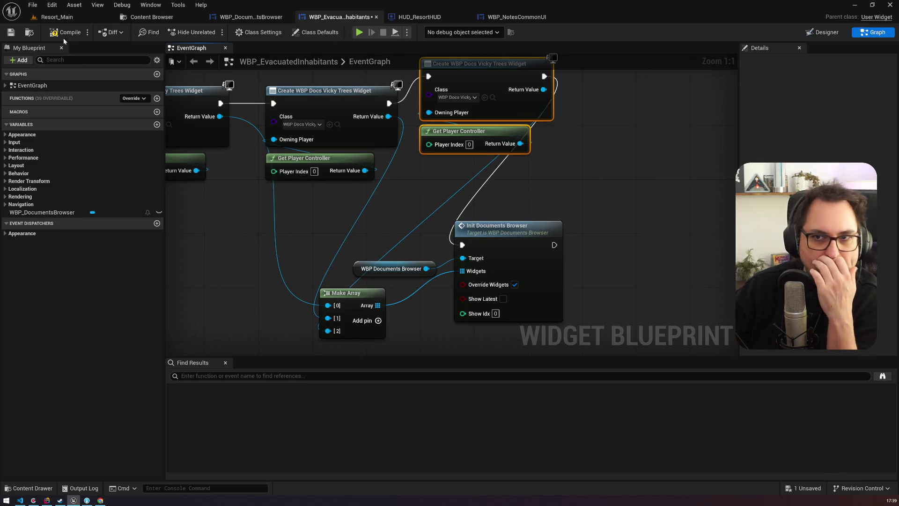
pyautogui.click(112, 20)
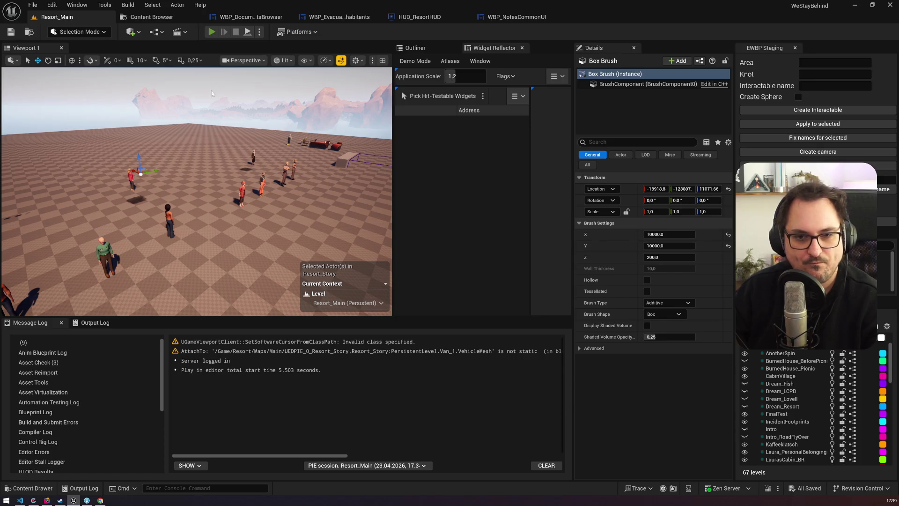
# Play the level, rerun the show_menu inhabitants console command to view the document pages, then stop.
pyautogui.hotkey('alt', 'p')
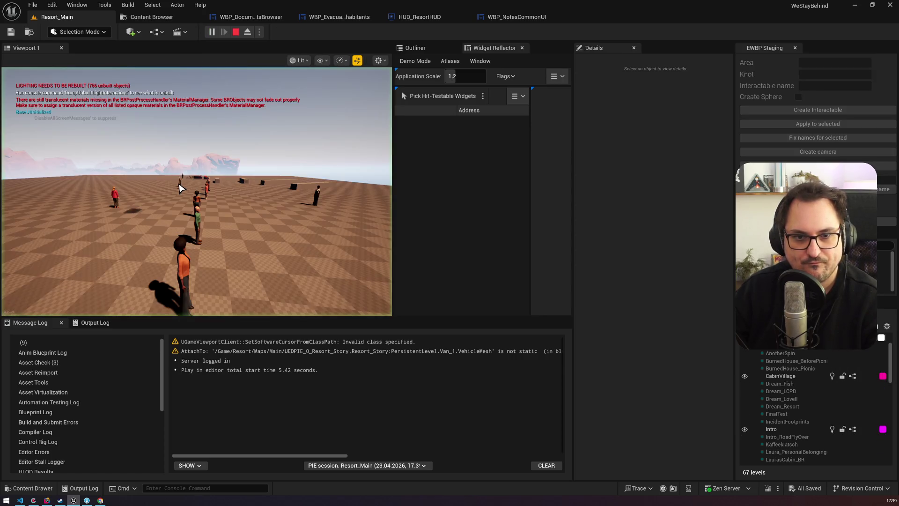
pyautogui.press('`')
pyautogui.press('Up')
pyautogui.press('Return')
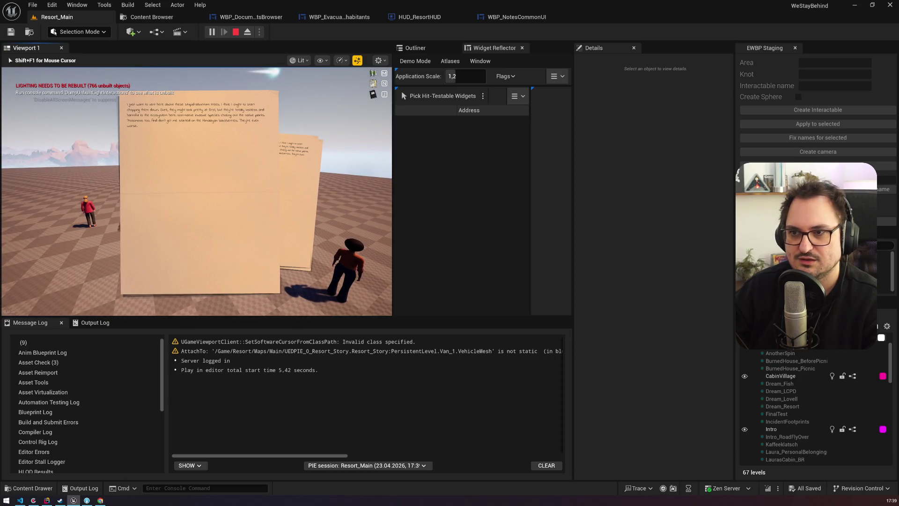
pyautogui.press('Escape')
pyautogui.click(536, 18)
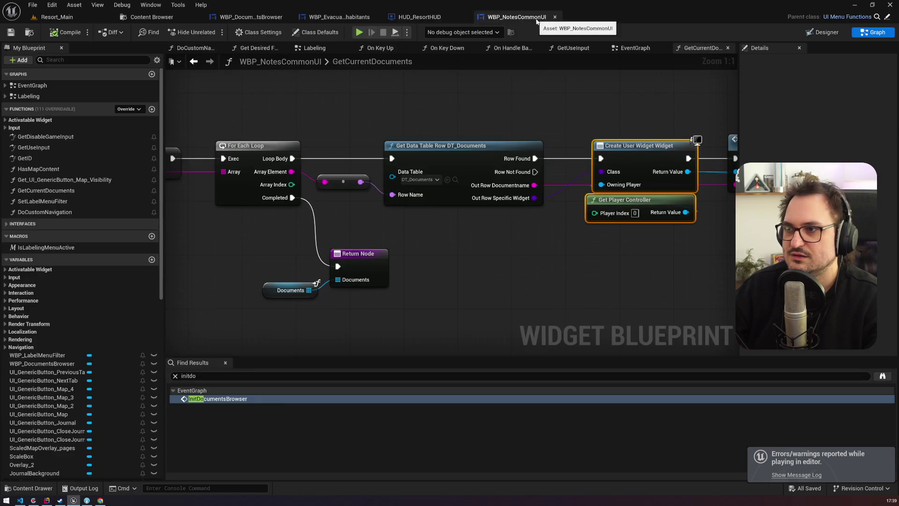
# Open WBP_DocumentsBrowser's BrowseDocuments function graph and select its entry node.
pyautogui.moveTo(372, 81); pyautogui.dragTo(361, 97)
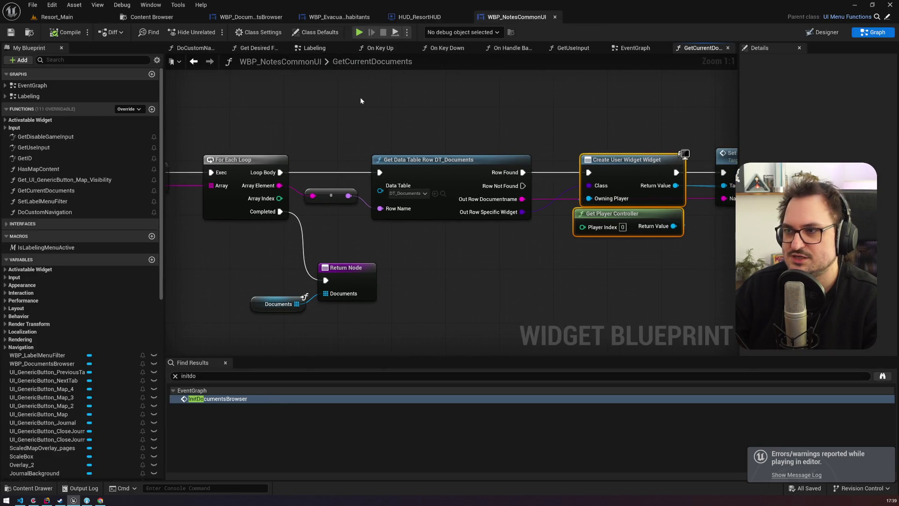
pyautogui.moveTo(310, 113); pyautogui.dragTo(381, 100)
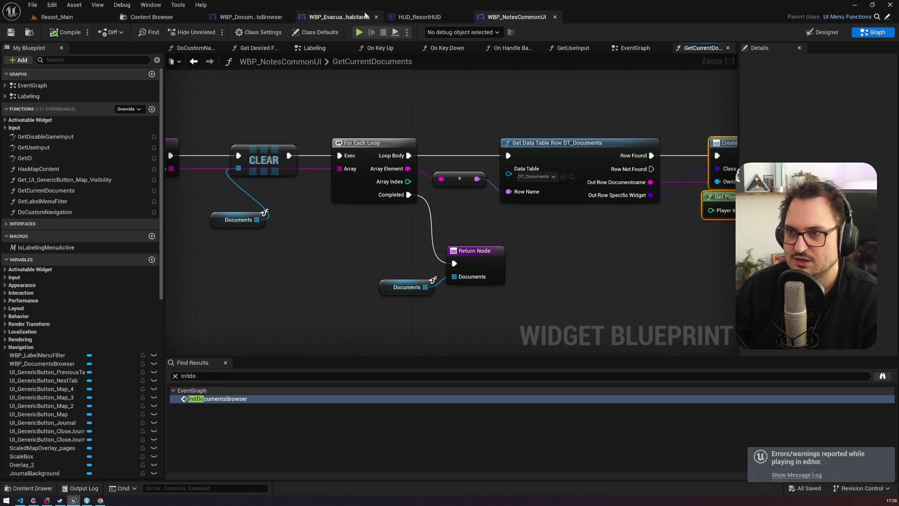
pyautogui.click(338, 17)
pyautogui.moveTo(263, 185)
pyautogui.mouseDown()
pyautogui.moveTo(383, 199)
pyautogui.moveTo(293, 178)
pyautogui.mouseUp()
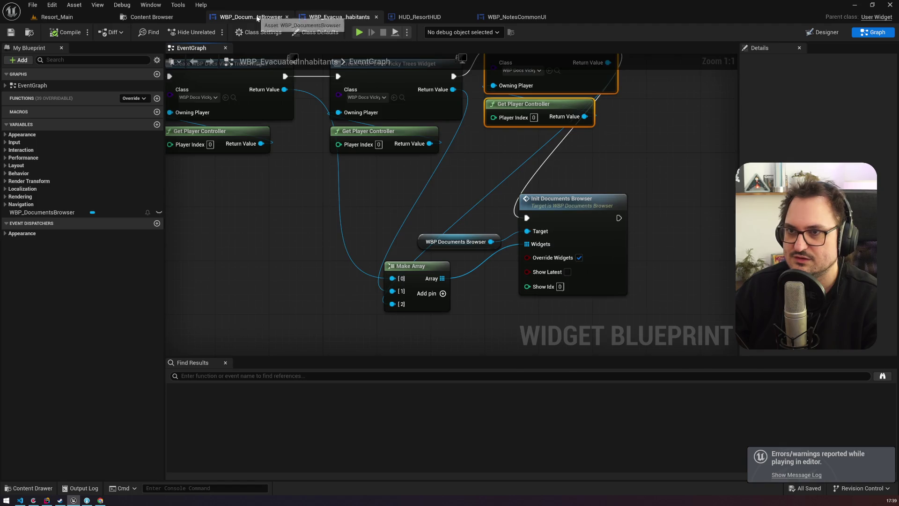
pyautogui.click(251, 17)
pyautogui.doubleClick(42, 142)
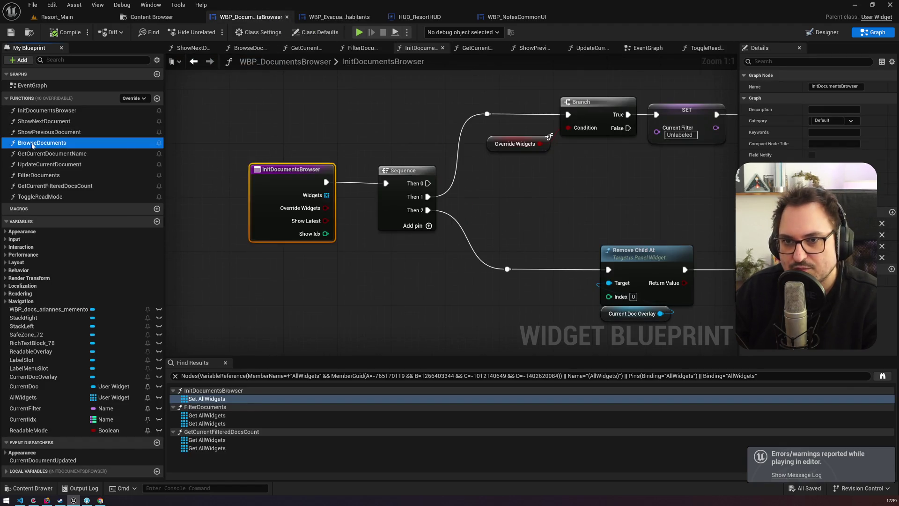
pyautogui.moveTo(285, 237); pyautogui.dragTo(644, 260)
pyautogui.click(402, 186)
pyautogui.moveTo(494, 252); pyautogui.dragTo(319, 228)
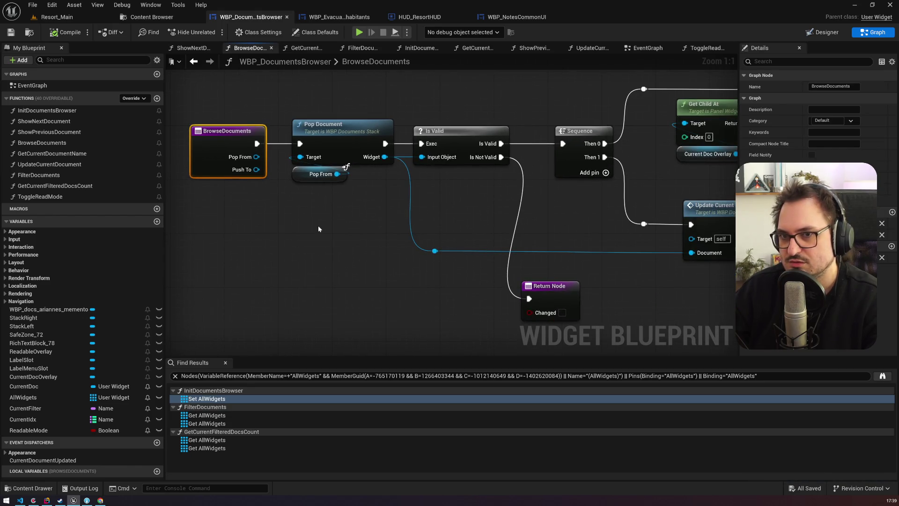
# Refresh the BrowseDocuments node, find its references, and jump to the ShowNextDocument call.
pyautogui.rightClick(205, 147)
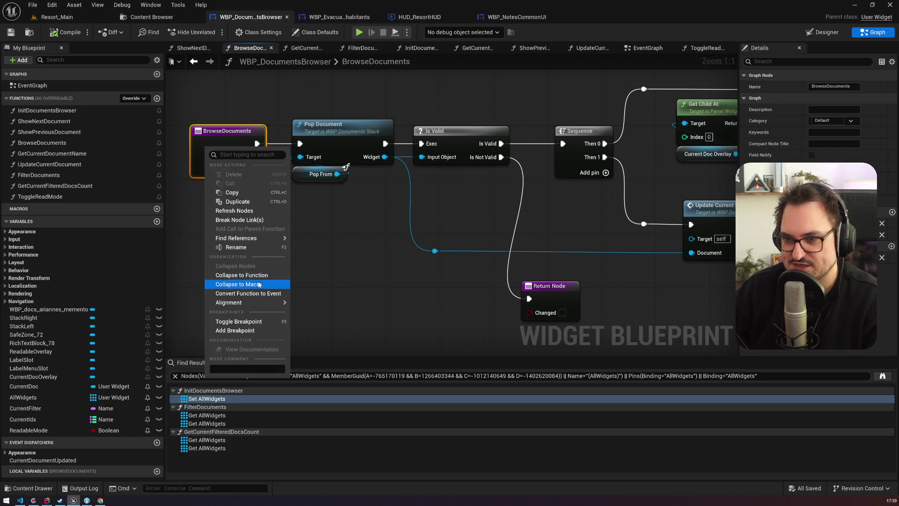
pyautogui.click(260, 211)
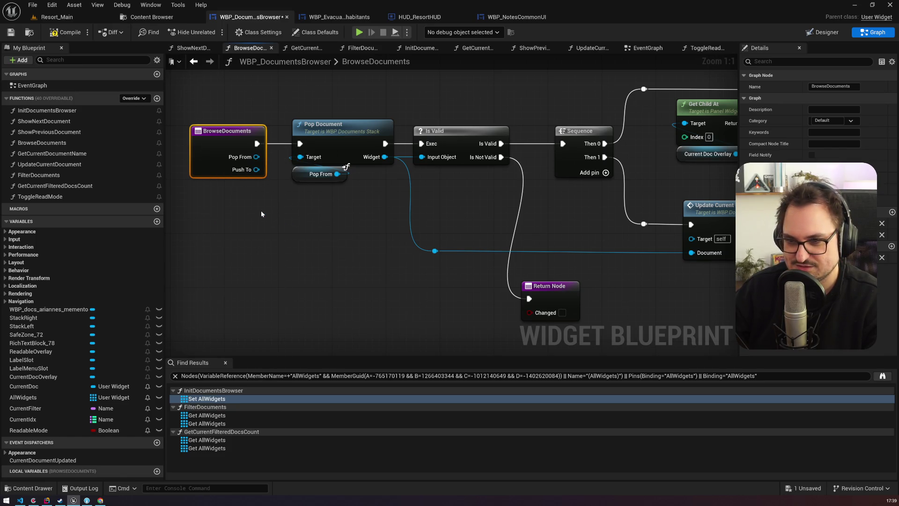
pyautogui.rightClick(214, 161)
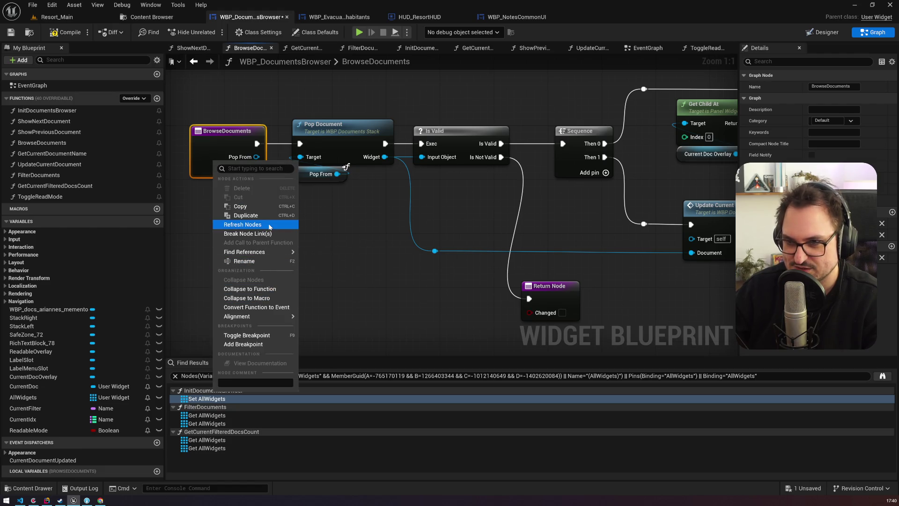
pyautogui.moveTo(272, 251)
pyautogui.click(328, 275)
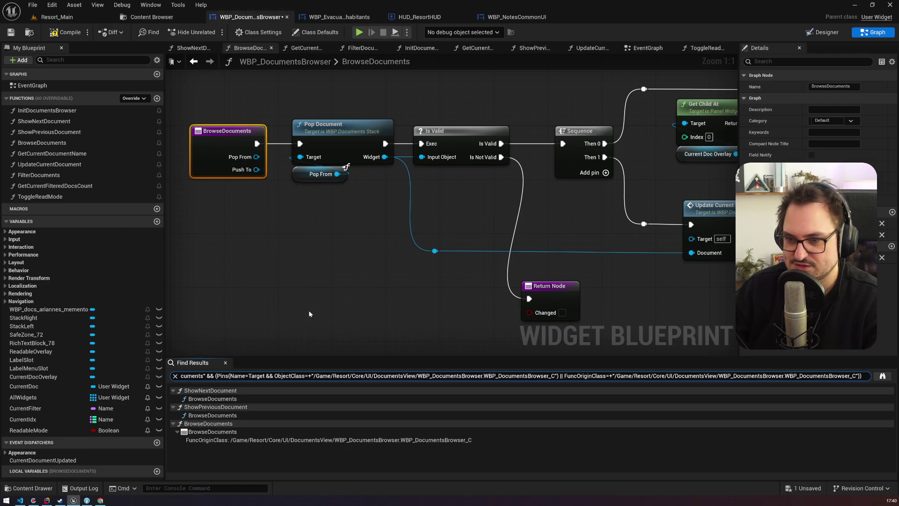
pyautogui.click(223, 399)
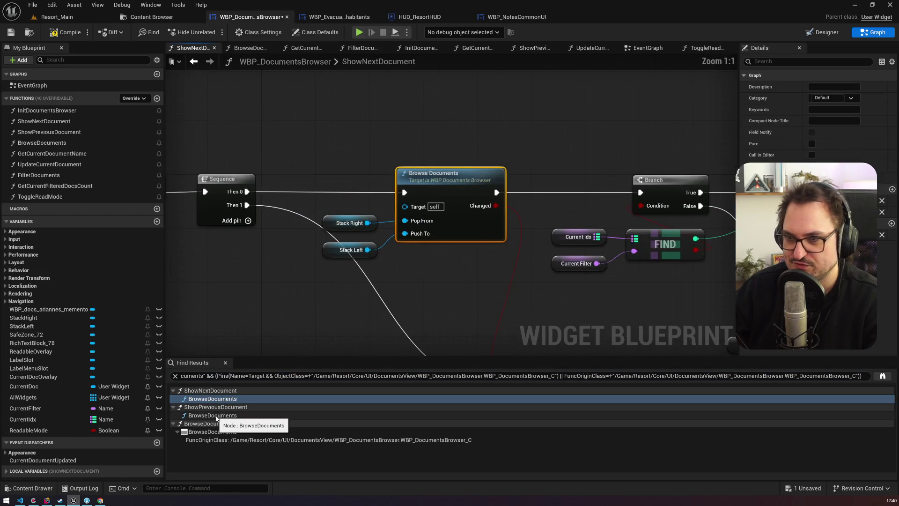
pyautogui.click(445, 17)
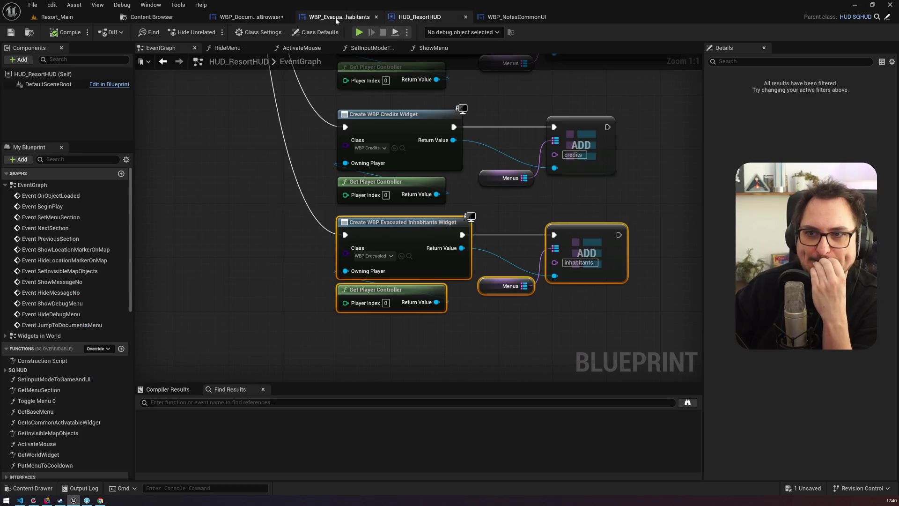
# Paste a second WBP Documents Browser reference in WBP_EvacuatedInhabitants and call Show Next Document from it.
pyautogui.click(336, 18)
pyautogui.moveTo(465, 138)
pyautogui.mouseDown()
pyautogui.moveTo(500, 218)
pyautogui.moveTo(576, 47)
pyautogui.mouseUp()
pyautogui.click(566, 149)
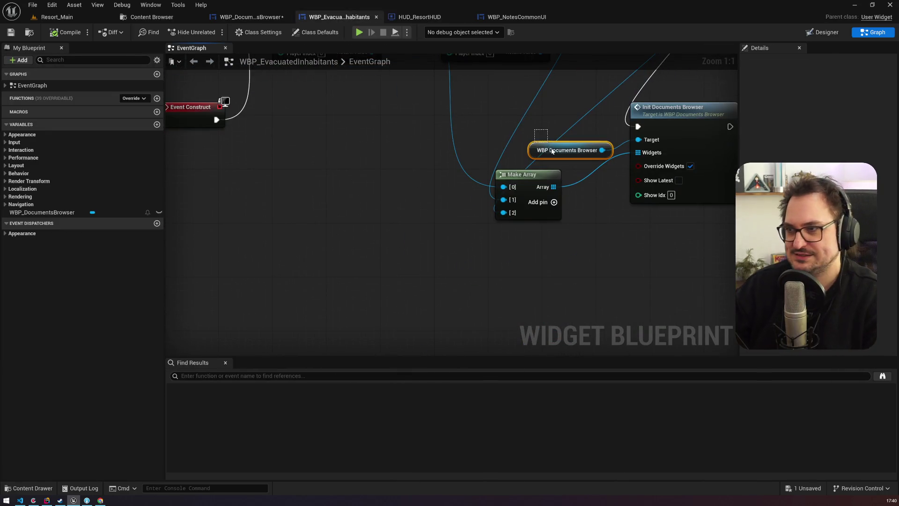
pyautogui.hotkey('ctrl', 'c')
pyautogui.hotkey('ctrl', 'v')
pyautogui.moveTo(291, 292); pyautogui.dragTo(286, 258)
pyautogui.write('shownext')
pyautogui.press('Return')
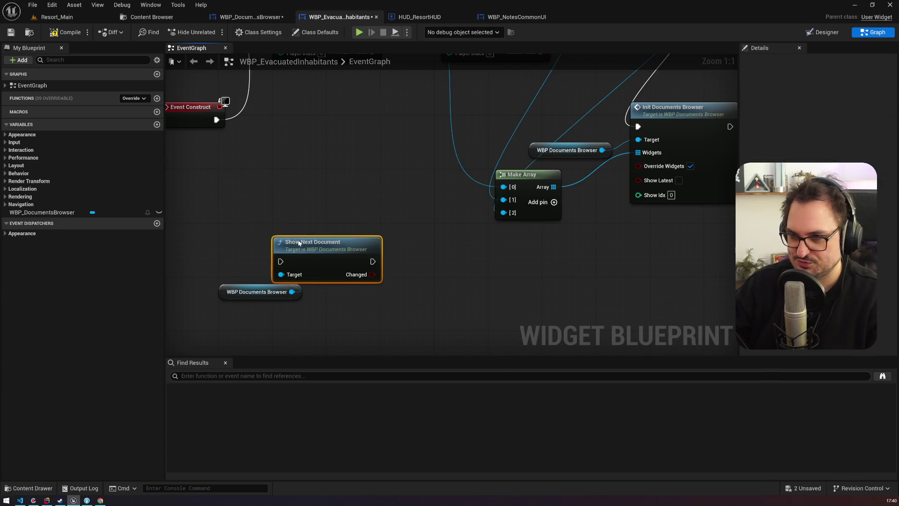
pyautogui.scroll(-3, 328, 271)
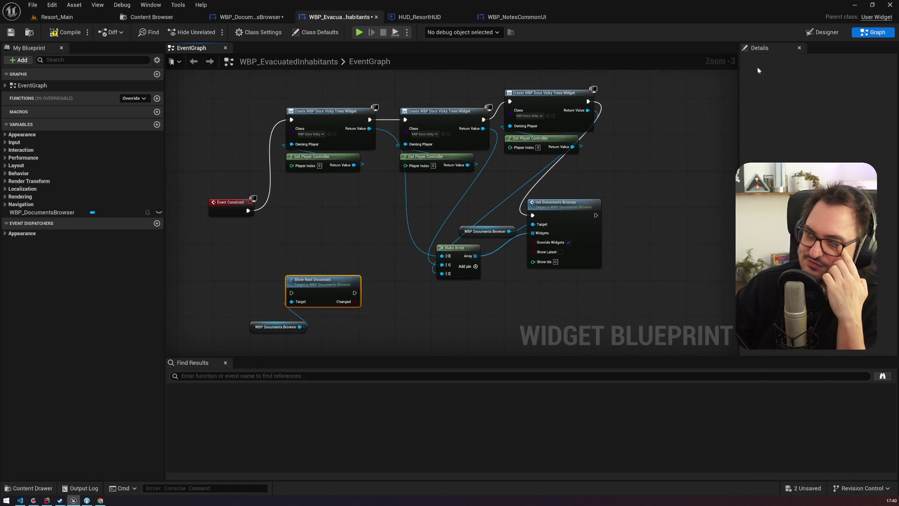
pyautogui.click(821, 31)
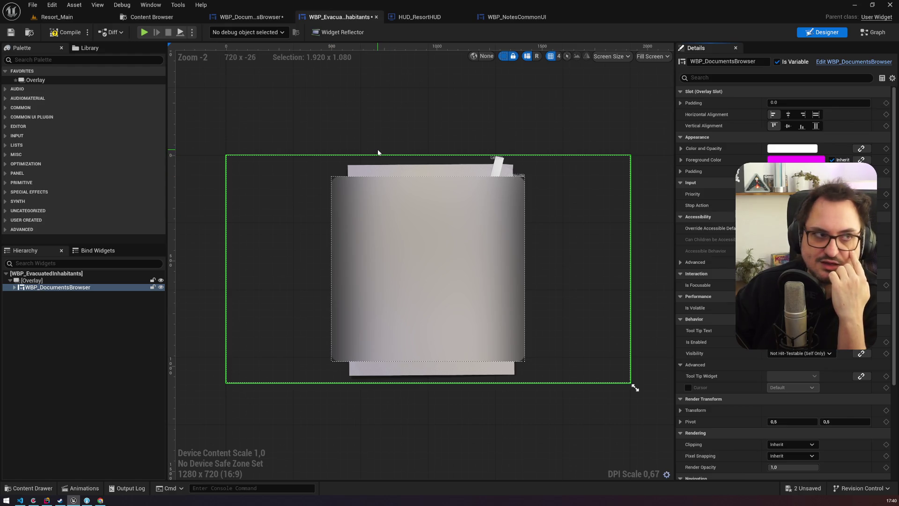
pyautogui.click(874, 32)
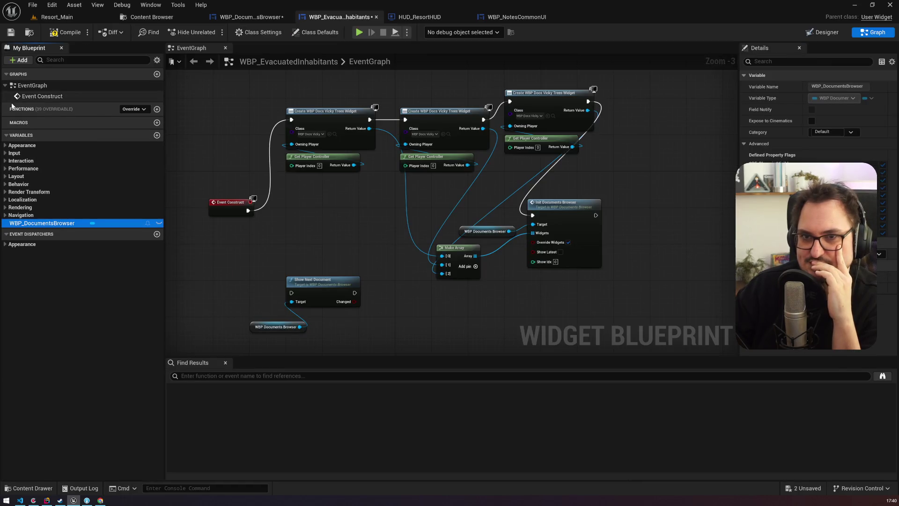
# Look over the blueprint's Class Settings and Class Defaults, enlarging the graph area.
pyautogui.click(258, 32)
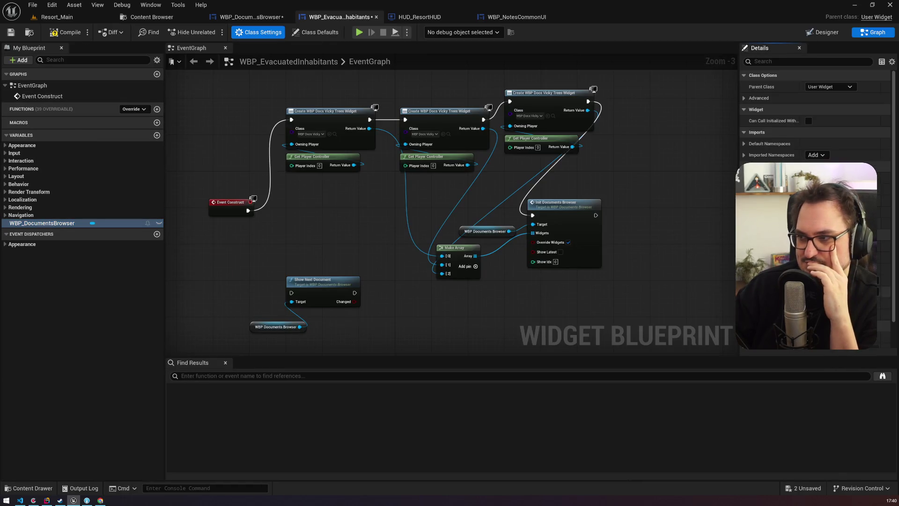
pyautogui.moveTo(738, 357); pyautogui.dragTo(737, 433)
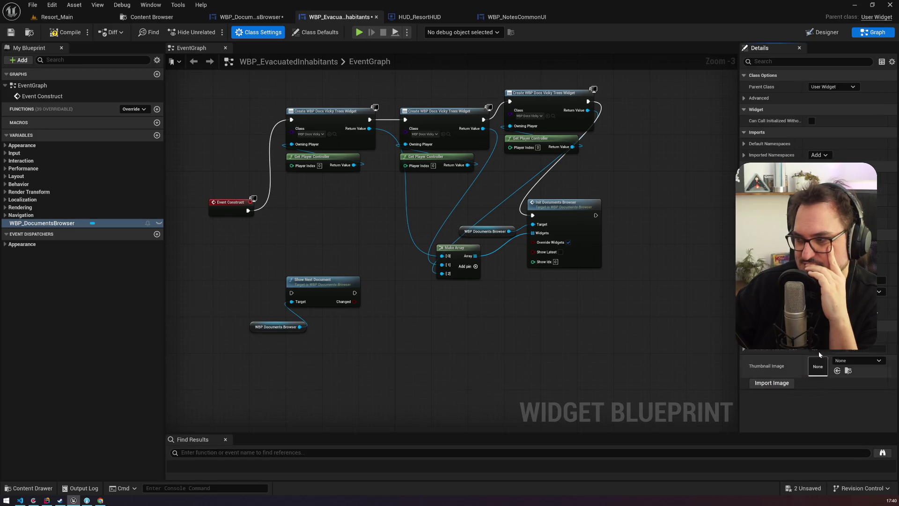
pyautogui.click(316, 32)
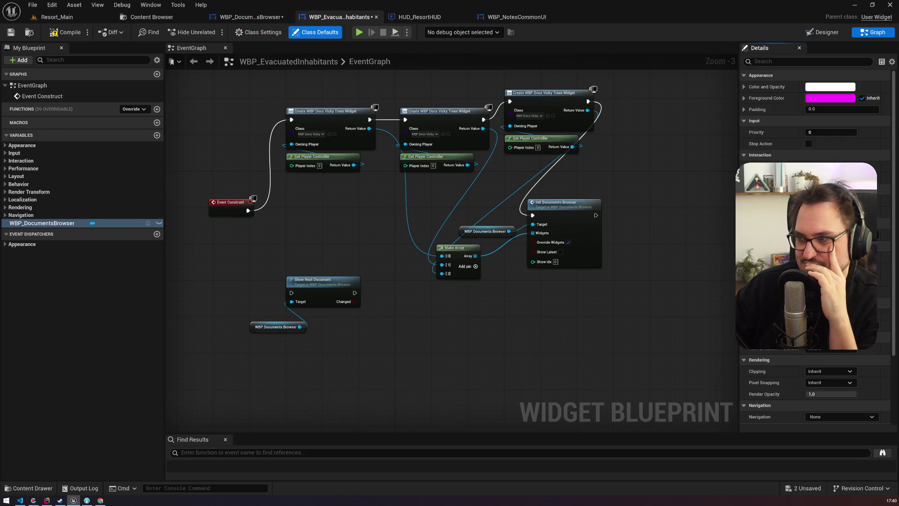
pyautogui.scroll(-5, 808, 369)
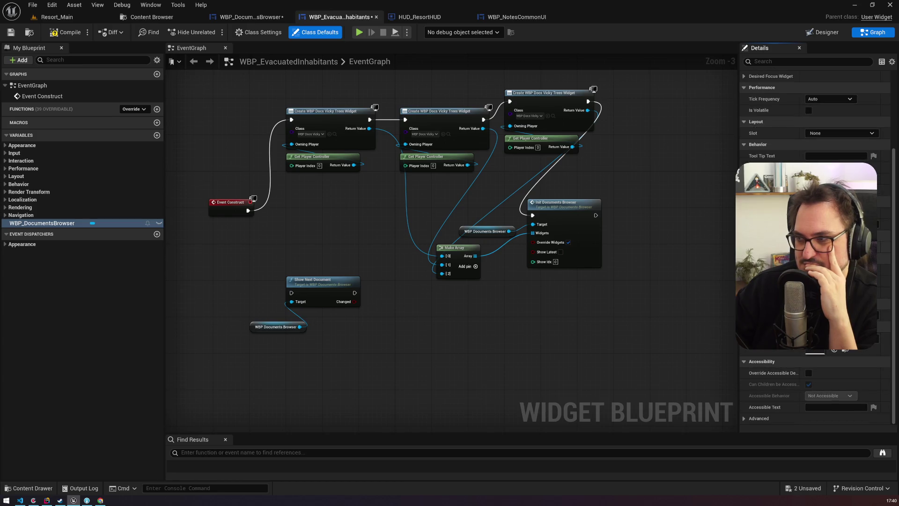
pyautogui.click(258, 32)
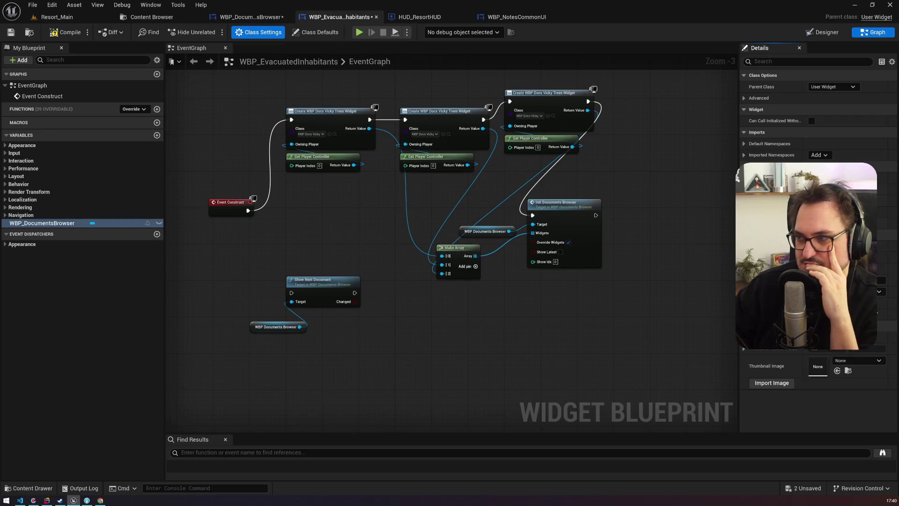
# Try implementing a BPI interface, inspect its SelectFocused function, then remove it while keeping its functions.
pyautogui.click(819, 213)
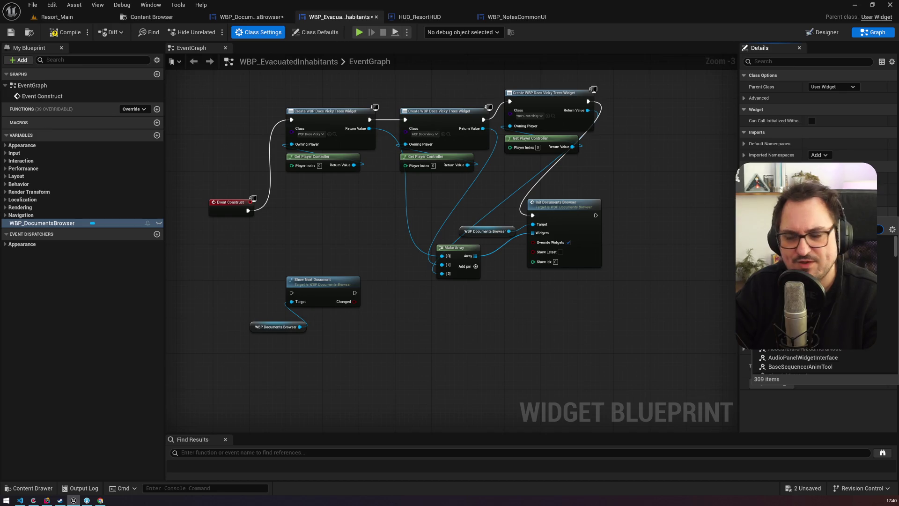
pyautogui.write('interchange')
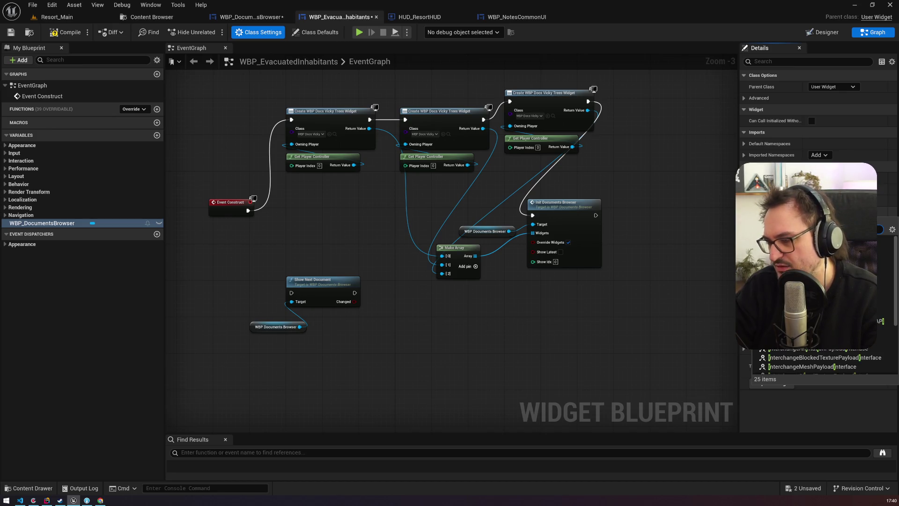
pyautogui.hotkey('ctrl', 'a')
pyautogui.press('BackSpace')
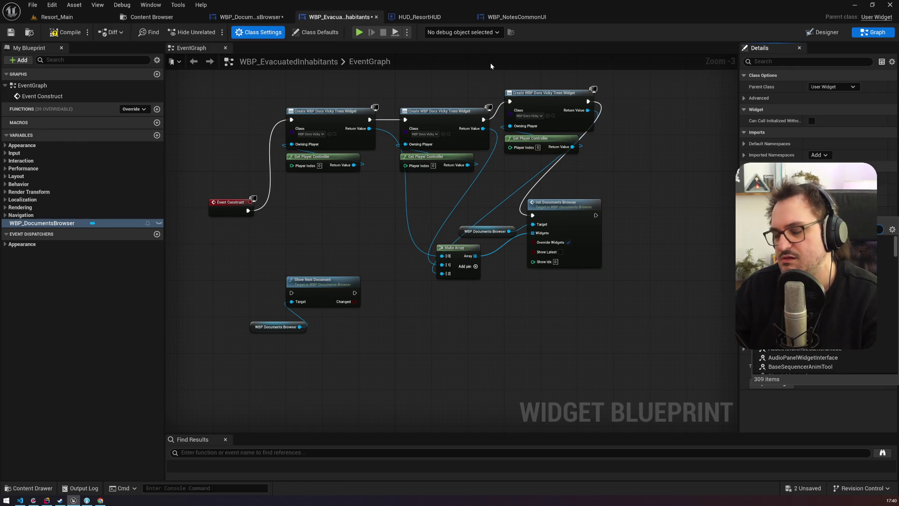
pyautogui.write('bpi')
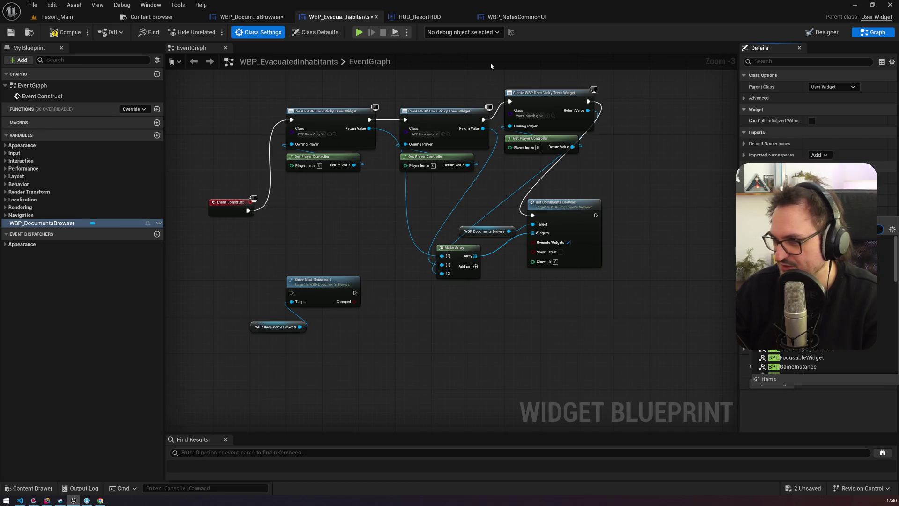
pyautogui.scroll(-5, 815, 290)
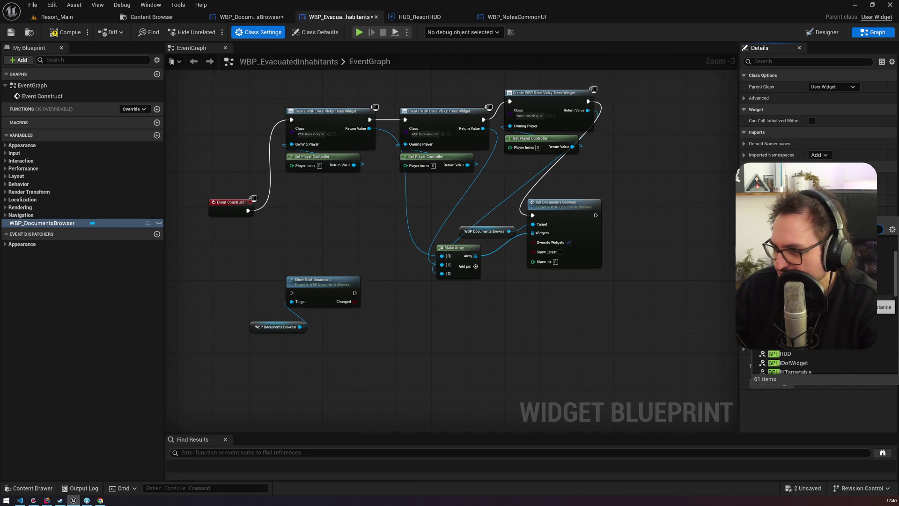
pyautogui.moveTo(894, 292); pyautogui.dragTo(897, 364)
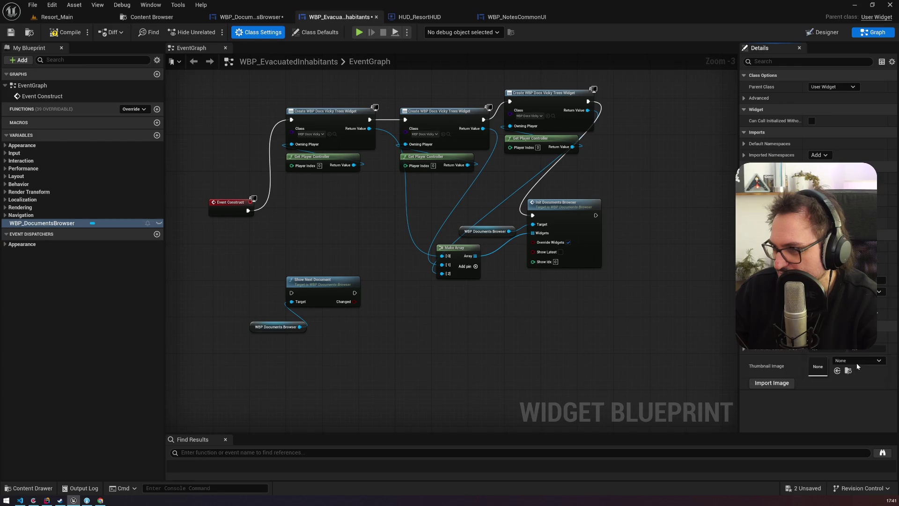
pyautogui.click(856, 363)
pyautogui.click(21, 122)
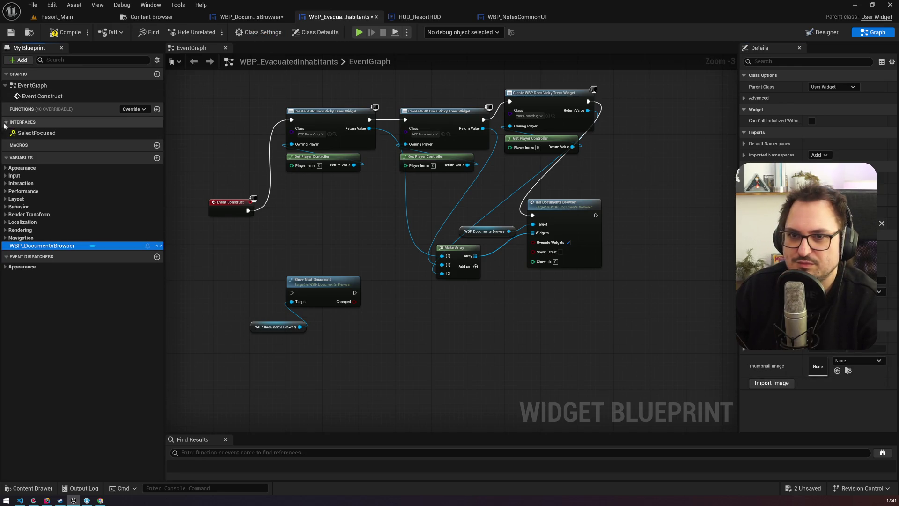
pyautogui.click(27, 134)
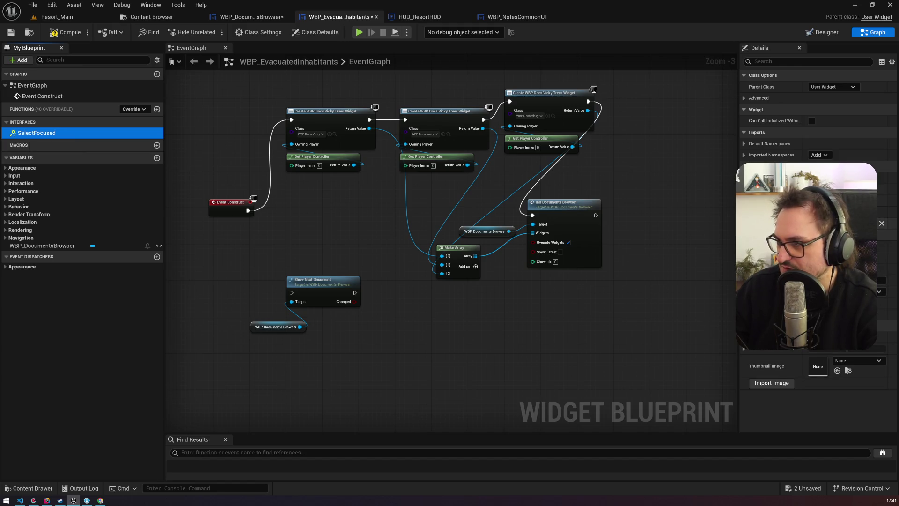
pyautogui.click(881, 224)
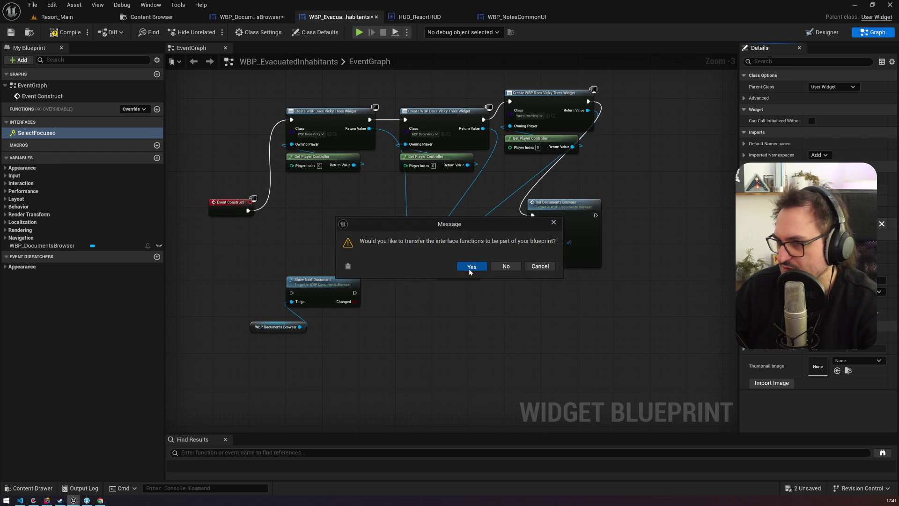
pyautogui.click(470, 265)
# Add the BPI section navigation interface and check its PreviousSection and NextSection functions.
pyautogui.click(819, 210)
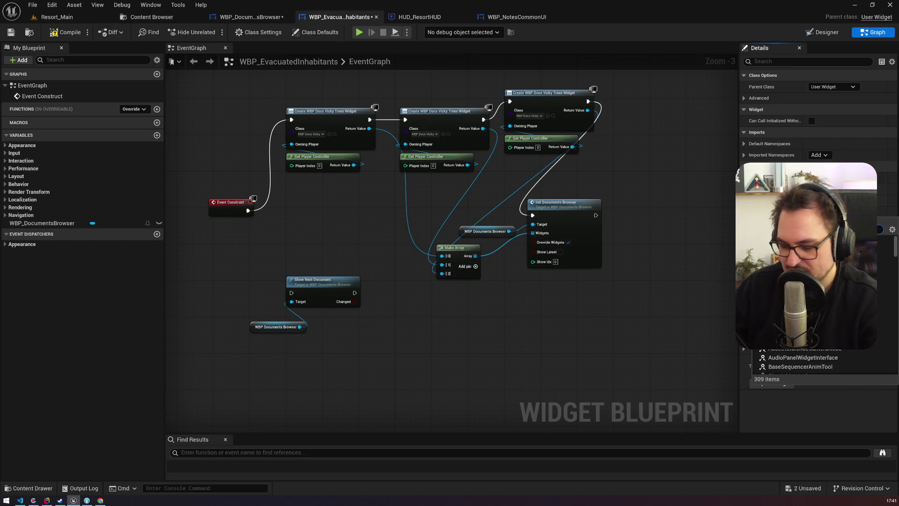
pyautogui.write('BPI')
pyautogui.press('Escape')
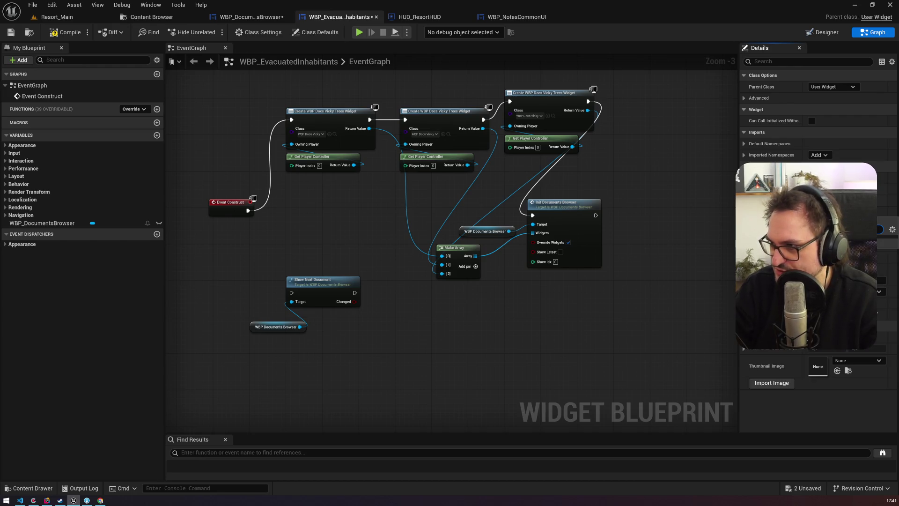
pyautogui.click(879, 229)
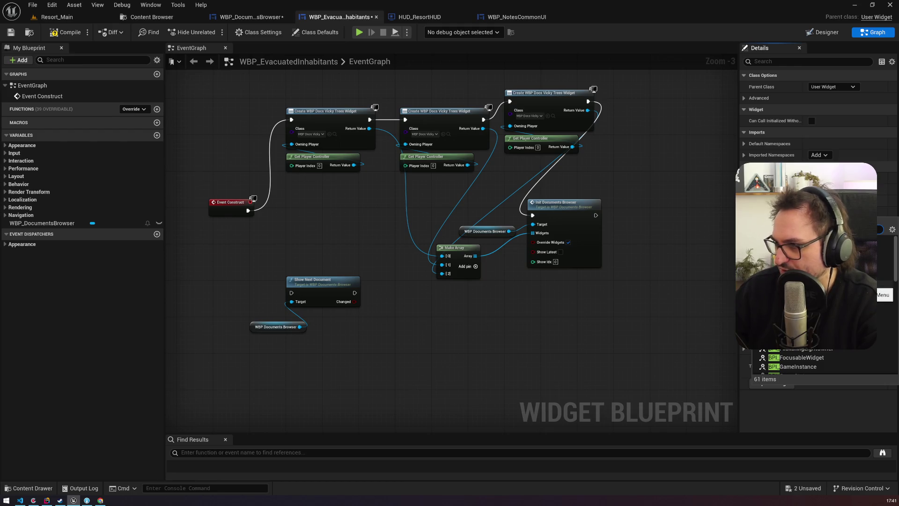
pyautogui.press('Return')
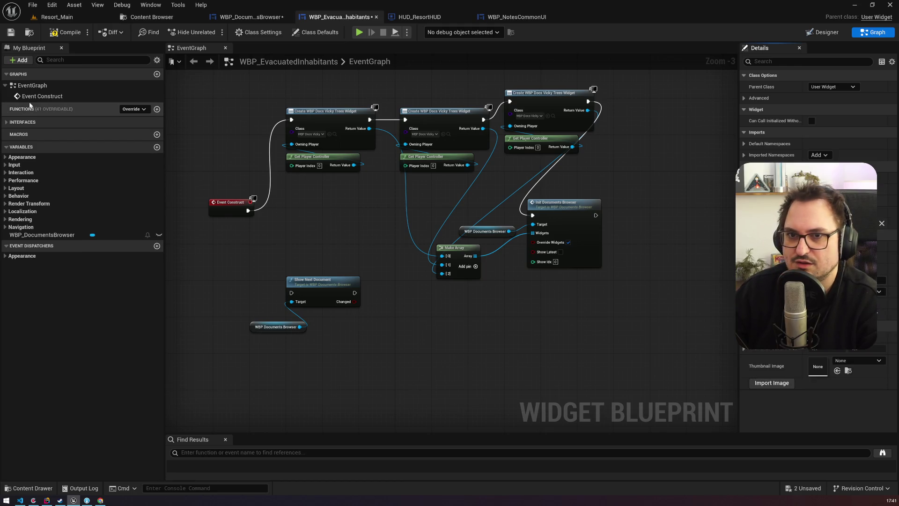
pyautogui.click(32, 122)
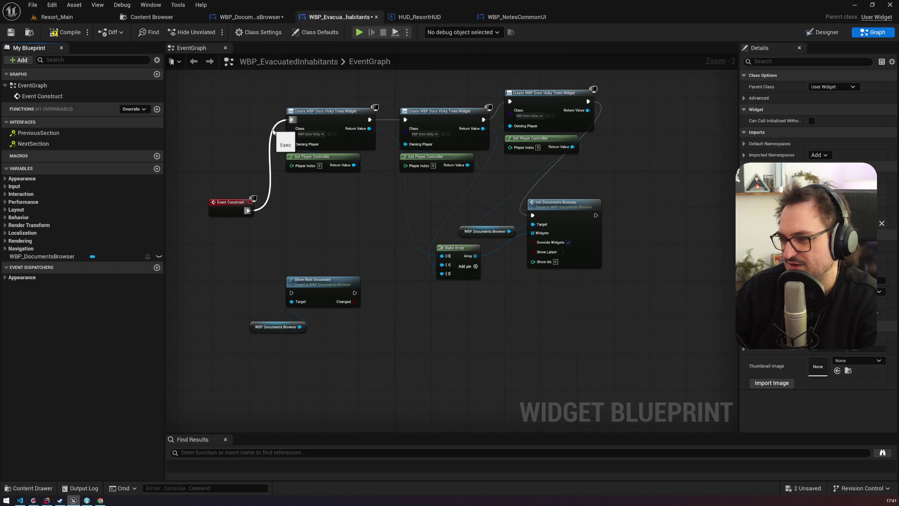
pyautogui.click(71, 130)
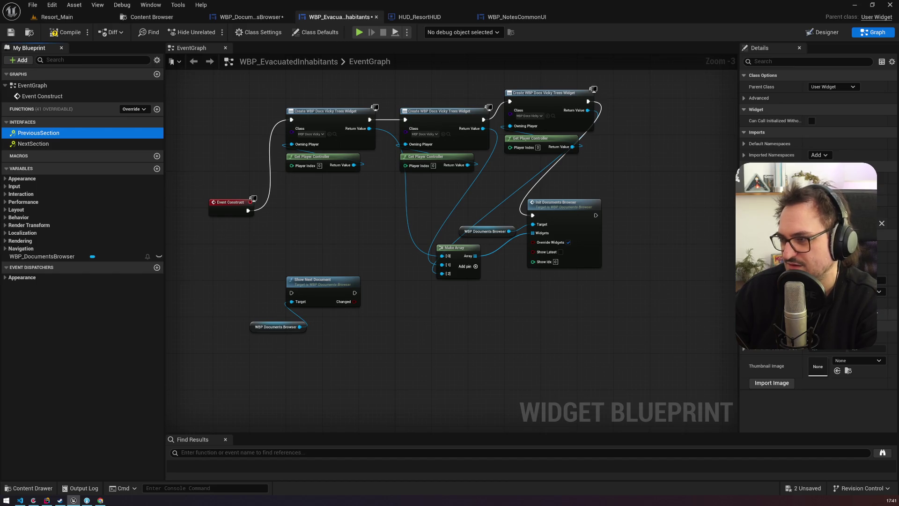
pyautogui.click(420, 17)
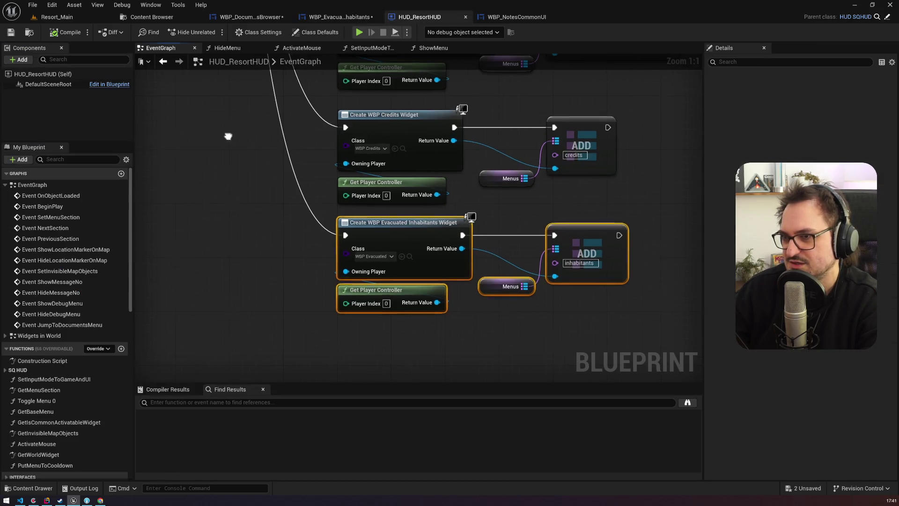
# Find and open HUD_ResortHUD's ShowMenu function to view its Print String and Sequence nodes.
pyautogui.click(70, 160)
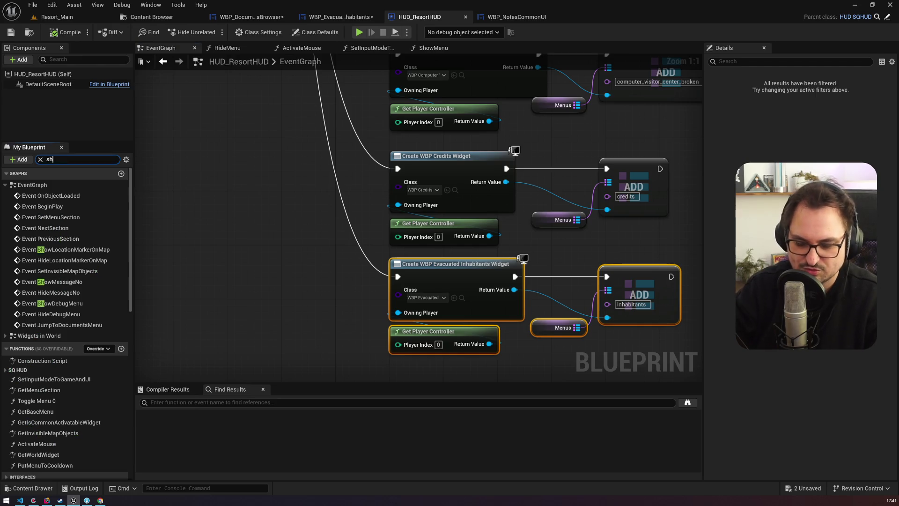
pyautogui.write('owmn')
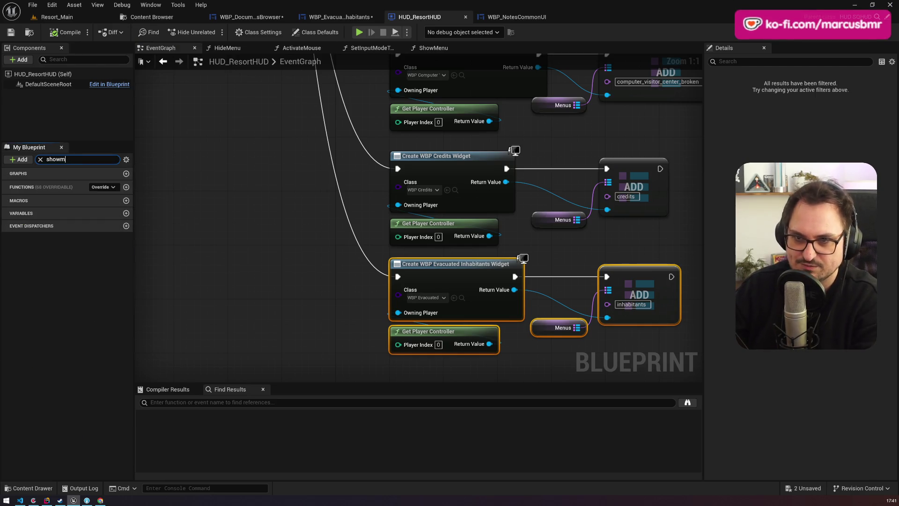
pyautogui.doubleClick(52, 229)
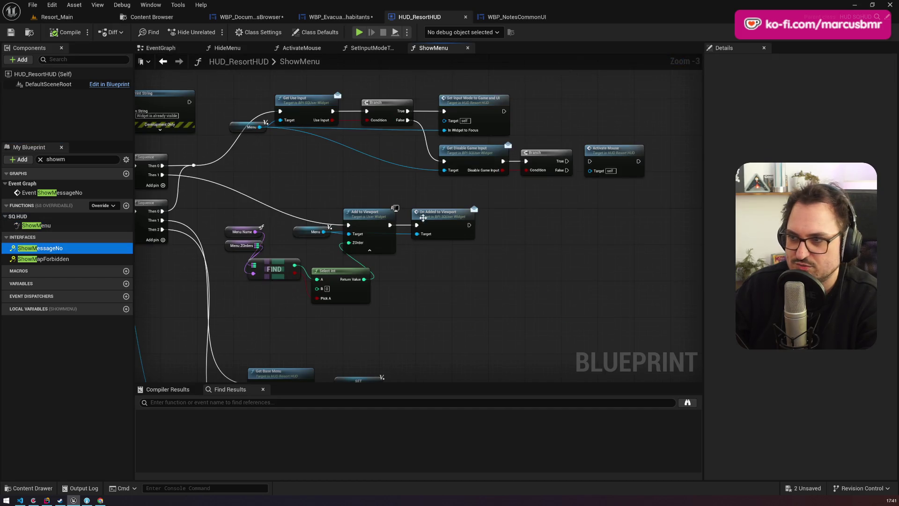
pyautogui.scroll(3, 423, 217)
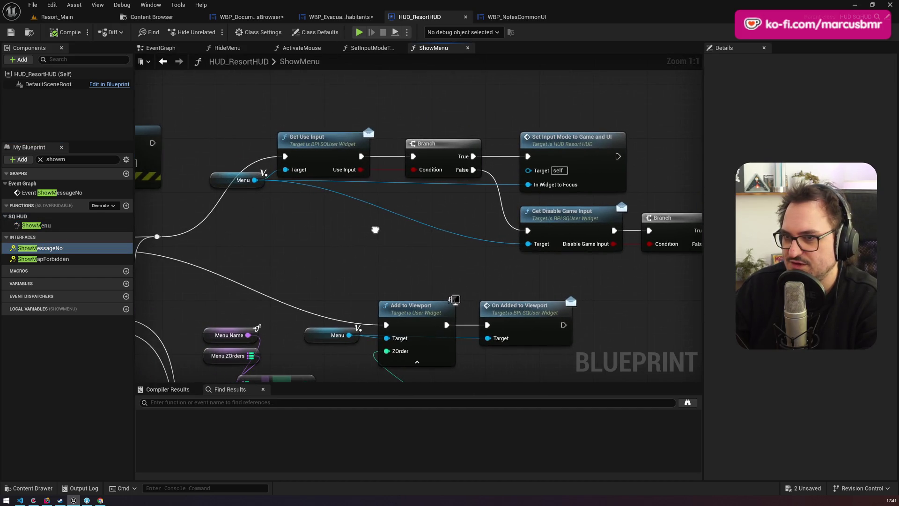
pyautogui.moveTo(375, 229); pyautogui.dragTo(336, 217)
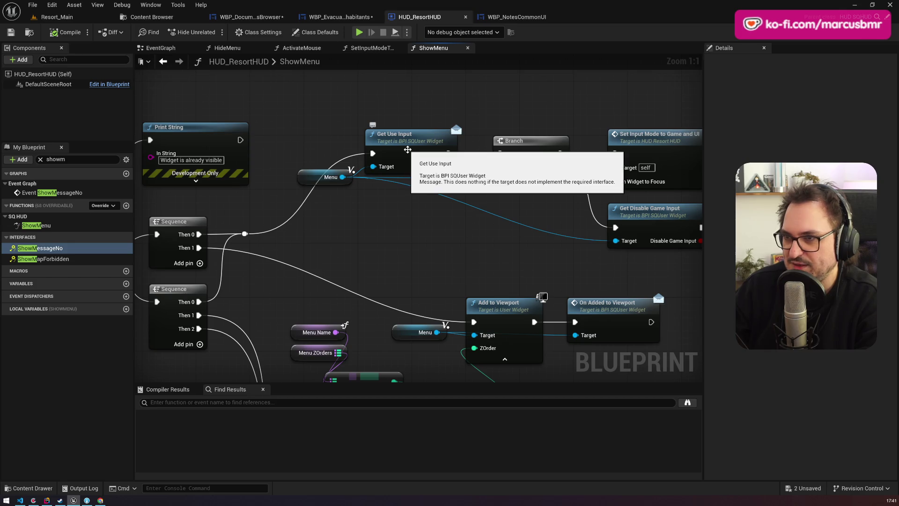
# Glance at the WBP_DocumentsBrowser and WBP_NotesCommonUI graphs, then return to WBP_EvacuatedInhabitants.
pyautogui.click(339, 16)
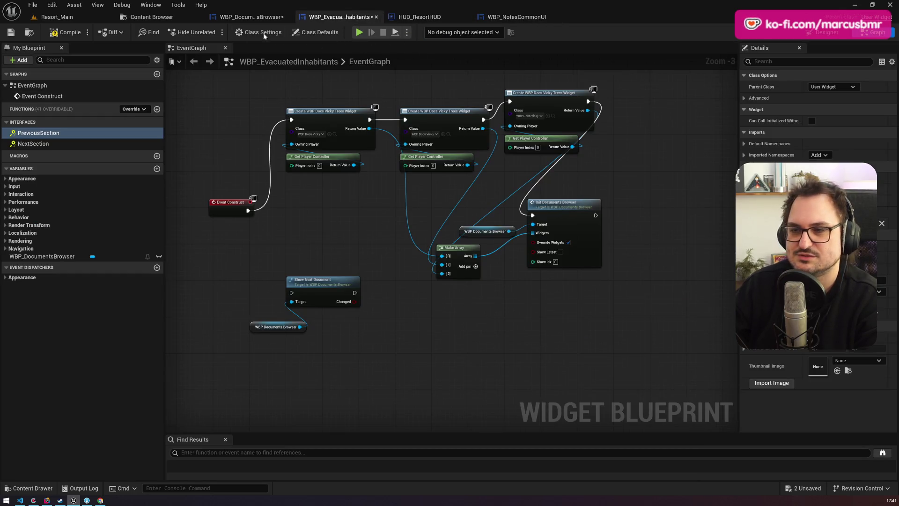
pyautogui.click(251, 17)
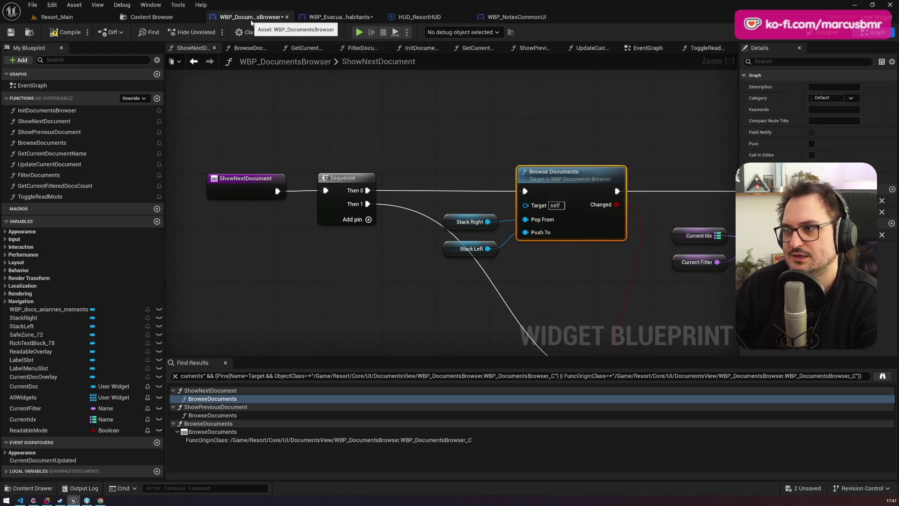
pyautogui.click(313, 16)
pyautogui.click(515, 17)
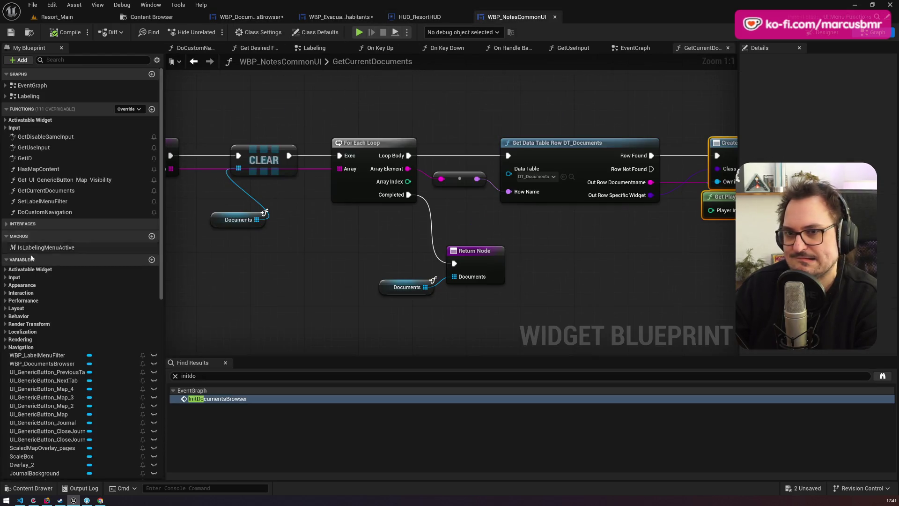
pyautogui.click(341, 19)
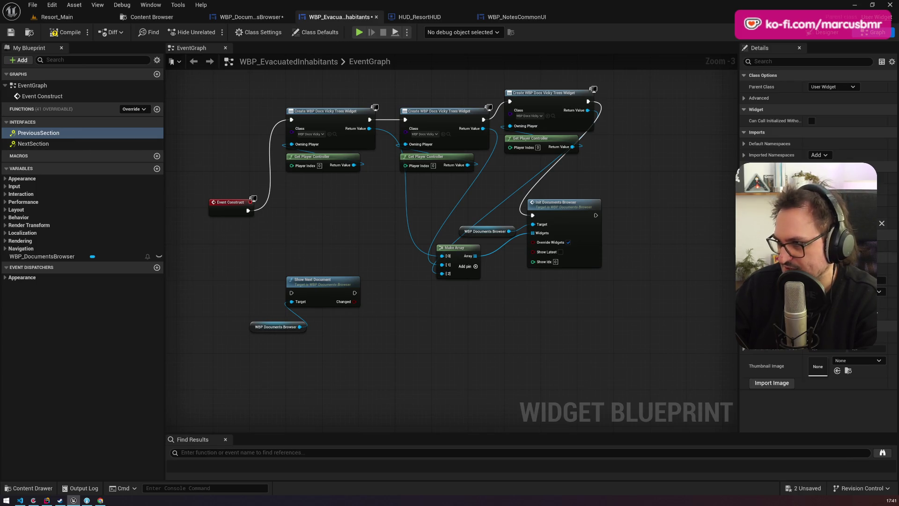
# Swap the section interface for the BPI SQUser Widget interface in Class Settings.
pyautogui.click(881, 224)
pyautogui.click(471, 264)
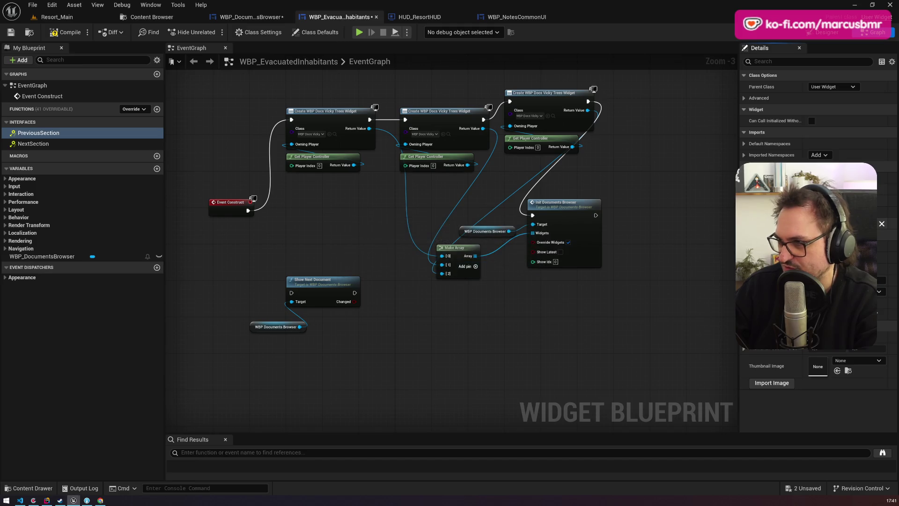
pyautogui.click(876, 291)
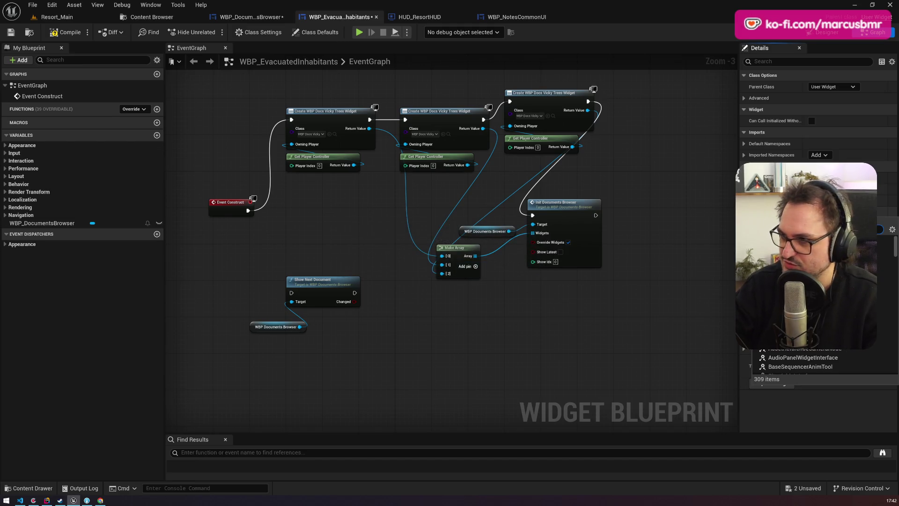
pyautogui.press('Escape')
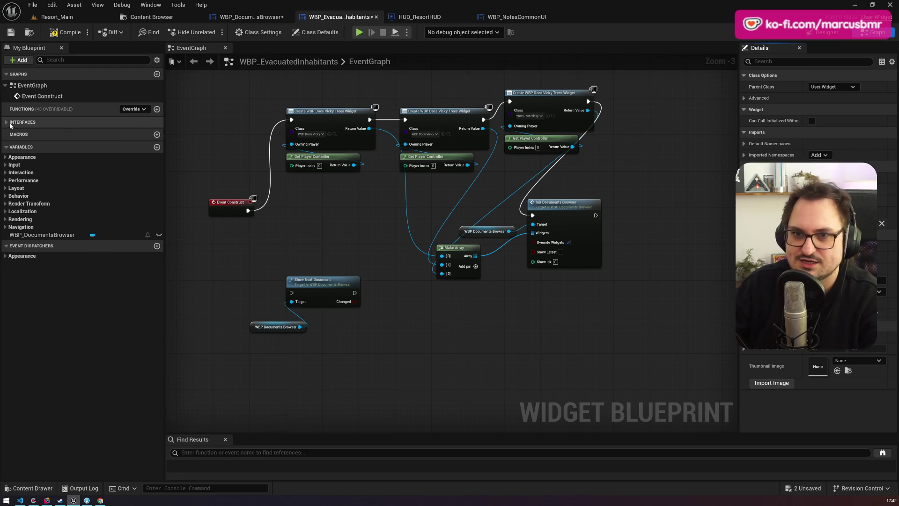
# Make GetUseInput return true, then compile and save the widget.
pyautogui.doubleClick(34, 165)
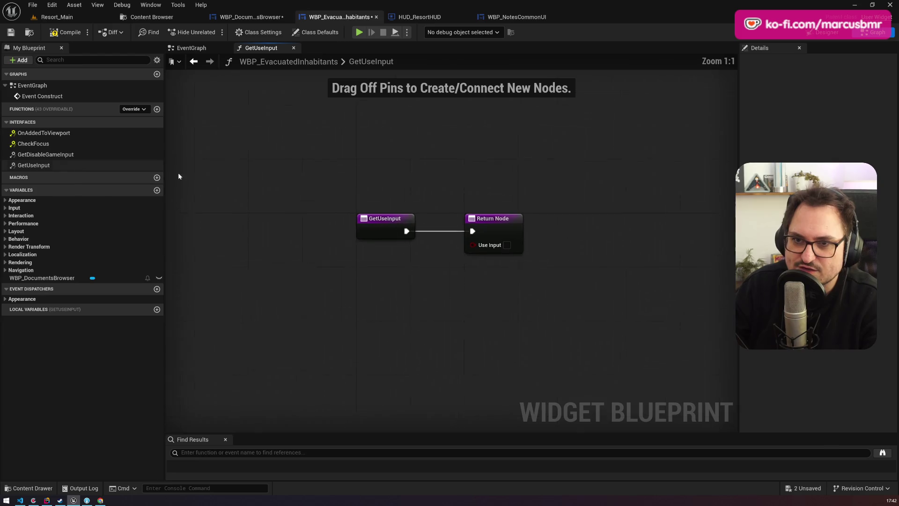
pyautogui.click(66, 32)
pyautogui.hotkey('ctrl', 's')
pyautogui.click(82, 17)
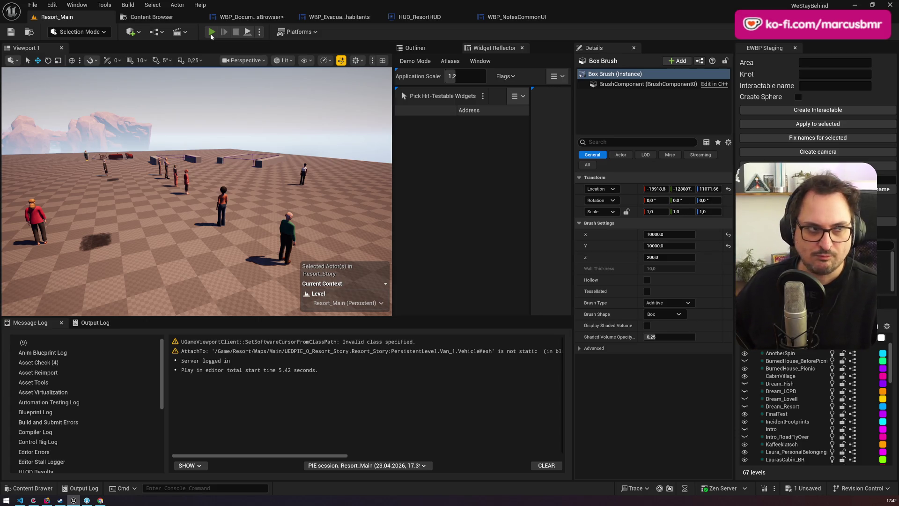
pyautogui.click(212, 34)
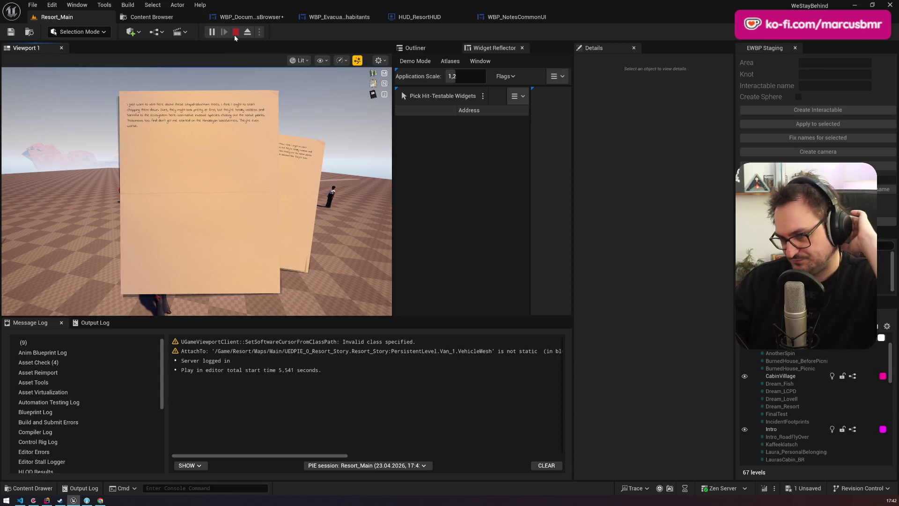
pyautogui.click(235, 34)
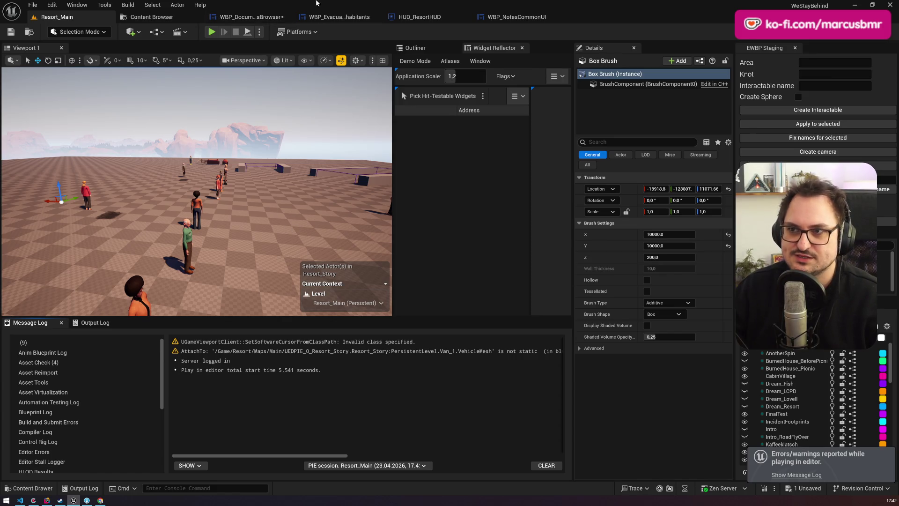
# Cycle through the open blueprints back to WBP_EvacuatedInhabitants, open its Designer, and focus the Palette search.
pyautogui.click(257, 19)
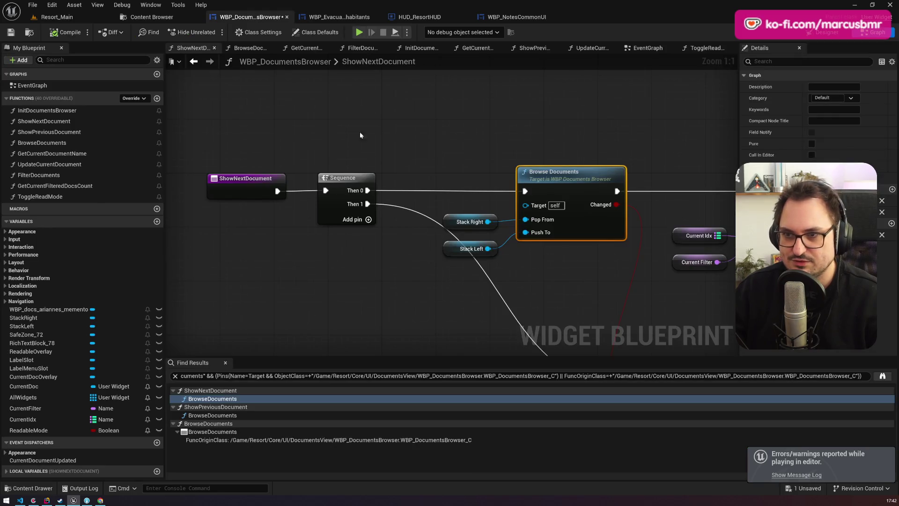
pyautogui.click(419, 17)
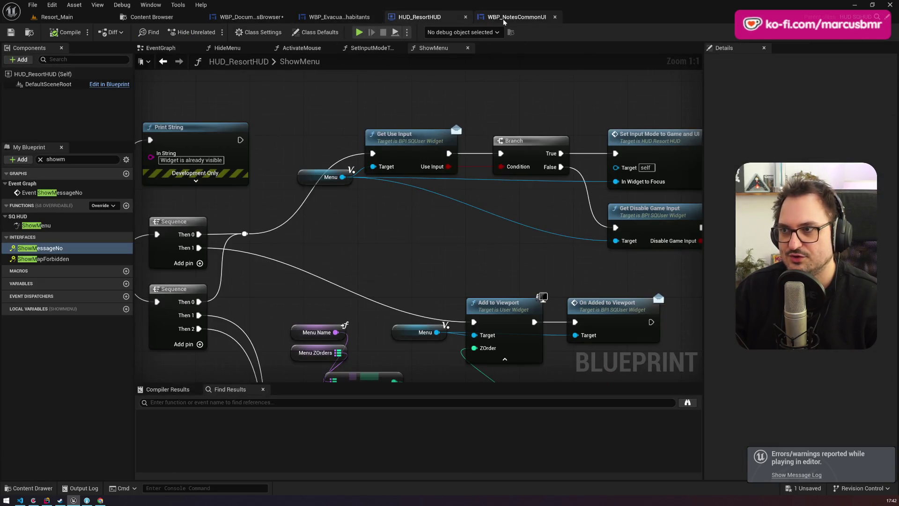
pyautogui.click(503, 19)
pyautogui.click(337, 17)
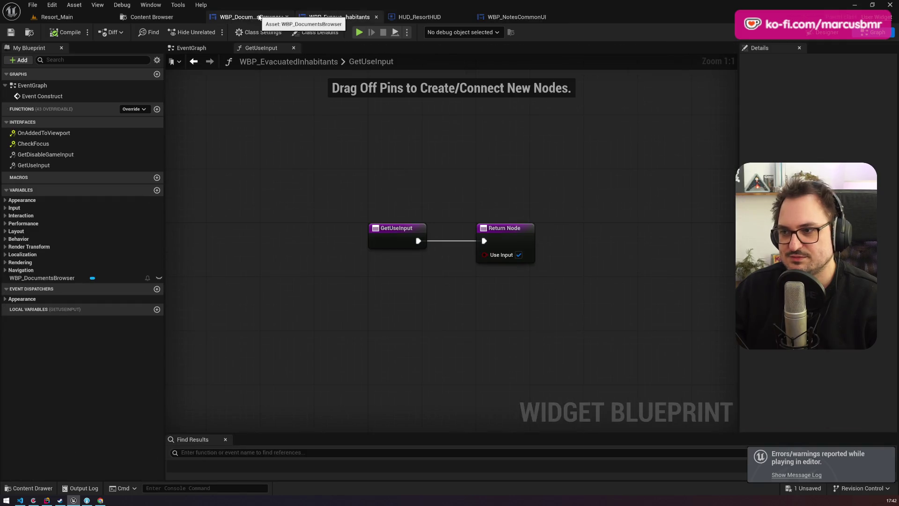
pyautogui.click(259, 18)
pyautogui.click(341, 19)
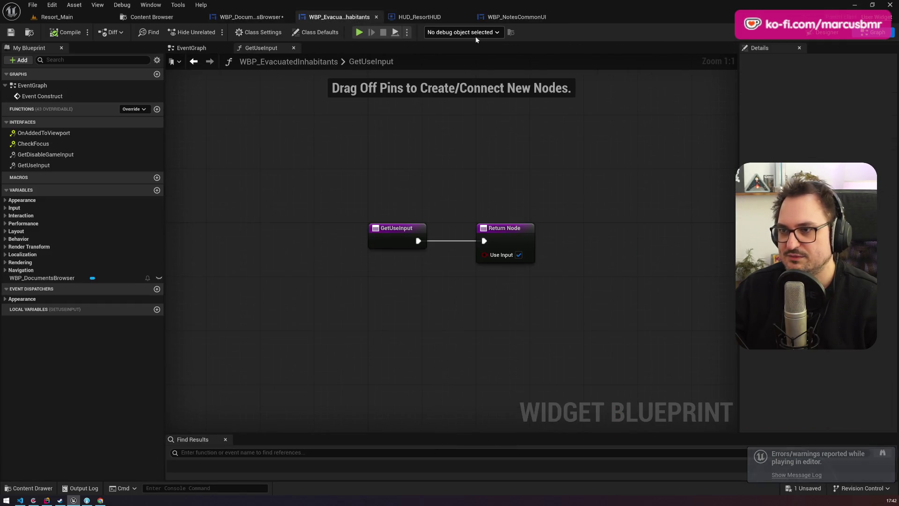
pyautogui.click(827, 32)
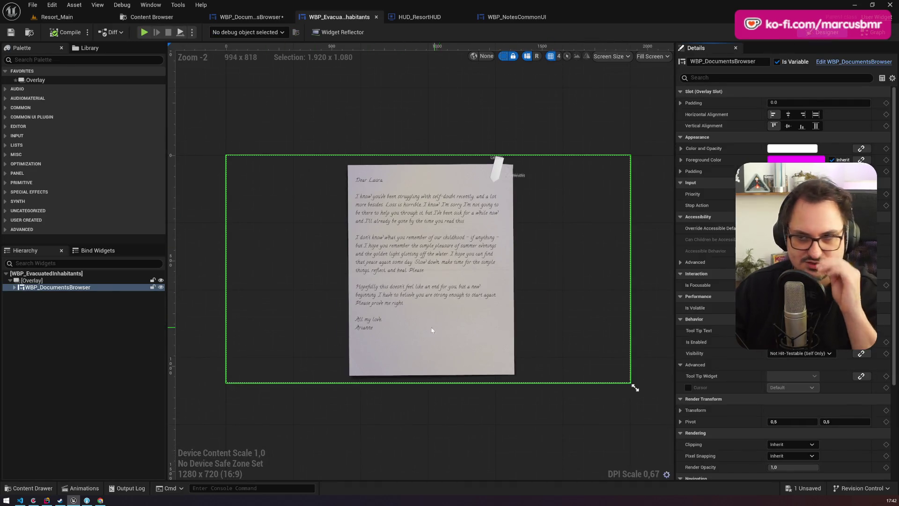
pyautogui.click(111, 207)
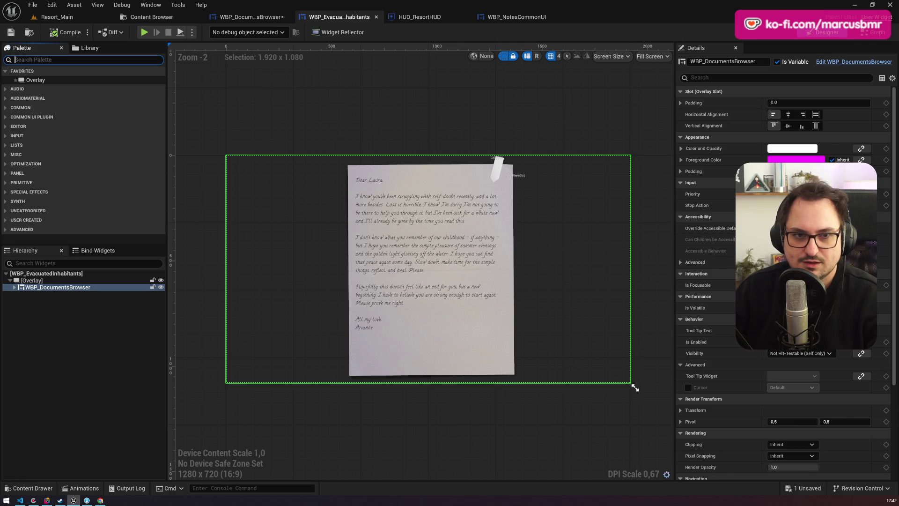
# Add a plain Button, then a BP Info Button, to the Overlay and remove both.
pyautogui.write('button')
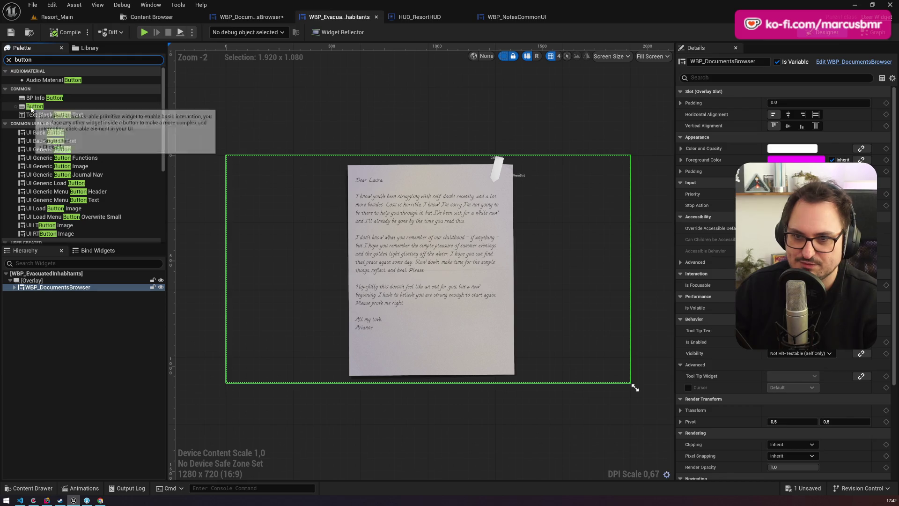
pyautogui.moveTo(35, 106); pyautogui.dragTo(36, 298)
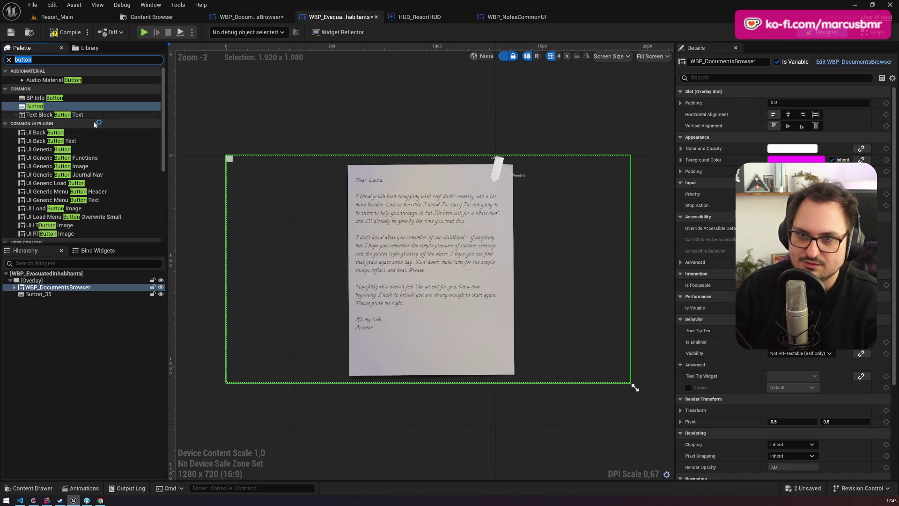
pyautogui.hotkey('ctrl', 'z')
pyautogui.click(39, 99)
pyautogui.moveTo(39, 100); pyautogui.dragTo(35, 284)
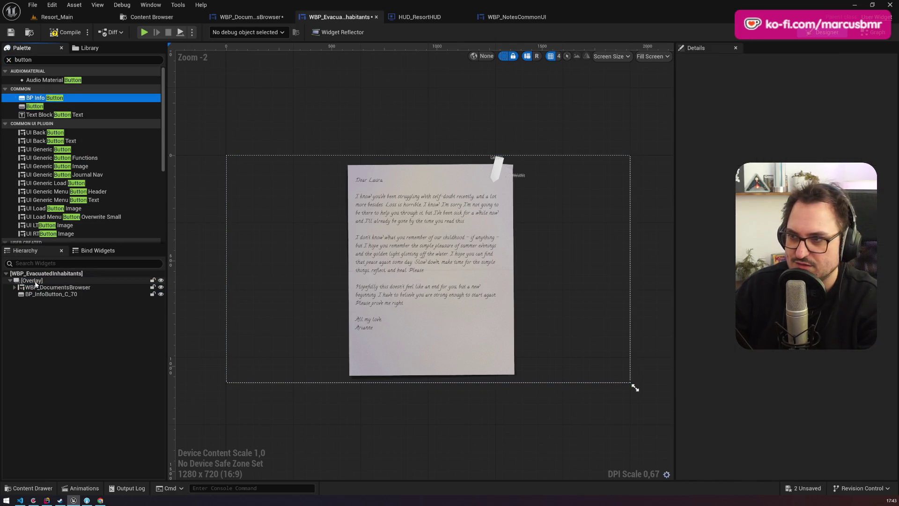
pyautogui.click(37, 294)
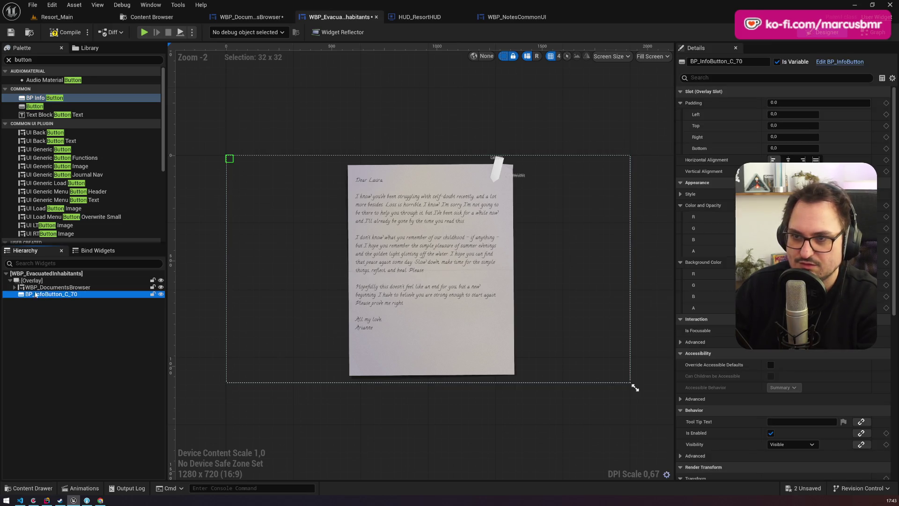
pyautogui.press('Delete')
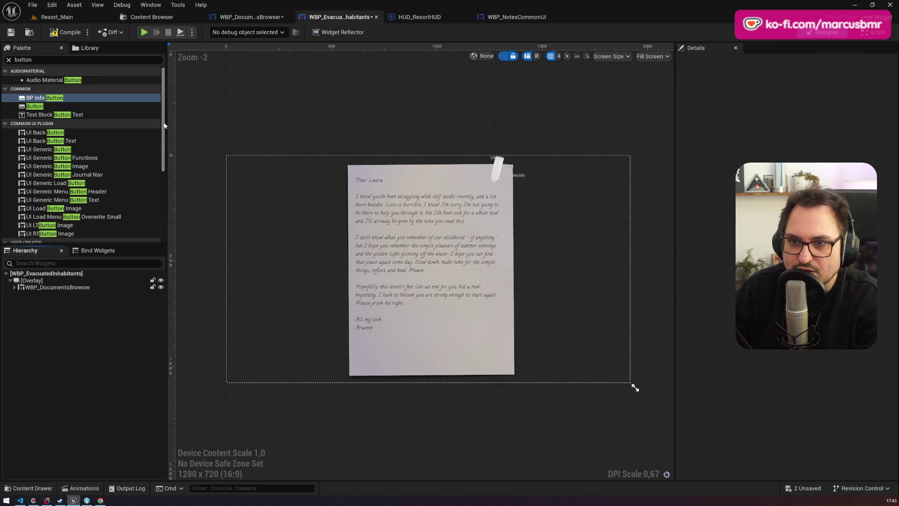
# Add UI Back, UI Generic and UI Generic Button Journal Nav buttons to the Overlay, deleting each.
pyautogui.moveTo(161, 135); pyautogui.dragTo(161, 205)
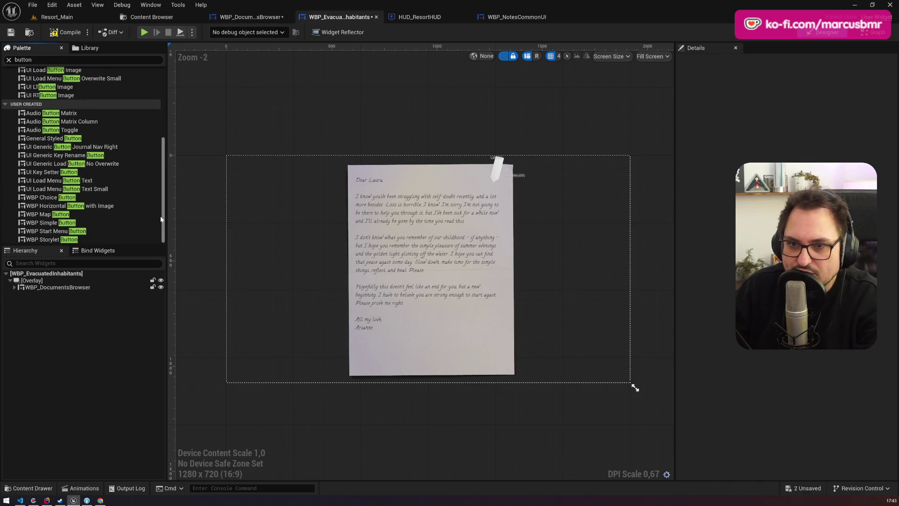
pyautogui.moveTo(161, 219); pyautogui.dragTo(169, 119)
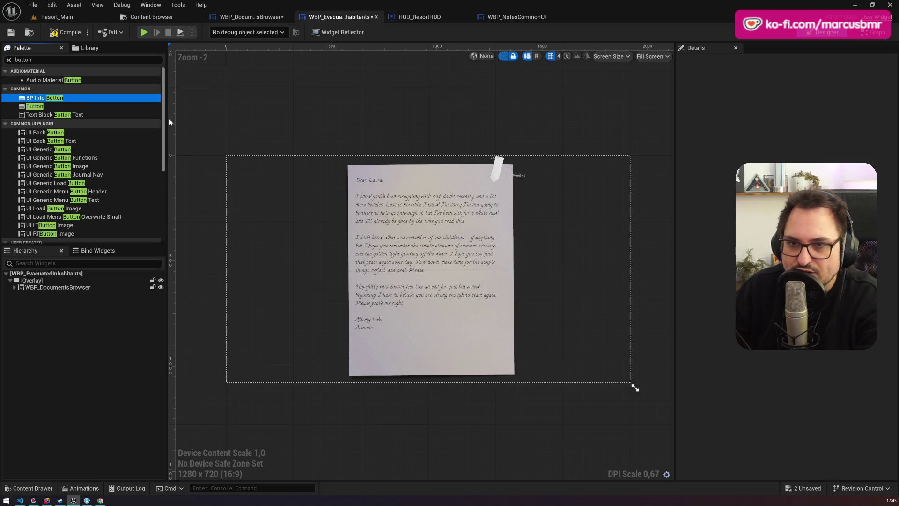
pyautogui.moveTo(45, 132); pyautogui.dragTo(29, 282)
pyautogui.click(30, 282)
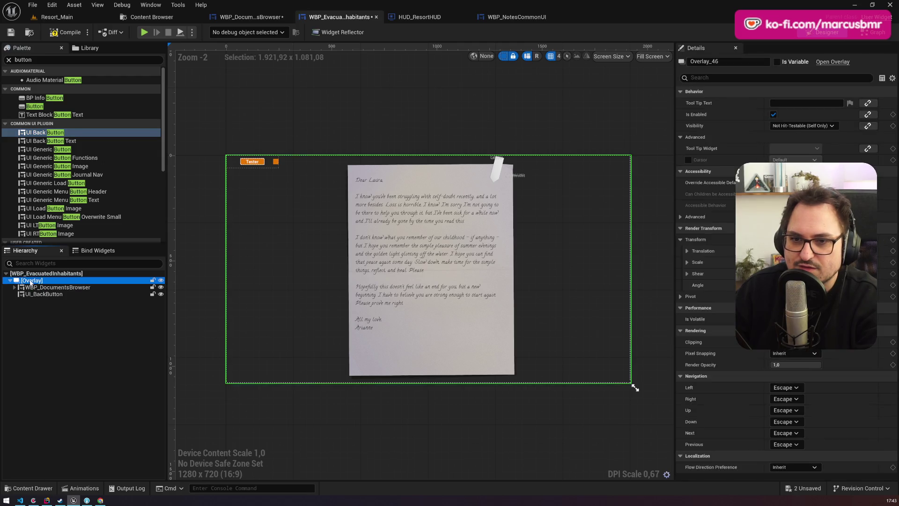
pyautogui.hotkey('ctrl', 'z')
pyautogui.moveTo(47, 149); pyautogui.dragTo(35, 280)
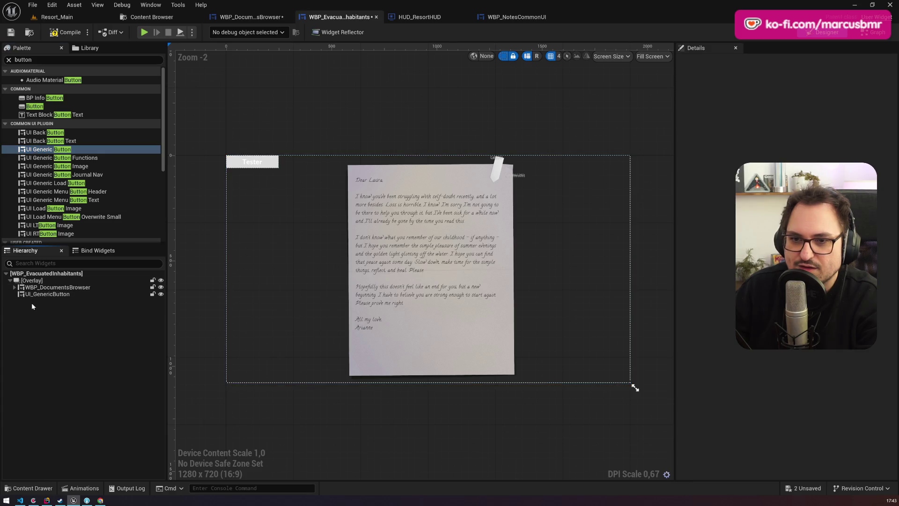
pyautogui.click(35, 293)
pyautogui.press('Delete')
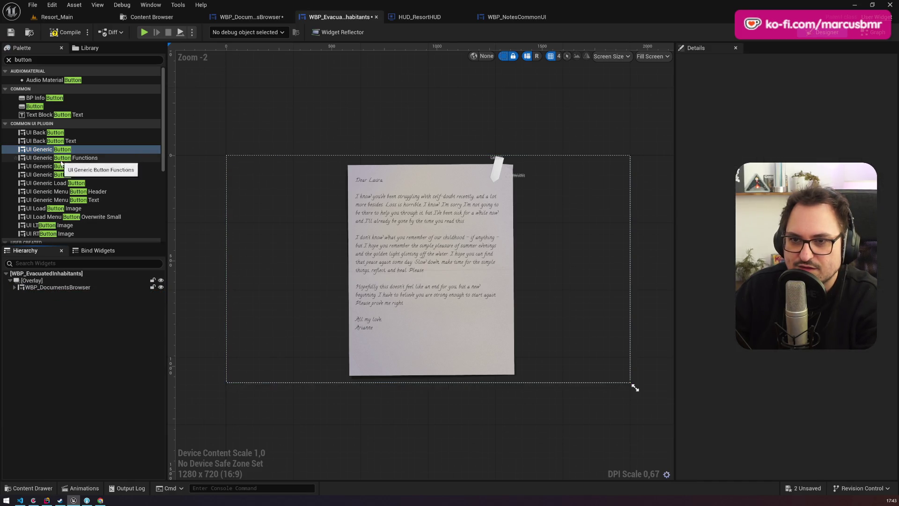
pyautogui.moveTo(56, 174); pyautogui.dragTo(36, 283)
pyautogui.click(47, 294)
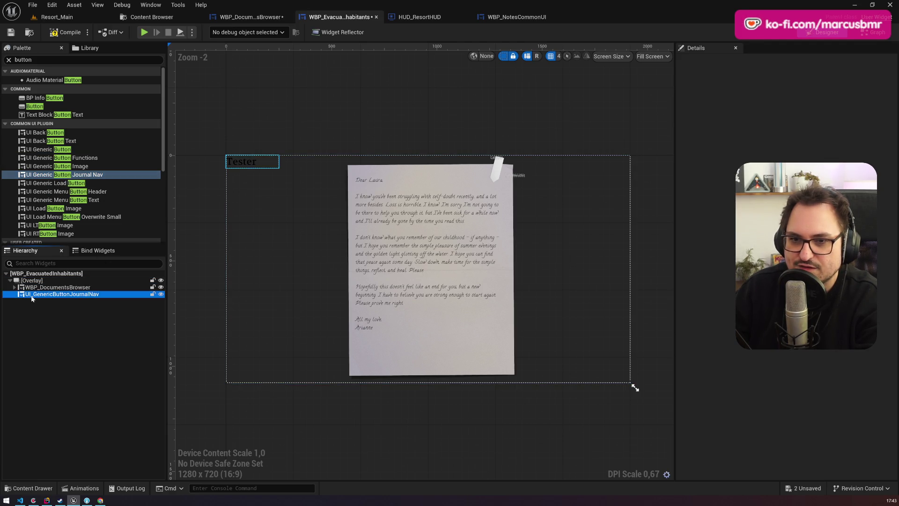
pyautogui.press('Delete')
pyautogui.scroll(-2, 63, 171)
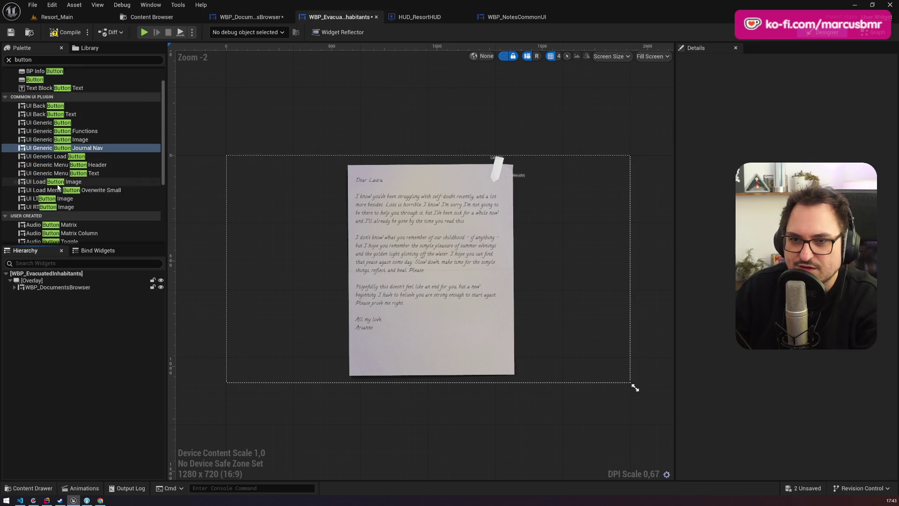
# Add UI LT Button Image, WBP Simple Button and WBP Start Menu Button to the Overlay, removing each.
pyautogui.moveTo(54, 201); pyautogui.dragTo(38, 293)
pyautogui.click(47, 294)
pyautogui.press('Delete')
pyautogui.scroll(-8, 65, 186)
pyautogui.scroll(-1, 65, 185)
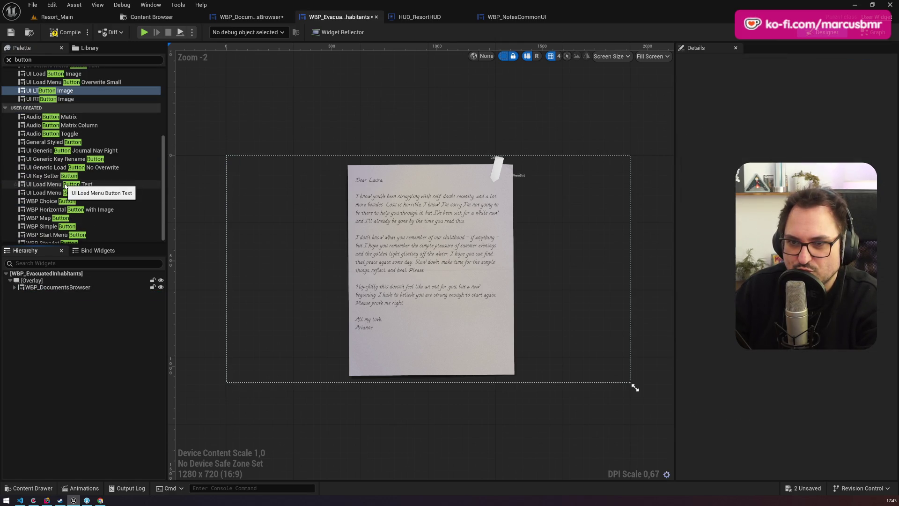
pyautogui.scroll(-1, 65, 185)
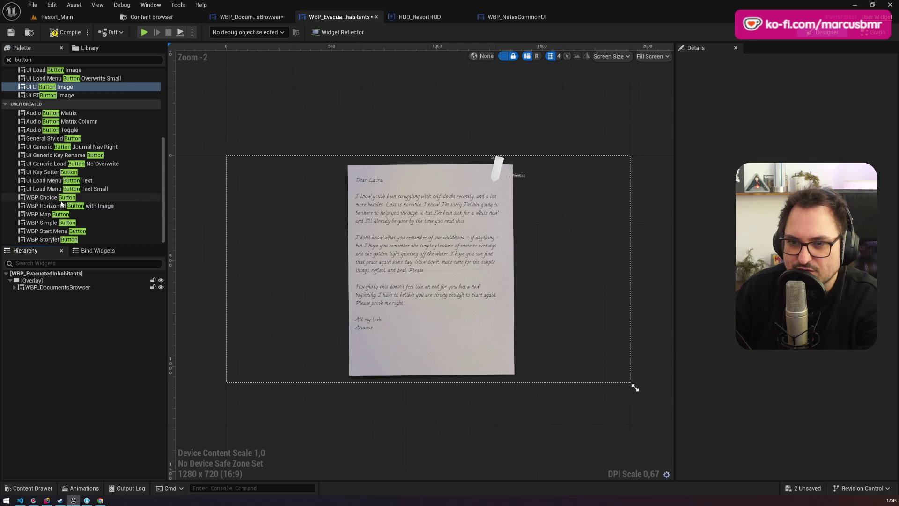
pyautogui.moveTo(51, 223); pyautogui.dragTo(36, 293)
pyautogui.hotkey('ctrl', 'z')
pyautogui.moveTo(52, 231)
pyautogui.mouseDown()
pyautogui.moveTo(41, 235)
pyautogui.moveTo(41, 281)
pyautogui.mouseUp()
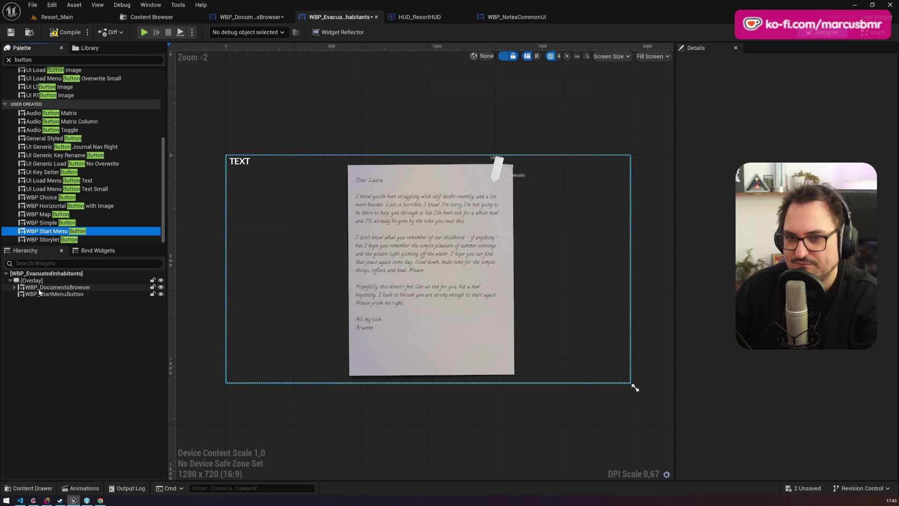
pyautogui.hotkey('ctrl', 'z')
# Try a WBP Choice Button and a UI Generic Button, delete them, and show the Kickstarter folder.
pyautogui.moveTo(46, 240); pyautogui.dragTo(41, 298)
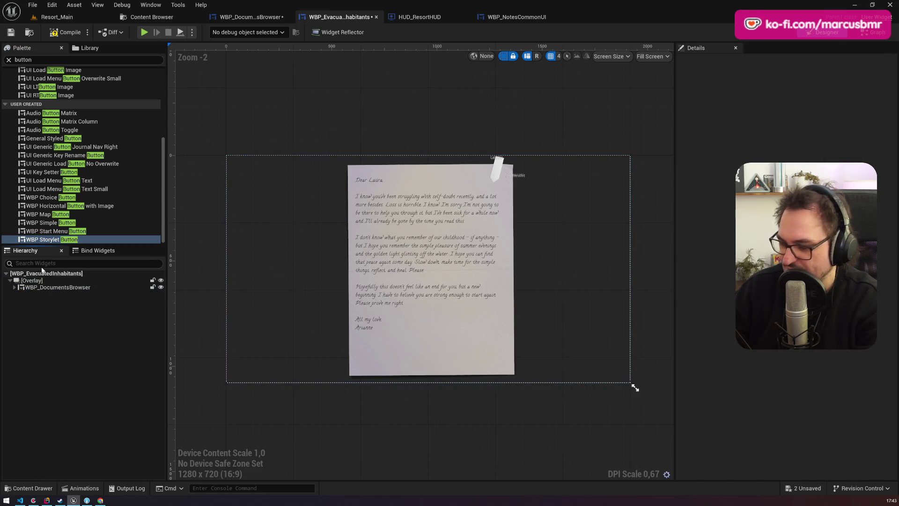
pyautogui.moveTo(47, 197); pyautogui.dragTo(29, 296)
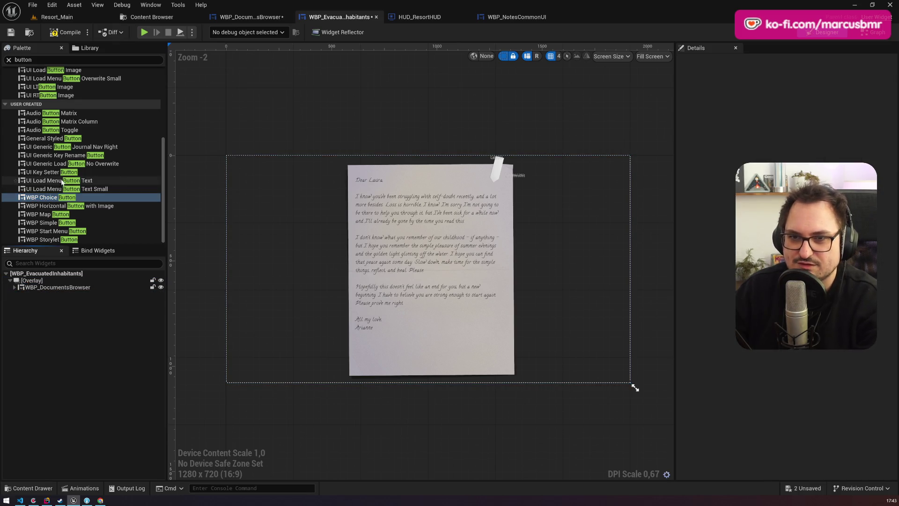
pyautogui.scroll(5, 65, 176)
pyautogui.scroll(5, 66, 167)
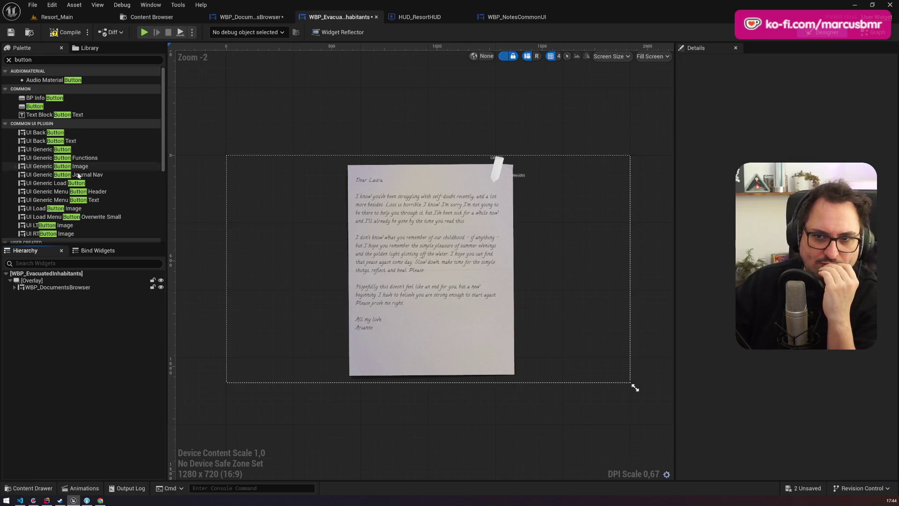
pyautogui.click(63, 209)
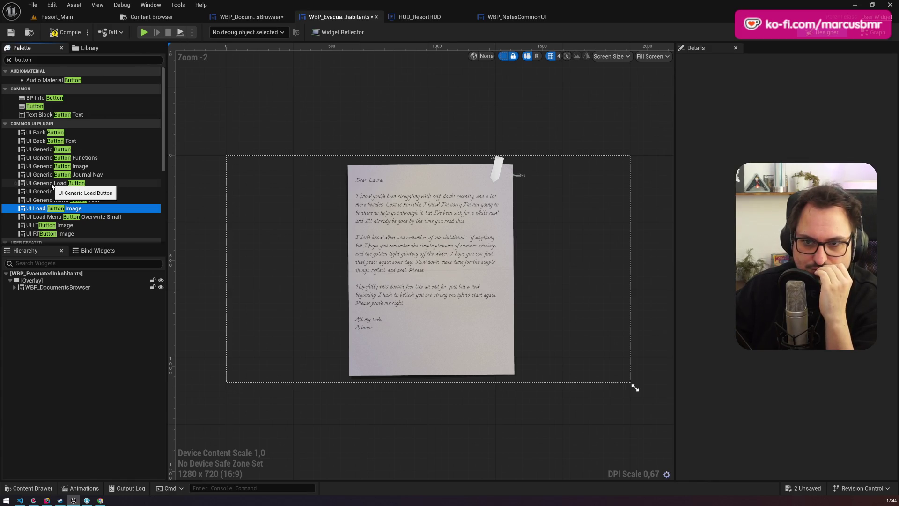
pyautogui.moveTo(47, 150); pyautogui.dragTo(48, 285)
pyautogui.click(233, 162)
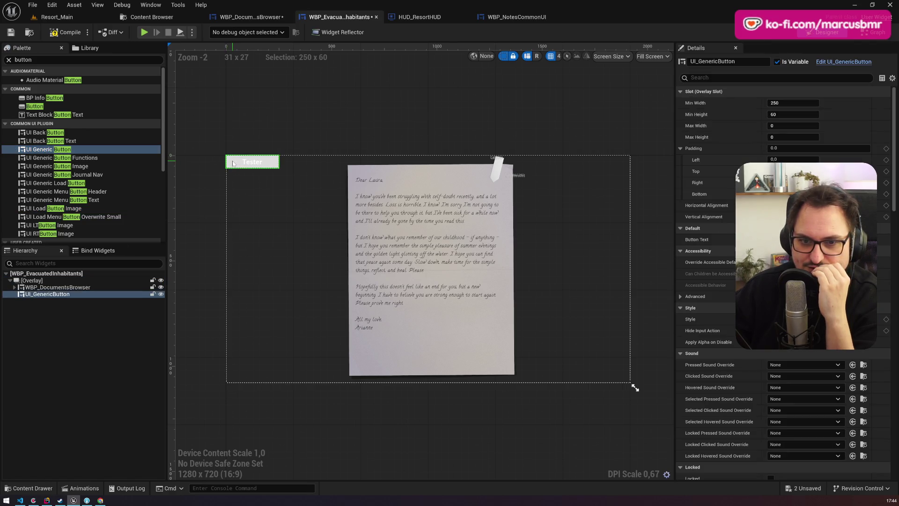
pyautogui.click(35, 295)
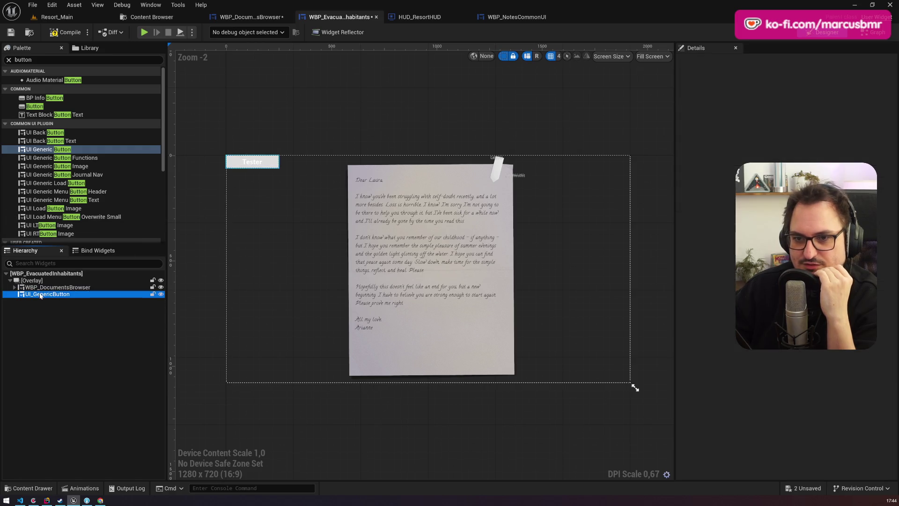
pyautogui.press('Delete')
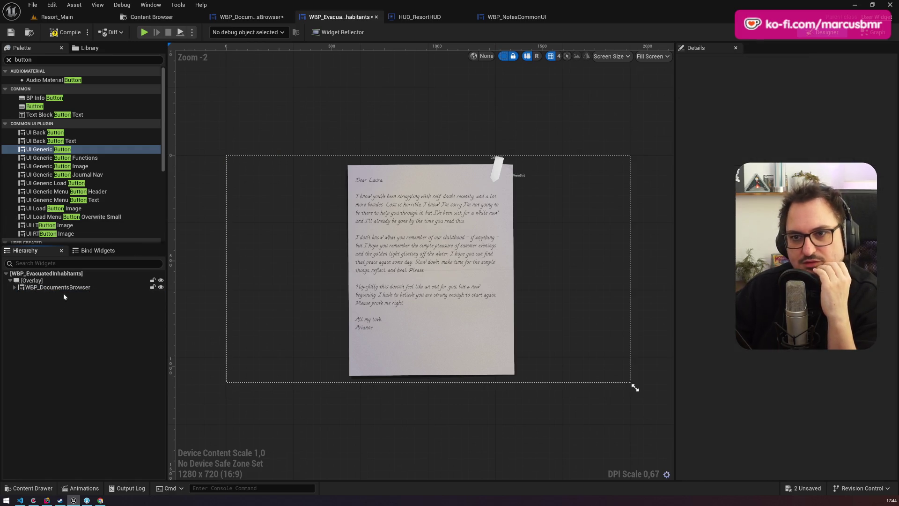
pyautogui.click(152, 17)
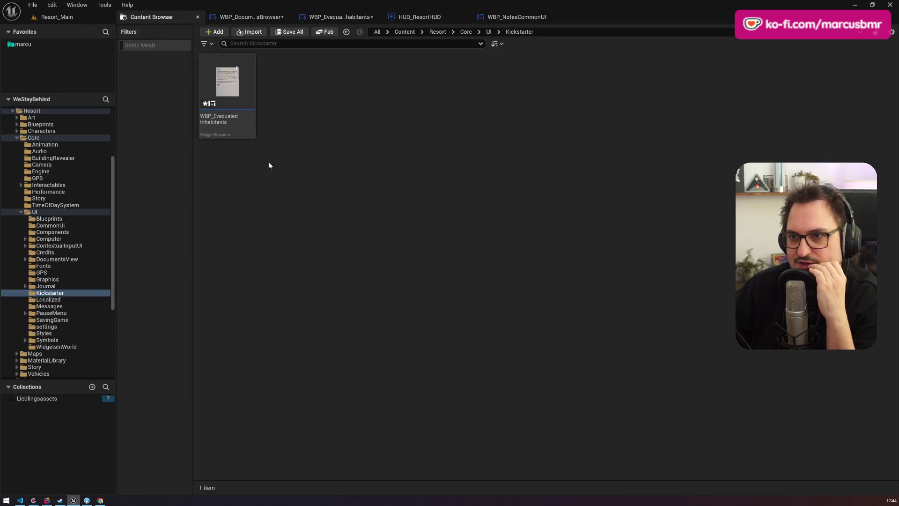
# Create a User Widget blueprint named WBP_WidgetInWorldBtn in the Kickstarter folder and open it.
pyautogui.rightClick(257, 172)
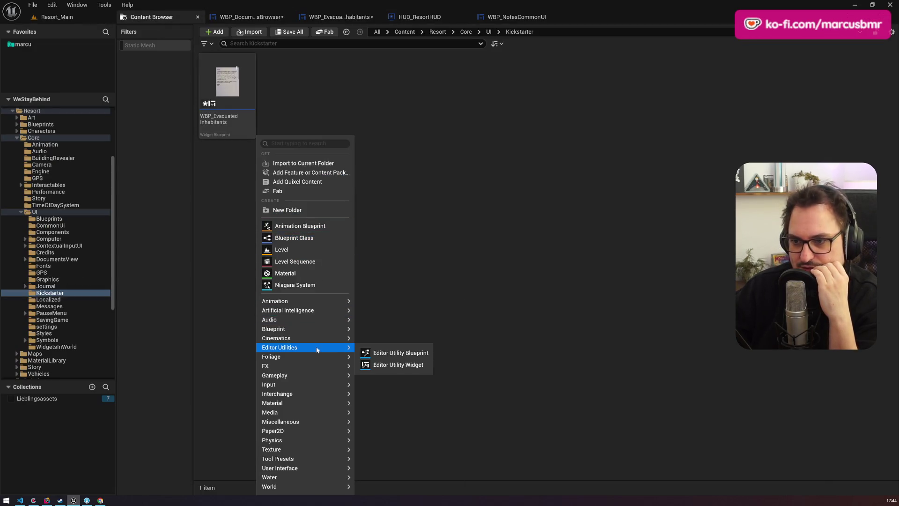
pyautogui.moveTo(319, 339)
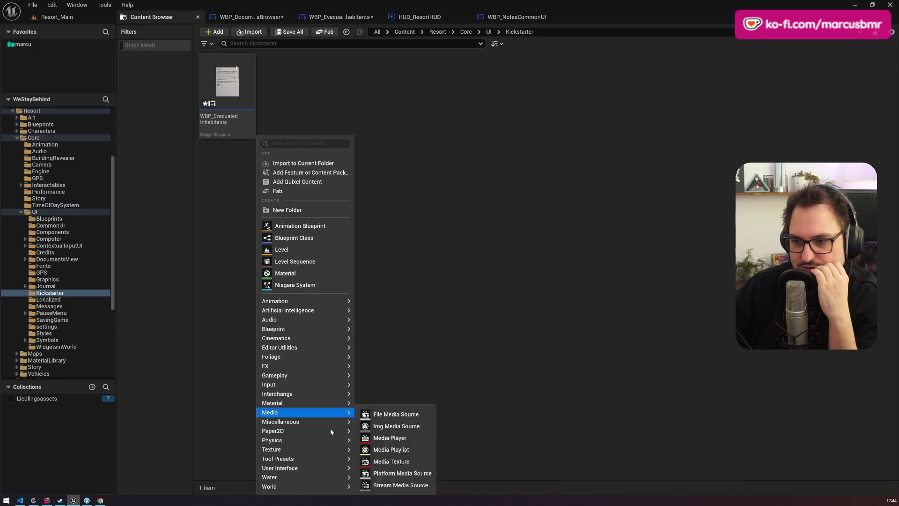
pyautogui.moveTo(308, 468)
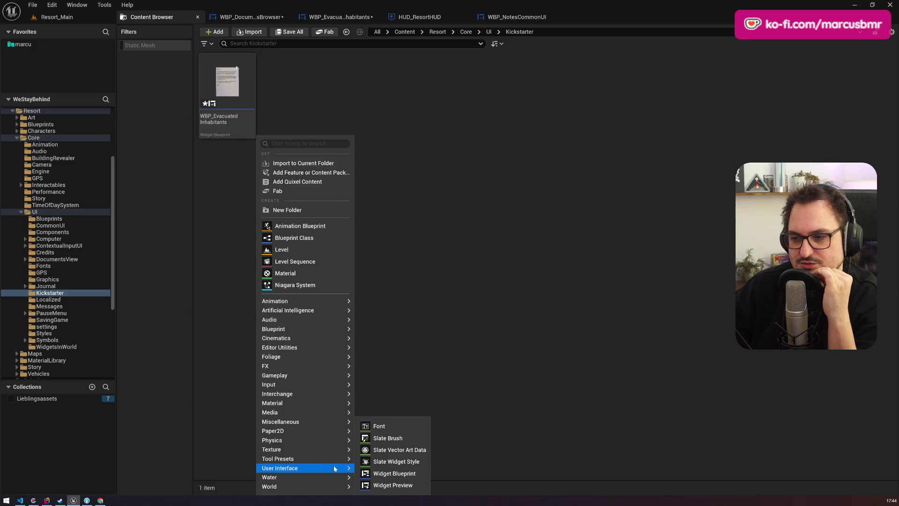
pyautogui.click(382, 473)
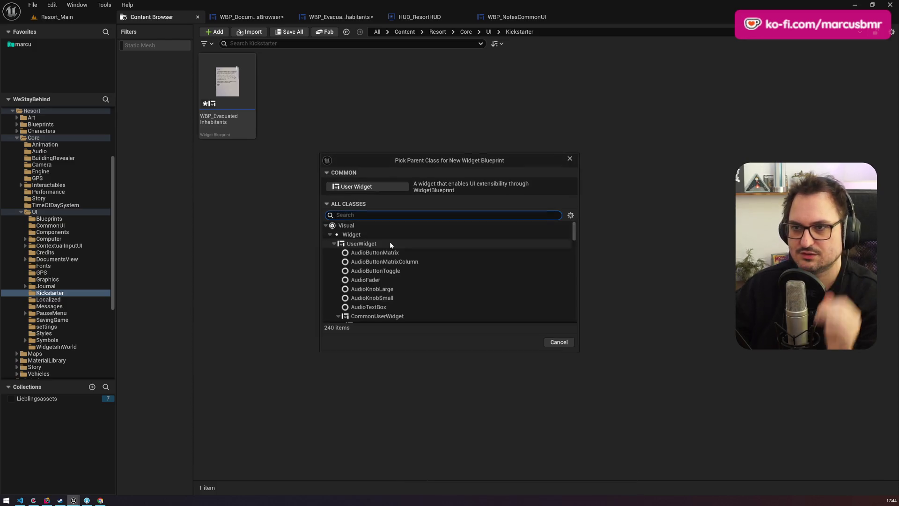
pyautogui.click(383, 188)
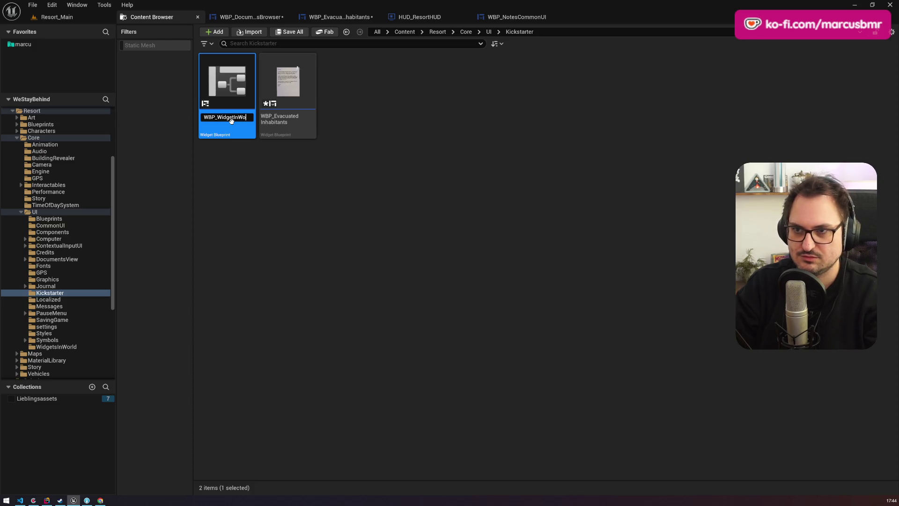
pyautogui.press('Return')
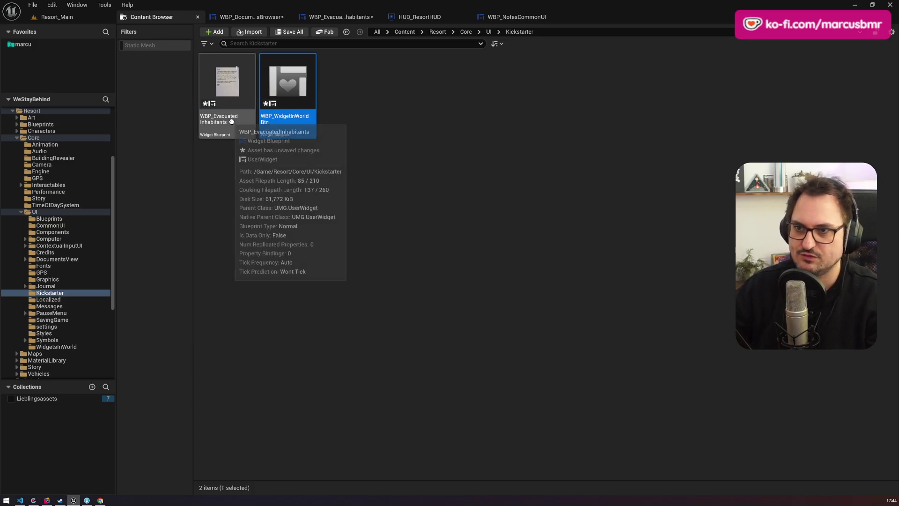
pyautogui.press('Return')
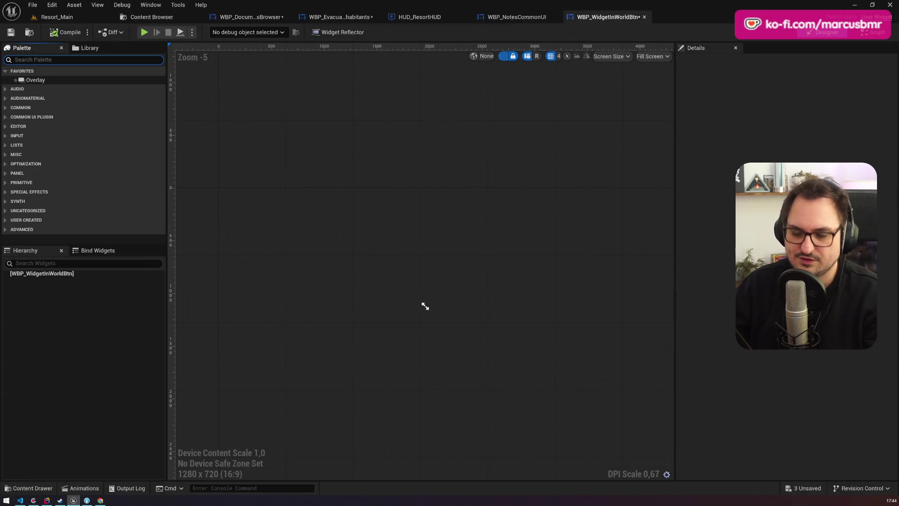
# Add a Button at the widget root with a Rich Text Block inside it.
pyautogui.moveTo(35, 106); pyautogui.dragTo(41, 274)
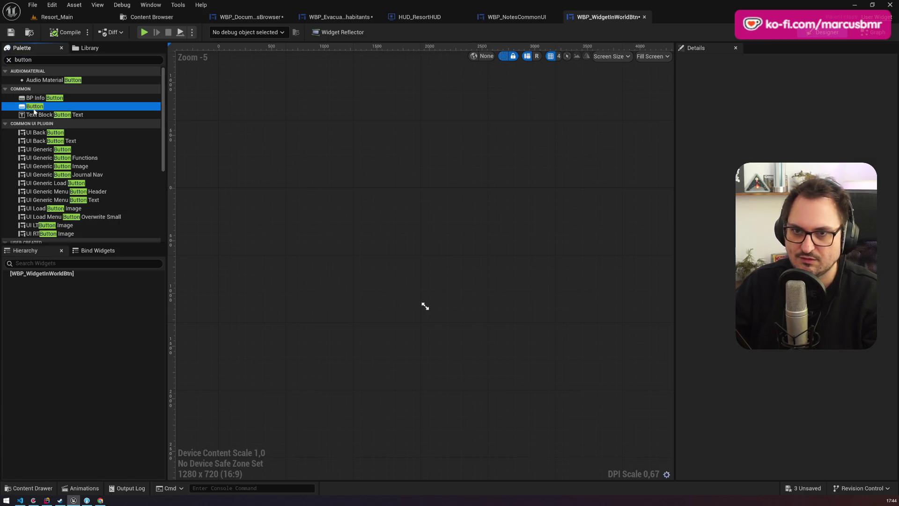
pyautogui.click(29, 60)
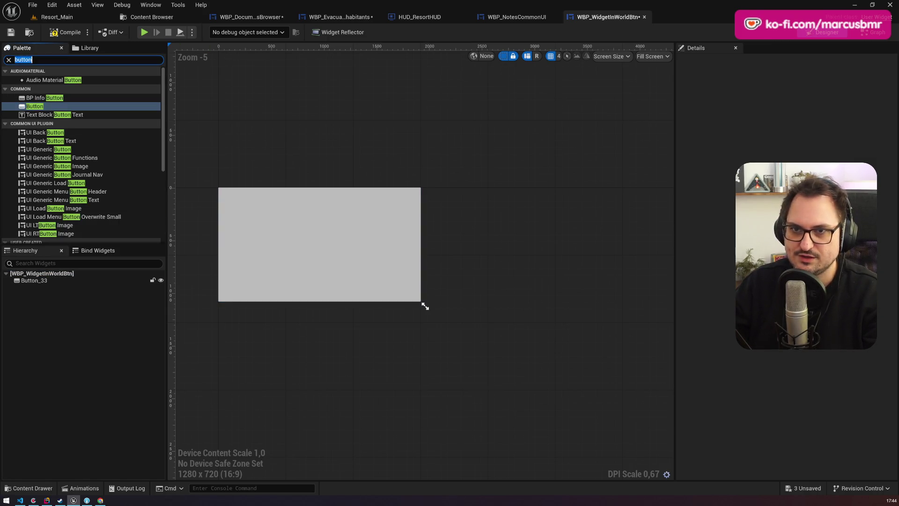
pyautogui.write('richt')
pyautogui.moveTo(45, 80)
pyautogui.mouseDown()
pyautogui.moveTo(77, 267)
pyautogui.moveTo(31, 283)
pyautogui.mouseUp()
pyautogui.click(34, 287)
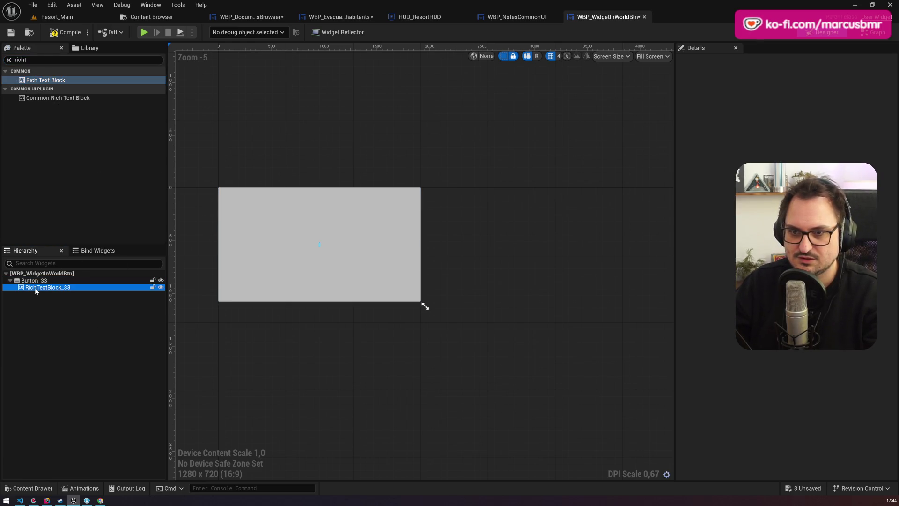
# Give the rich text block a default Text value and a Text Style Set.
pyautogui.click(813, 148)
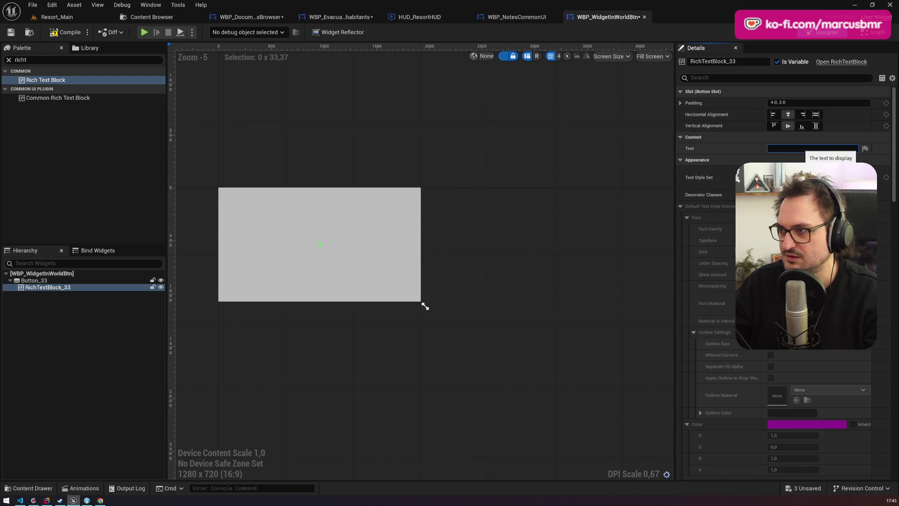
pyautogui.write('Text')
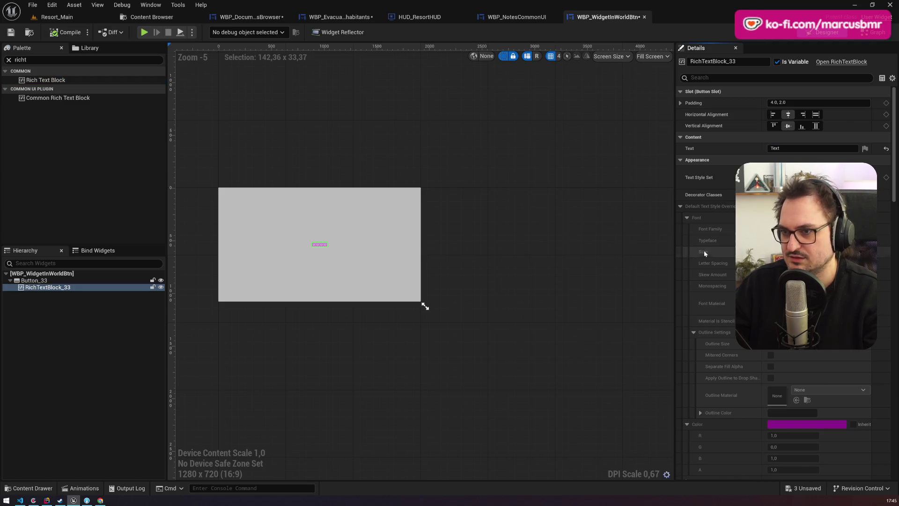
pyautogui.click(806, 177)
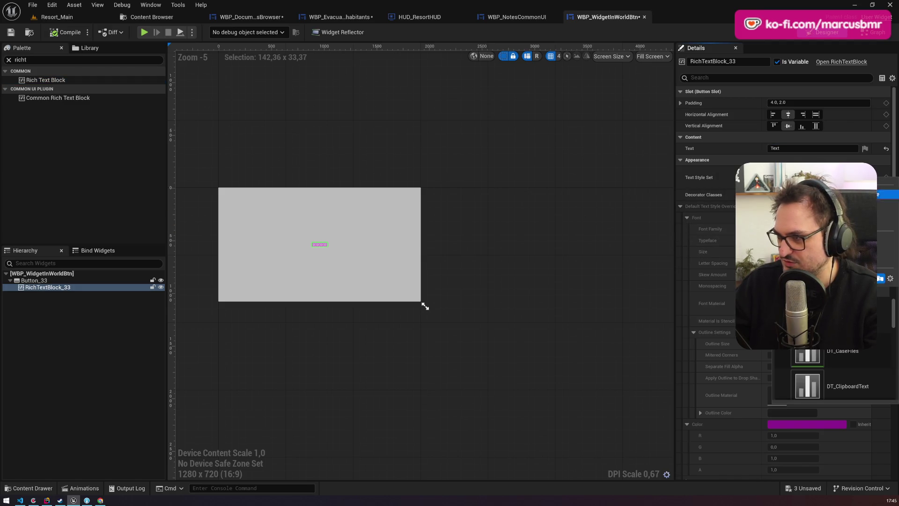
pyautogui.scroll(-3, 894, 354)
pyautogui.scroll(-2, 890, 374)
pyautogui.click(864, 350)
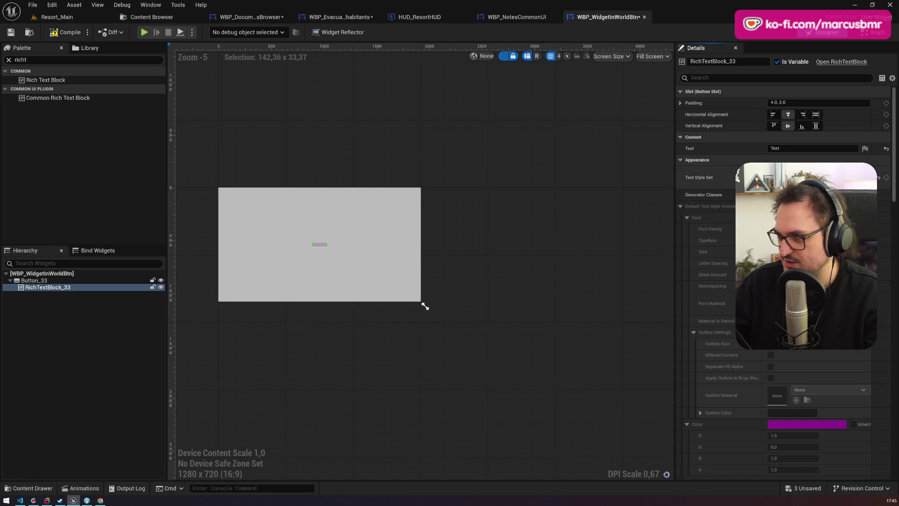
pyautogui.click(806, 177)
pyautogui.click(854, 387)
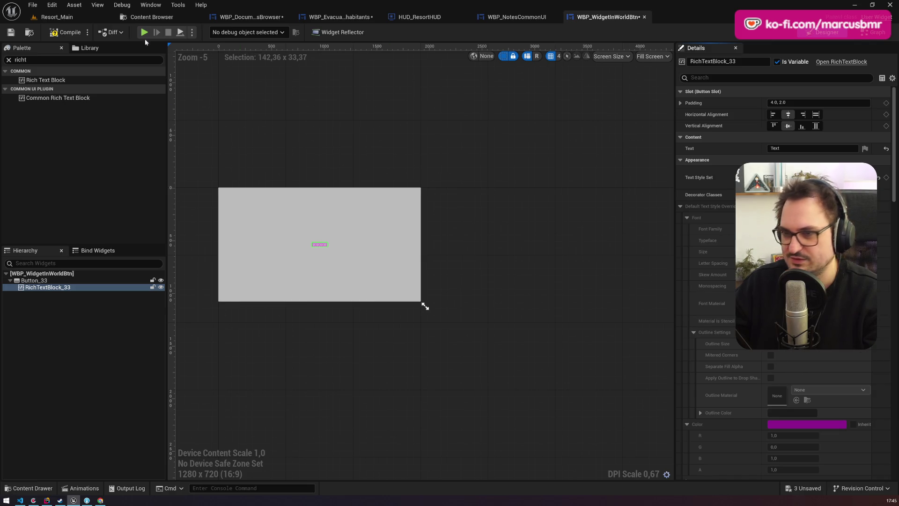
# Compile and save WBP_WidgetInWorldBtn.
pyautogui.click(73, 33)
pyautogui.scroll(5, 320, 263)
pyautogui.scroll(-5, 329, 233)
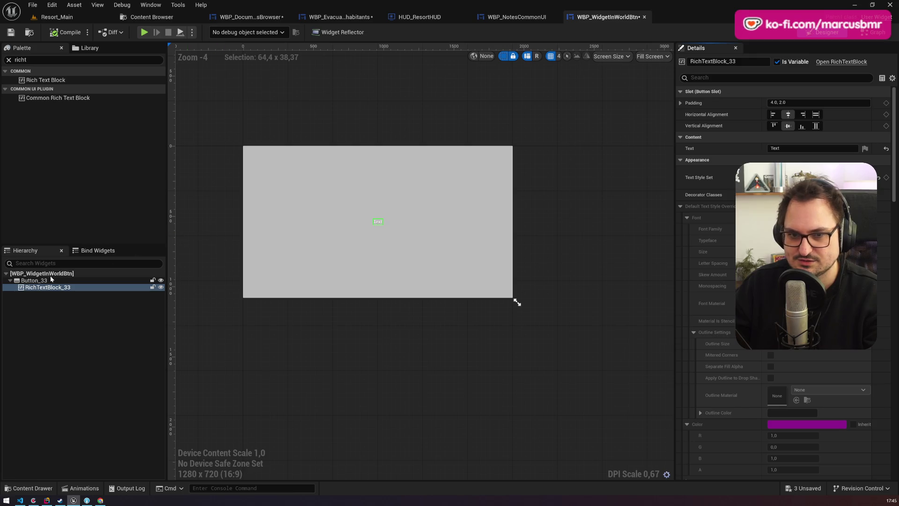
pyautogui.click(34, 280)
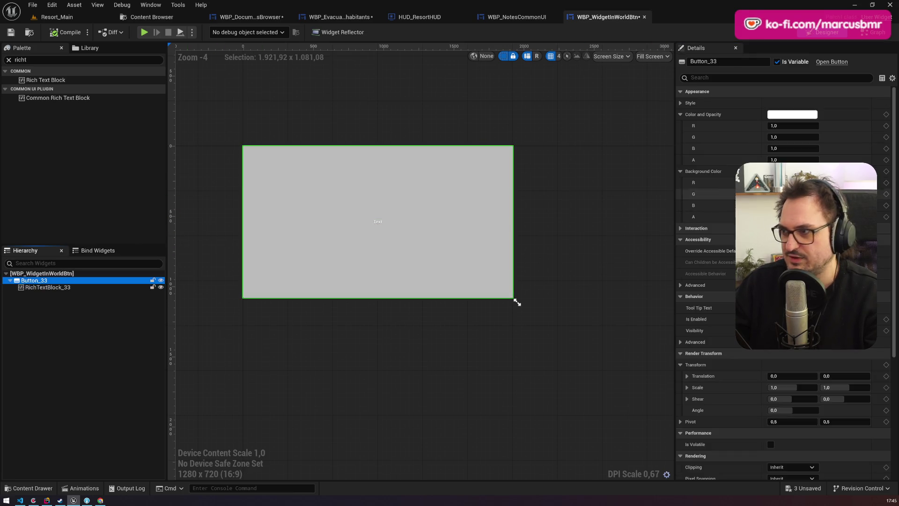
pyautogui.click(10, 32)
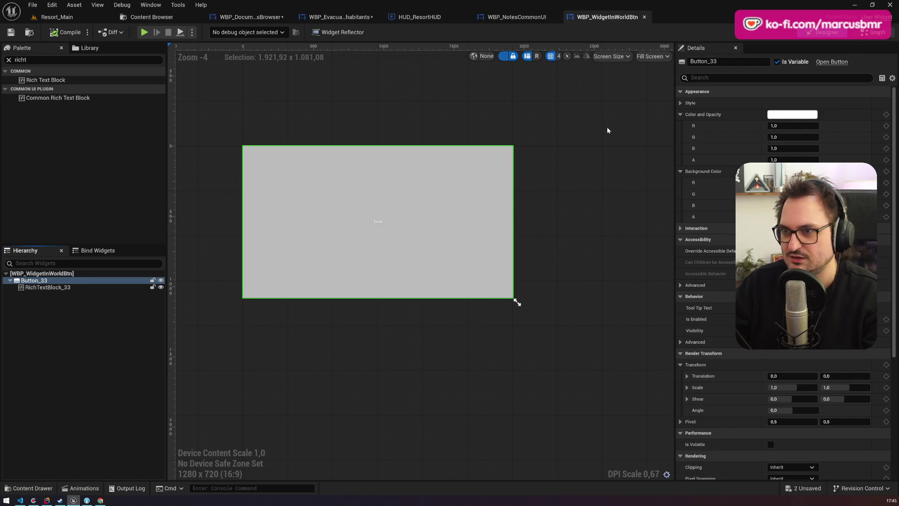
# In the event graph, delete the default event nodes and add an On Clicked (Button_33) event.
pyautogui.click(873, 32)
pyautogui.moveTo(358, 112); pyautogui.dragTo(543, 356)
pyautogui.press('Delete')
pyautogui.click(27, 222)
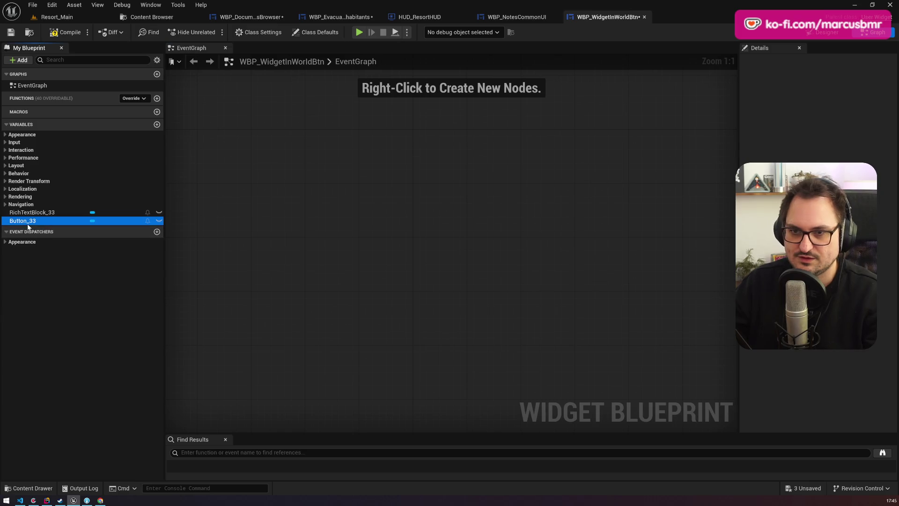
pyautogui.click(884, 277)
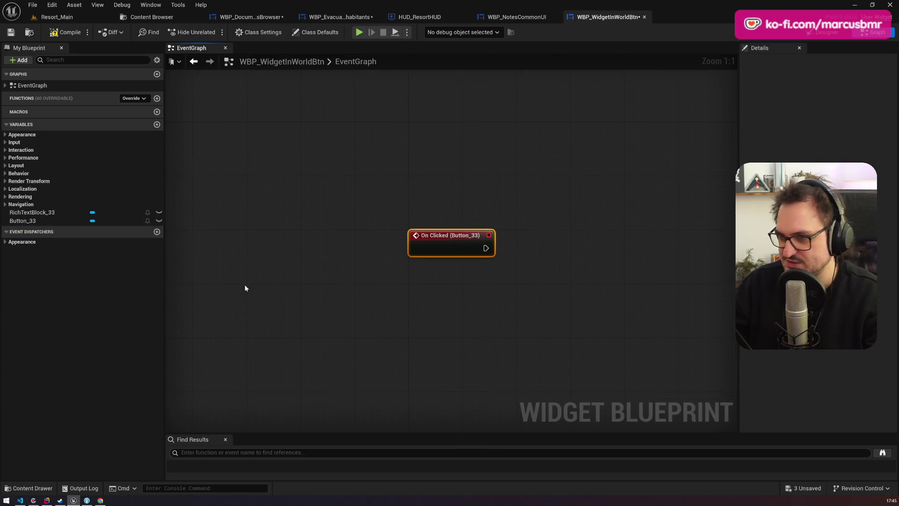
# Create an OnClicked event dispatcher, call it from On Clicked (Button_33), and save.
pyautogui.click(157, 231)
pyautogui.write('OnClic')
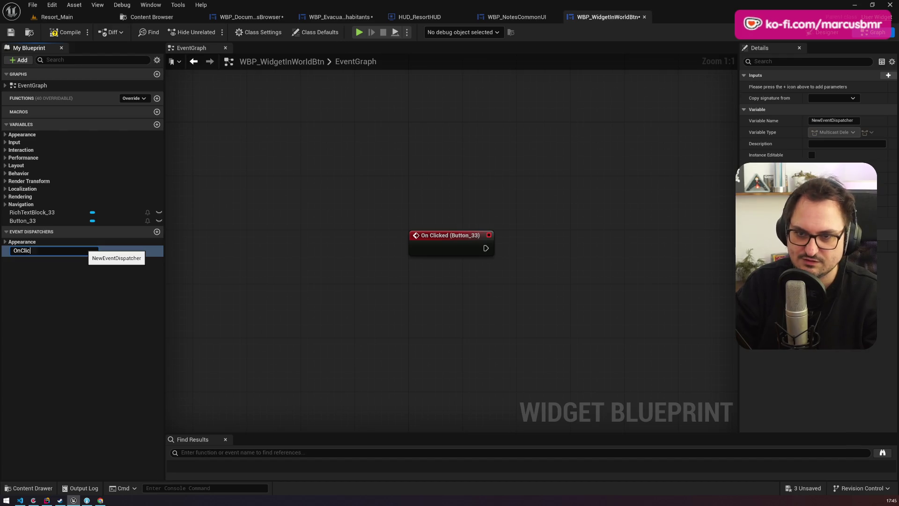
pyautogui.write('ked')
pyautogui.press('Return')
pyautogui.moveTo(85, 252); pyautogui.dragTo(485, 248)
pyautogui.press('Delete')
pyautogui.moveTo(22, 249)
pyautogui.mouseDown()
pyautogui.moveTo(453, 292)
pyautogui.moveTo(537, 264)
pyautogui.moveTo(558, 245)
pyautogui.mouseUp()
pyautogui.click(468, 304)
pyautogui.moveTo(501, 250); pyautogui.dragTo(531, 248)
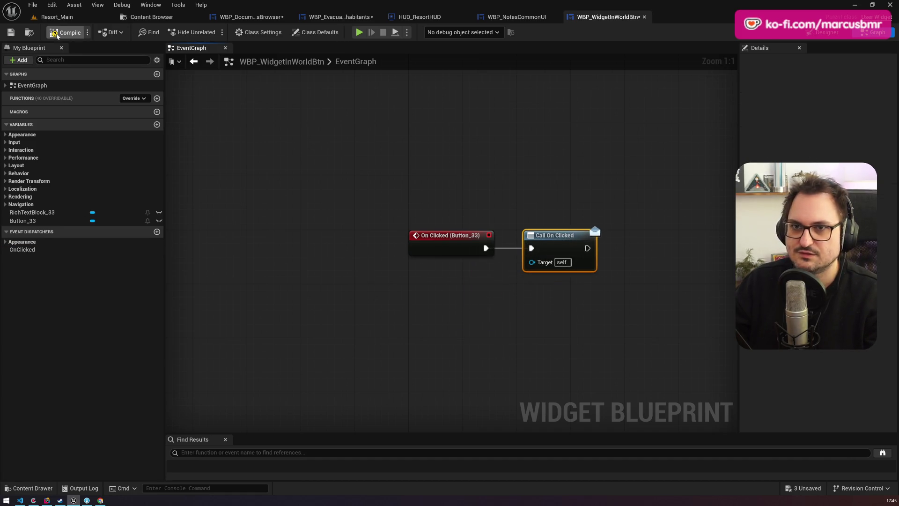
pyautogui.click(11, 32)
# Add a Text-type variable named Text.
pyautogui.moveTo(275, 183); pyautogui.dragTo(193, 254)
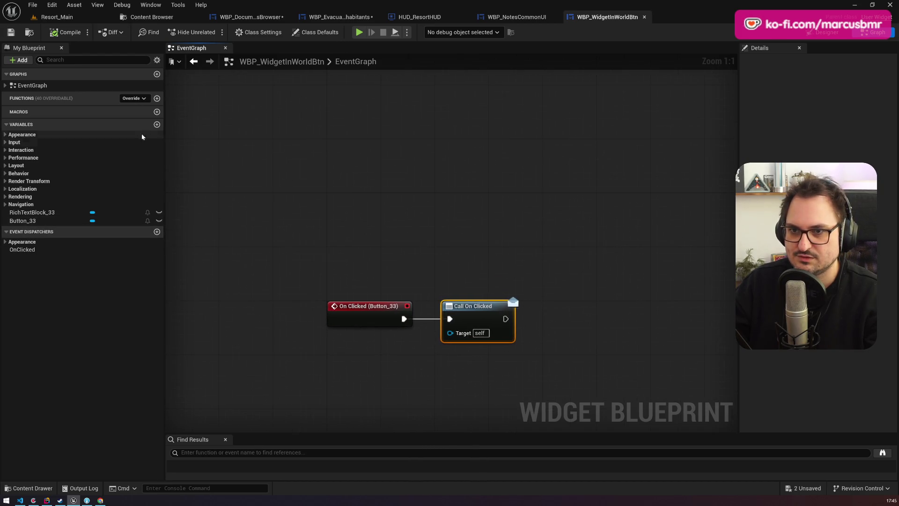
pyautogui.click(157, 125)
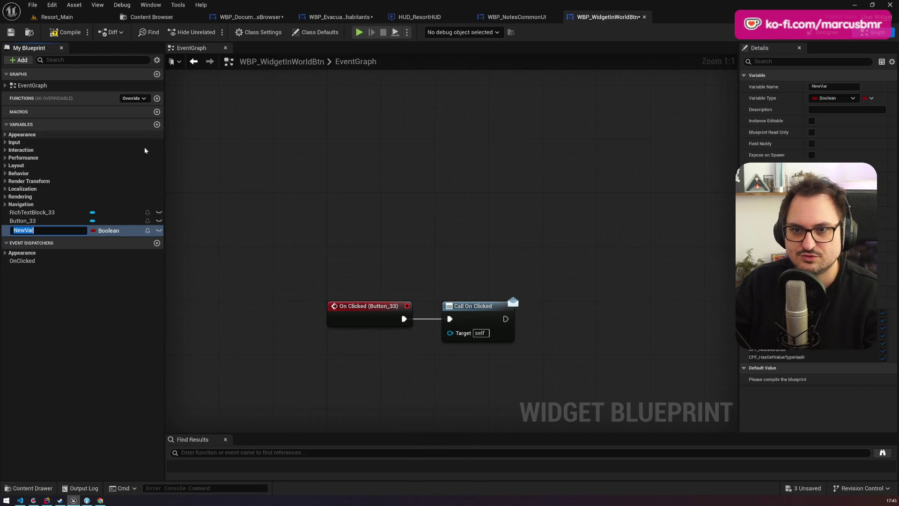
pyautogui.click(112, 231)
pyautogui.click(121, 311)
pyautogui.click(31, 232)
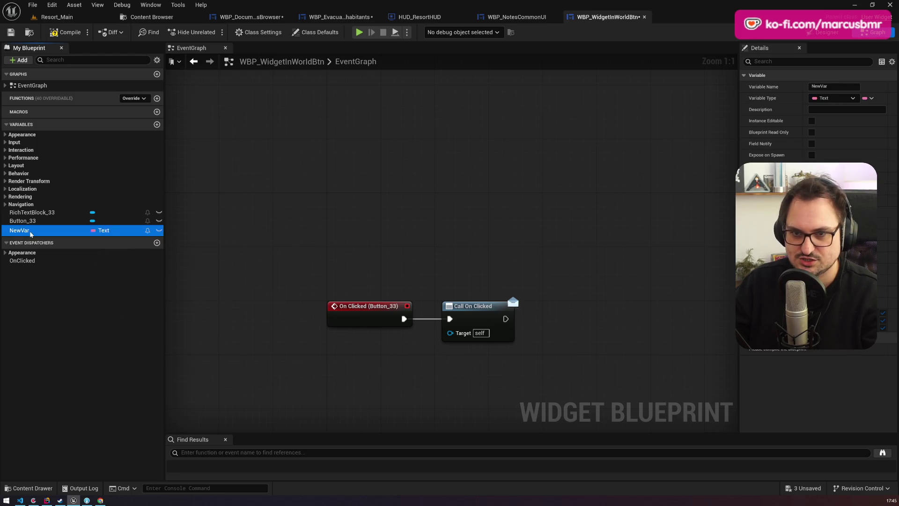
pyautogui.press('F2')
pyautogui.write('Text')
pyautogui.press('Return')
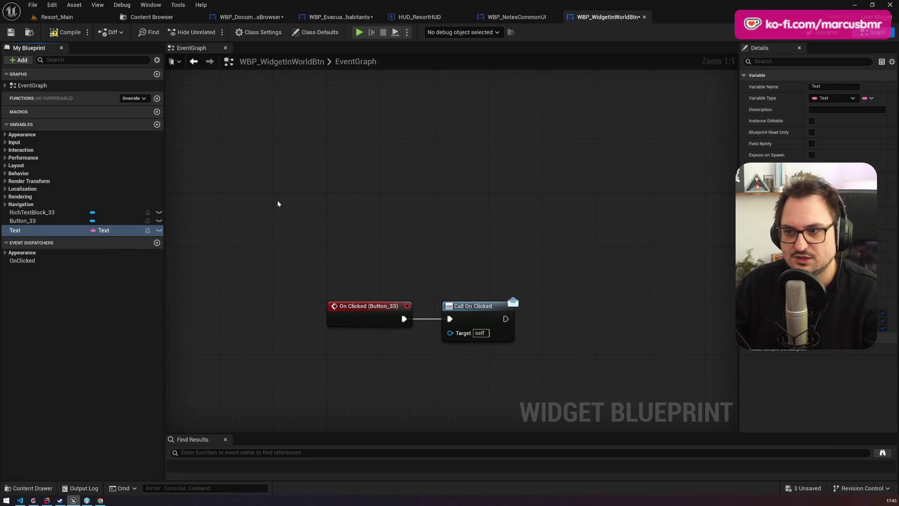
# Add an Event Pre Construct node, discarding a mistakenly placed Button_33 reference.
pyautogui.rightClick(293, 146)
pyautogui.write('construct')
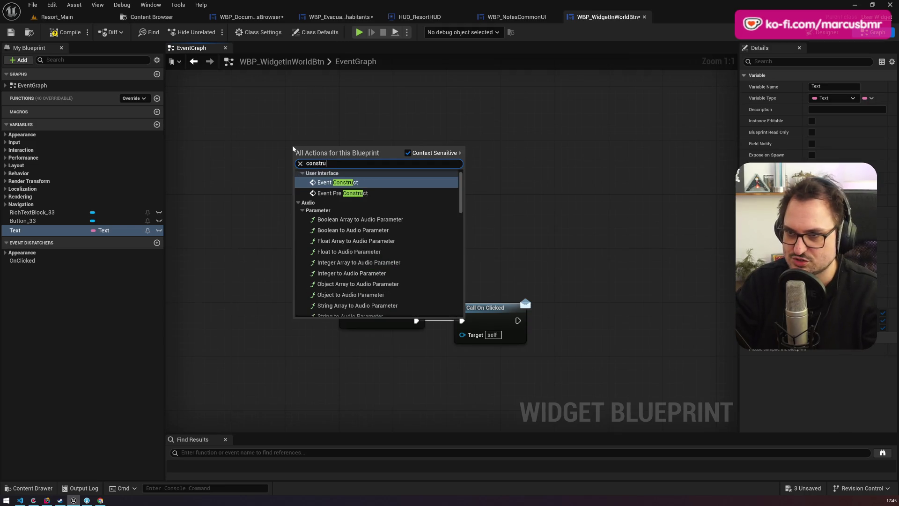
pyautogui.click(331, 192)
pyautogui.moveTo(23, 221)
pyautogui.mouseDown()
pyautogui.moveTo(360, 235)
pyautogui.moveTo(396, 190)
pyautogui.mouseUp()
pyautogui.write('settex')
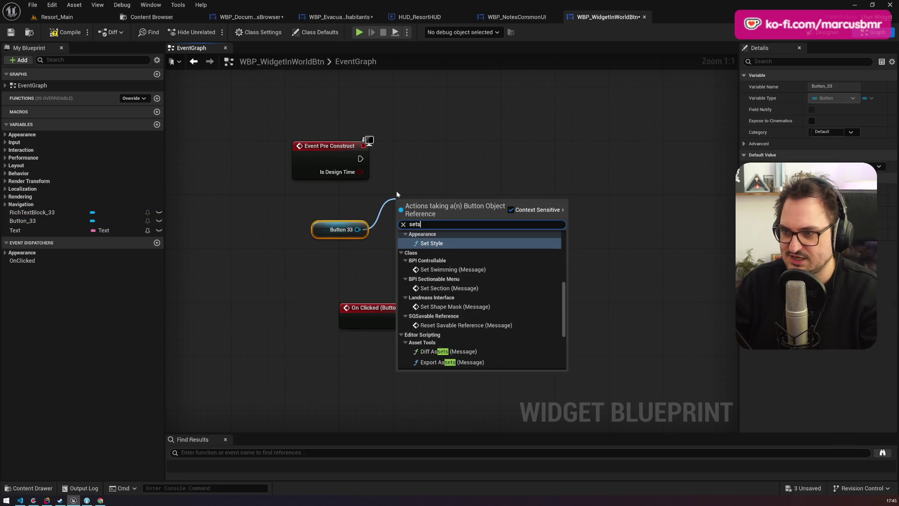
pyautogui.press('BackSpace')
pyautogui.press('BackSpace')
pyautogui.press('BackSpace')
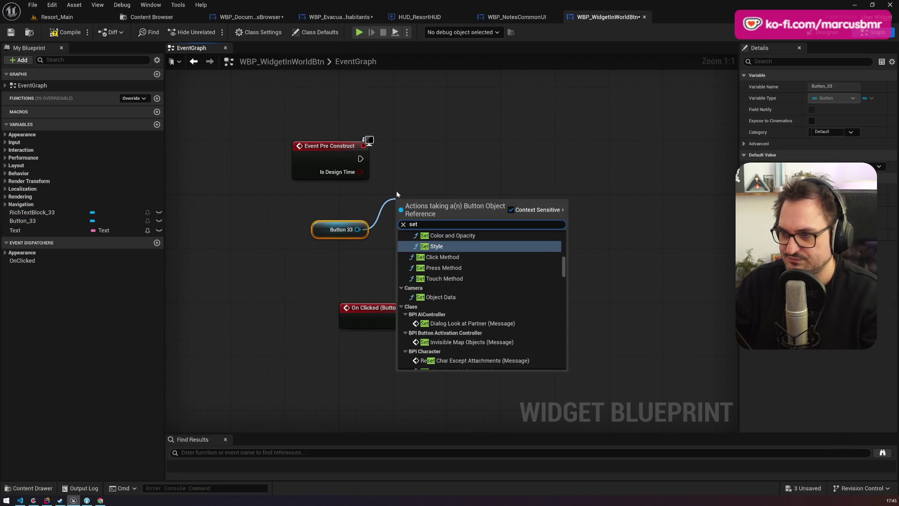
pyautogui.press('Escape')
pyautogui.moveTo(271, 215); pyautogui.dragTo(356, 255)
pyautogui.press('Delete')
# Wire Event Pre Construct to RichTextBlock_33 Set Text, feeding In Text from the Text variable.
pyautogui.moveTo(28, 212)
pyautogui.mouseDown()
pyautogui.moveTo(309, 230)
pyautogui.moveTo(400, 198)
pyautogui.mouseUp()
pyautogui.write('sette')
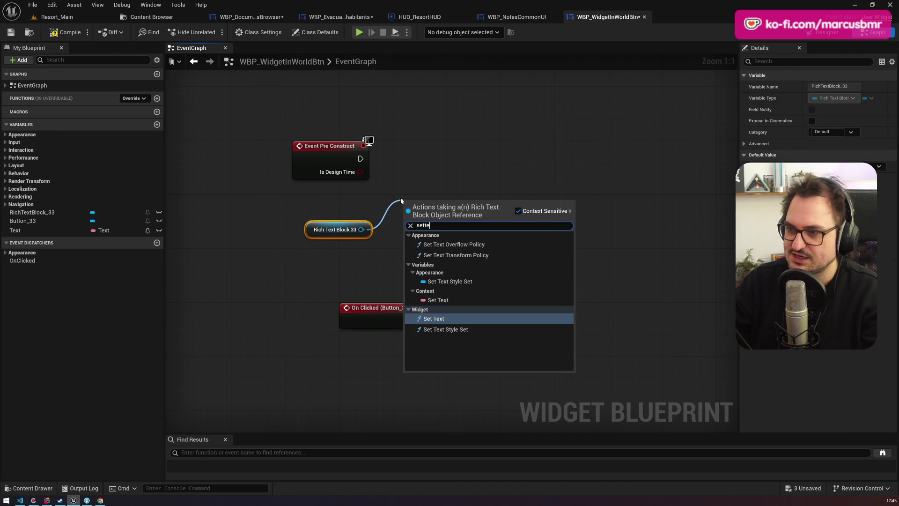
pyautogui.press('Return')
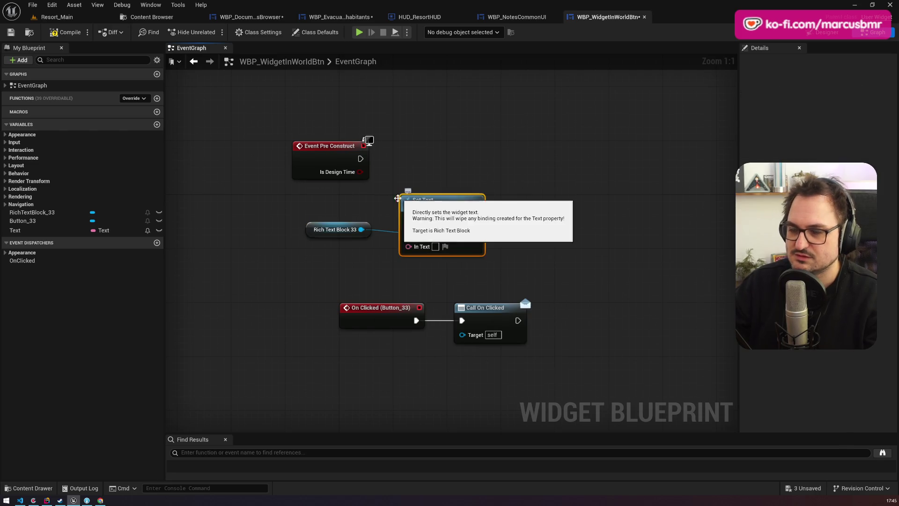
pyautogui.moveTo(15, 230); pyautogui.dragTo(408, 247)
pyautogui.moveTo(437, 218); pyautogui.dragTo(450, 163)
pyautogui.moveTo(361, 158)
pyautogui.mouseDown()
pyautogui.moveTo(421, 166)
pyautogui.moveTo(451, 139)
pyautogui.mouseUp()
pyautogui.moveTo(323, 230)
pyautogui.mouseDown()
pyautogui.moveTo(358, 192)
pyautogui.moveTo(370, 224)
pyautogui.mouseUp()
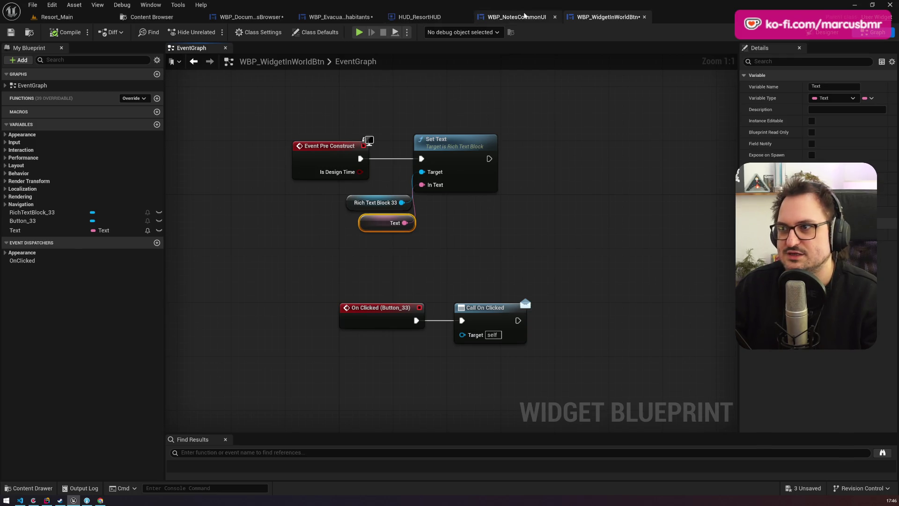
# Add a WBP_WidgetInWorldBtn widget to the EvacuatedInhabitants Overlay.
pyautogui.click(515, 17)
pyautogui.click(339, 16)
pyautogui.doubleClick(84, 59)
pyautogui.write('widgetin')
pyautogui.moveTo(57, 88); pyautogui.dragTo(39, 280)
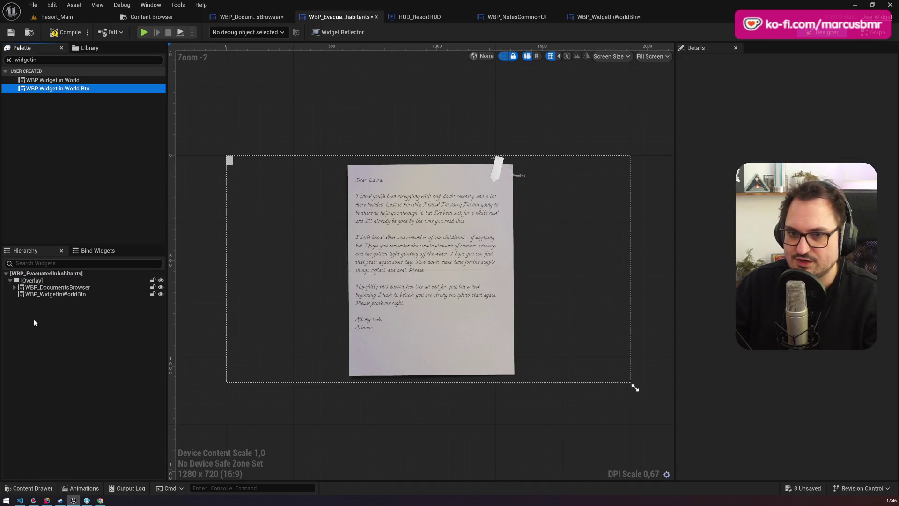
pyautogui.click(230, 161)
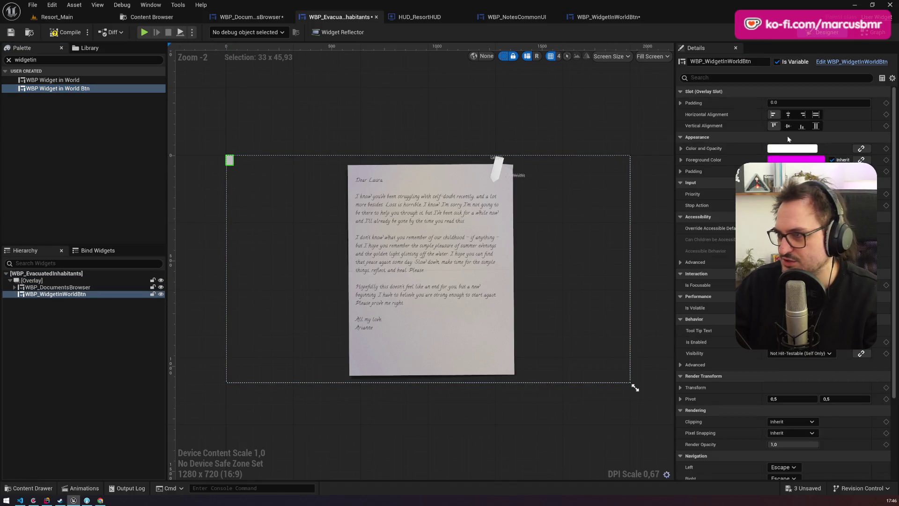
pyautogui.scroll(-5, 782, 281)
# Save the WBP_WidgetInWorldBtn blueprint and return to the EvacuatedInhabitants designer.
pyautogui.click(637, 17)
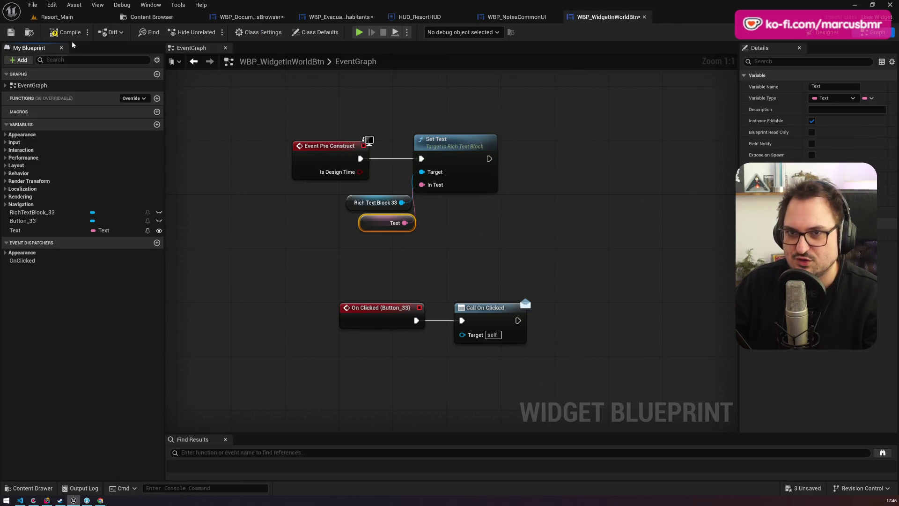
pyautogui.click(9, 33)
pyautogui.click(517, 16)
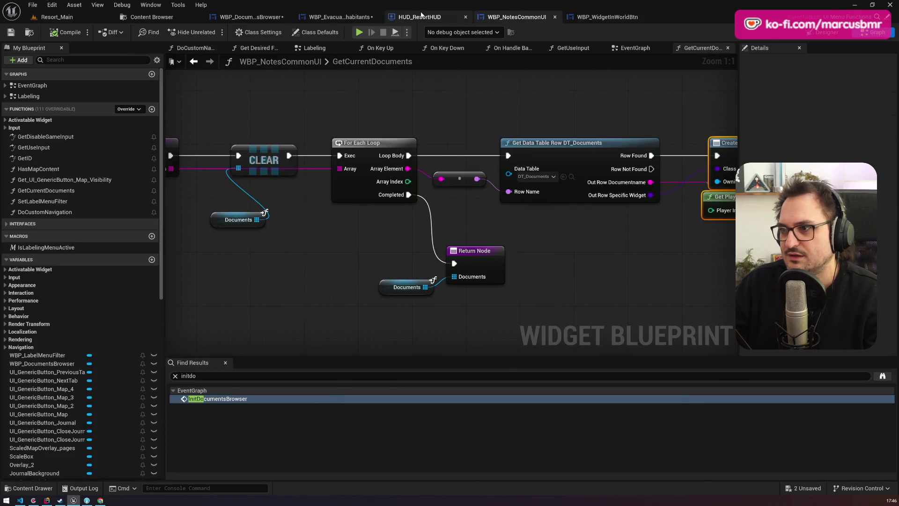
pyautogui.click(419, 17)
pyautogui.click(339, 17)
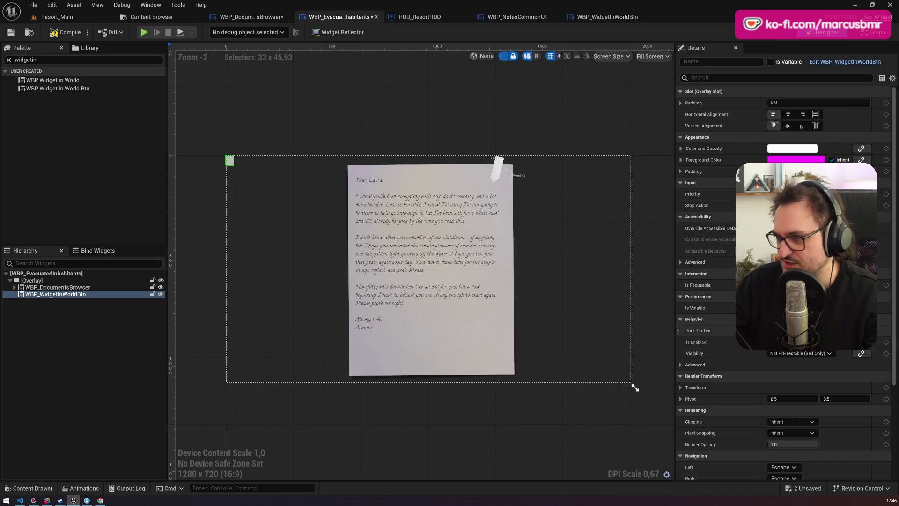
# Label the button Previous, then duplicate it and label the copy Next.
pyautogui.scroll(-5, 704, 330)
pyautogui.click(787, 416)
pyautogui.write('B')
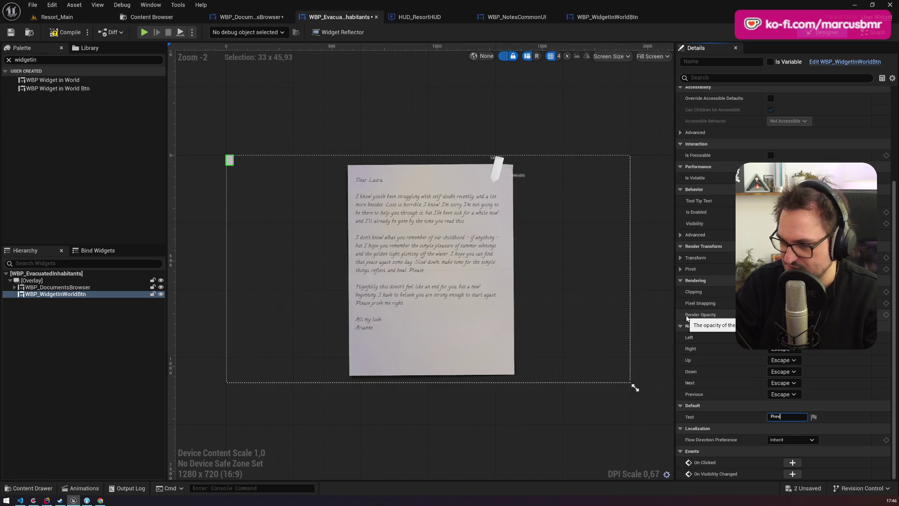
pyautogui.write('ious')
pyautogui.press('Return')
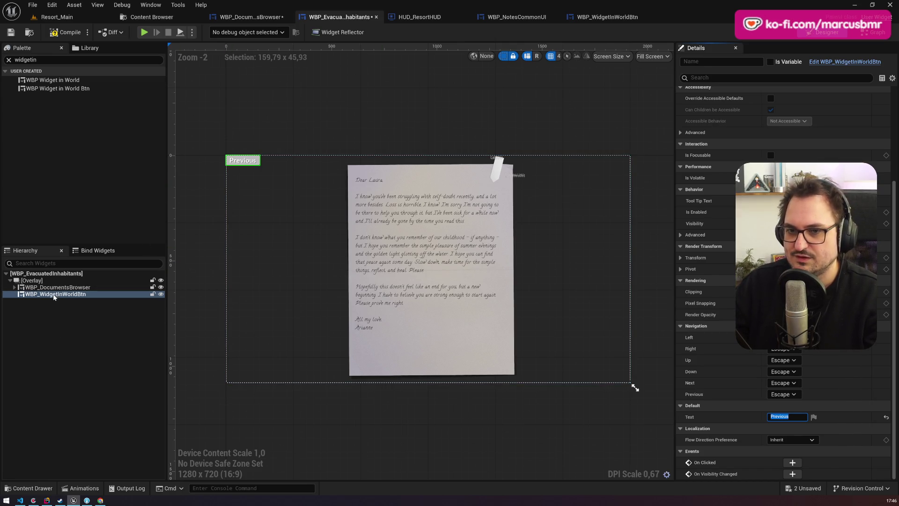
pyautogui.click(54, 295)
pyautogui.hotkey('ctrl', 'd')
pyautogui.click(786, 416)
pyautogui.write('Next')
pyautogui.press('Return')
# Rename the two button widgets BtnPrev and BtnNext in the Hierarchy.
pyautogui.click(84, 295)
pyautogui.click(84, 296)
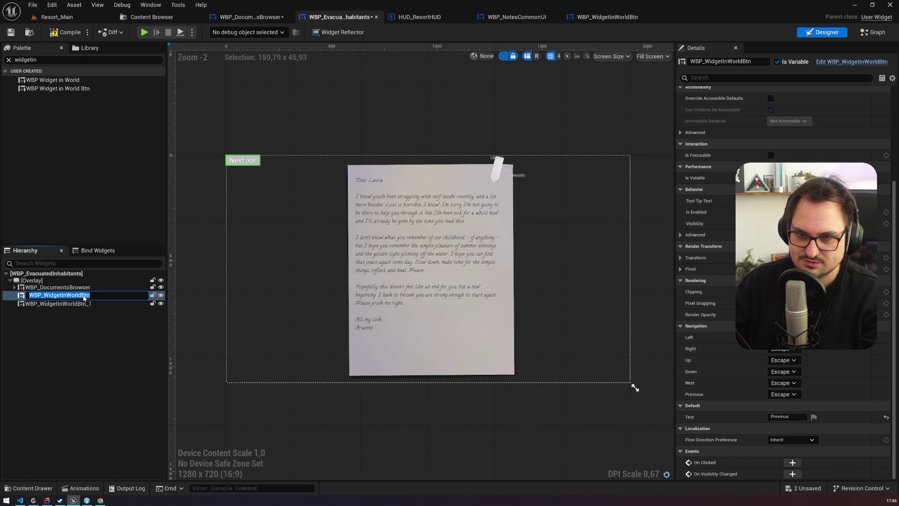
pyautogui.write('BtnPrev')
pyautogui.press('Return')
pyautogui.press('Up')
pyautogui.press('F2')
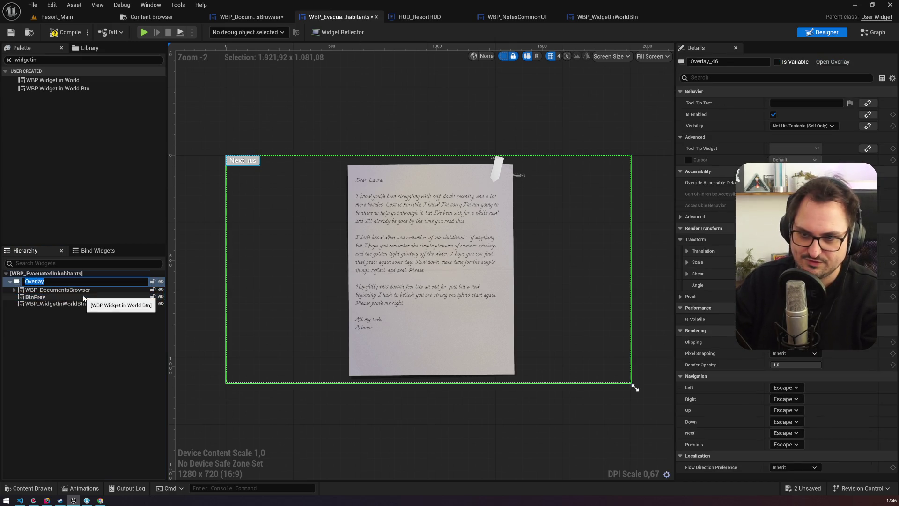
pyautogui.press('Escape')
pyautogui.press('Down')
pyautogui.press('Down')
pyautogui.press('Down')
pyautogui.press('F2')
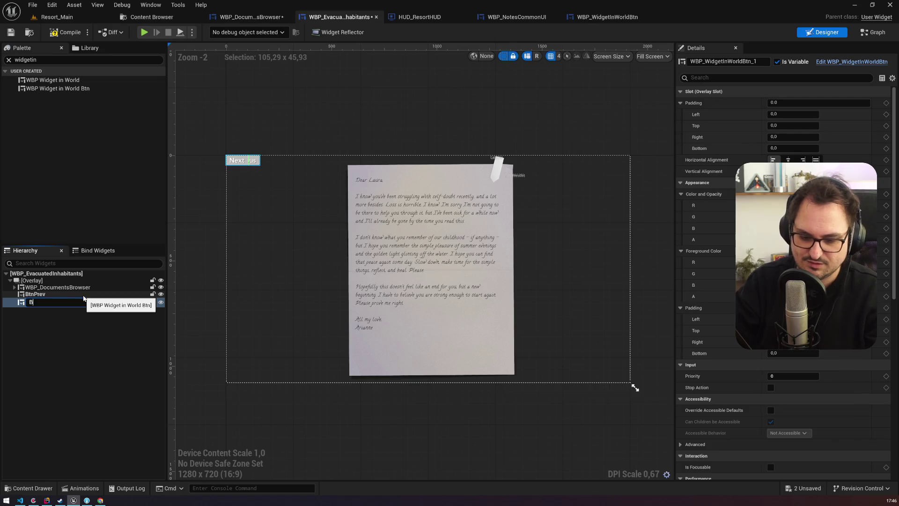
pyautogui.press('Return')
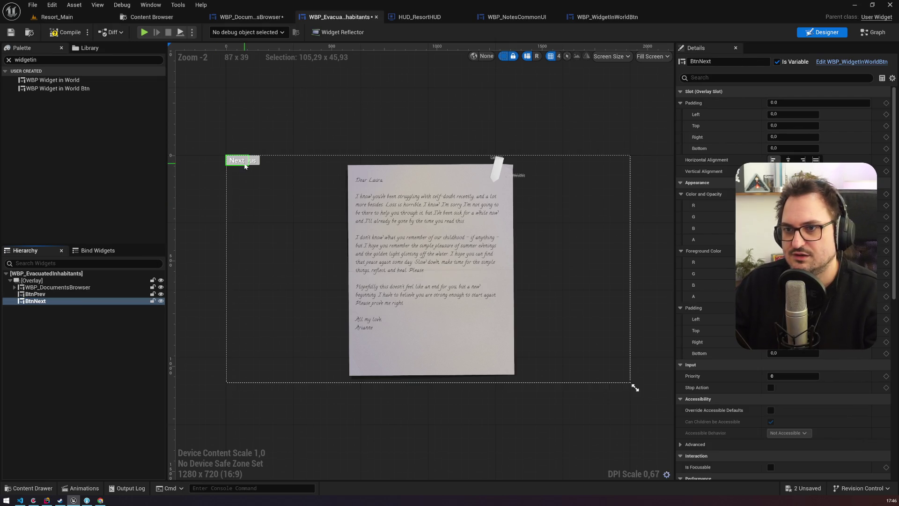
# Align BtnNext bottom-right and BtnPrev bottom-left, then compile.
pyautogui.click(802, 160)
pyautogui.click(803, 171)
pyautogui.click(35, 295)
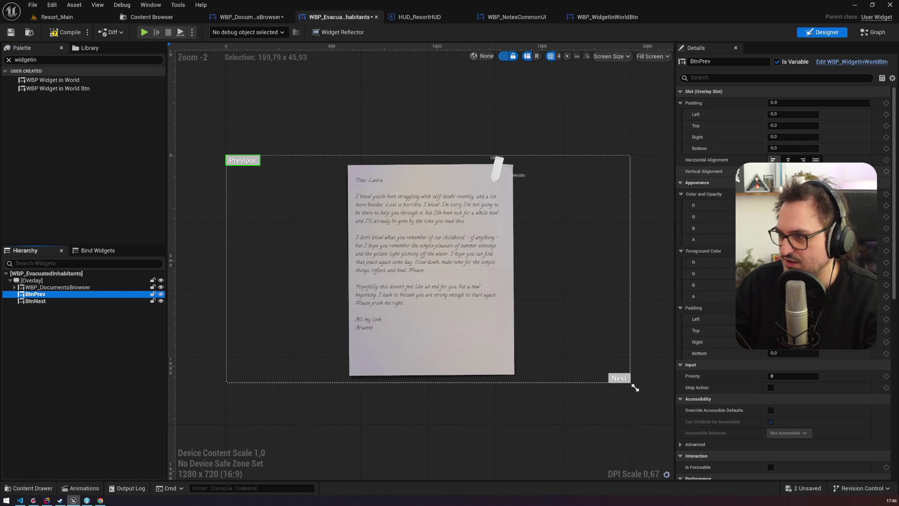
pyautogui.click(802, 171)
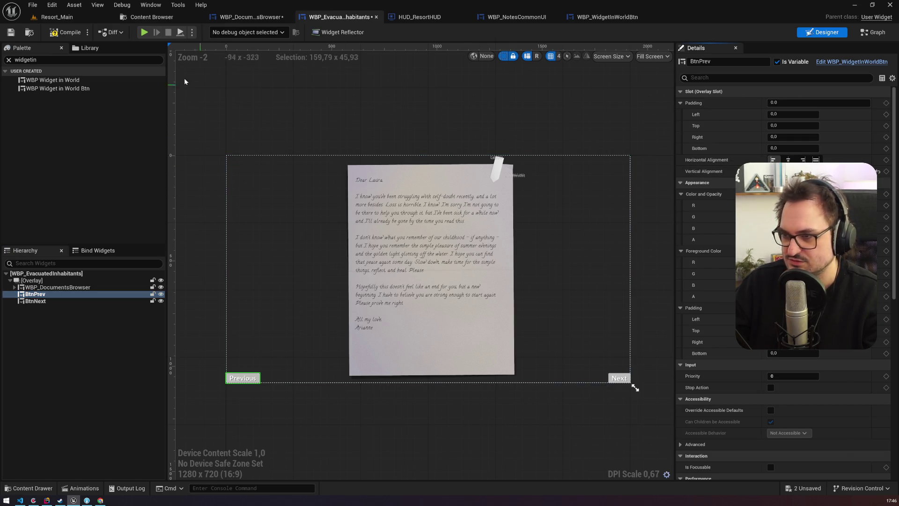
pyautogui.click(65, 32)
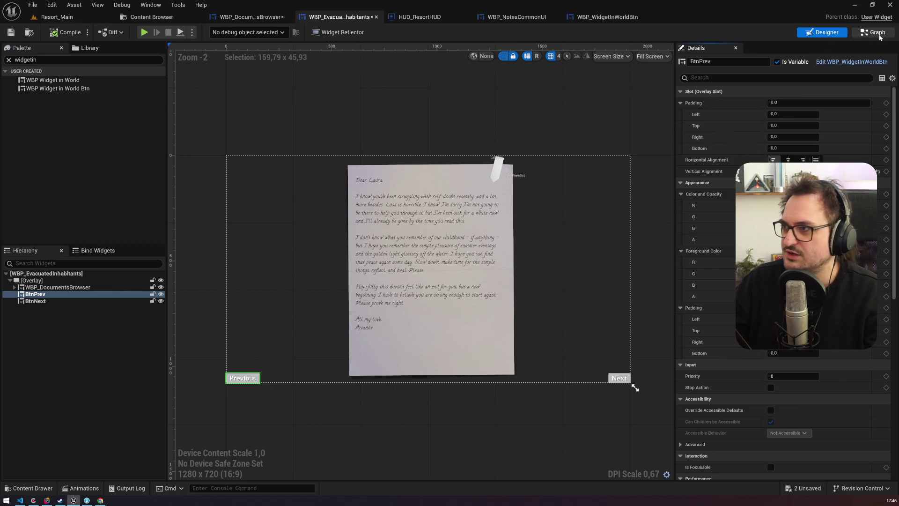
# Add OnClicked events for BtnPrev and BtnNext, and wire BtnNext's to Show Next Document.
pyautogui.click(876, 32)
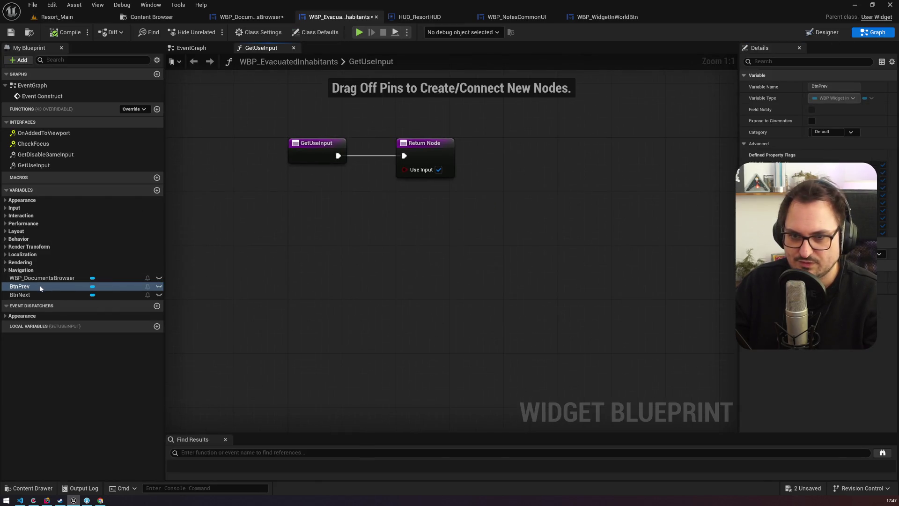
pyautogui.click(817, 281)
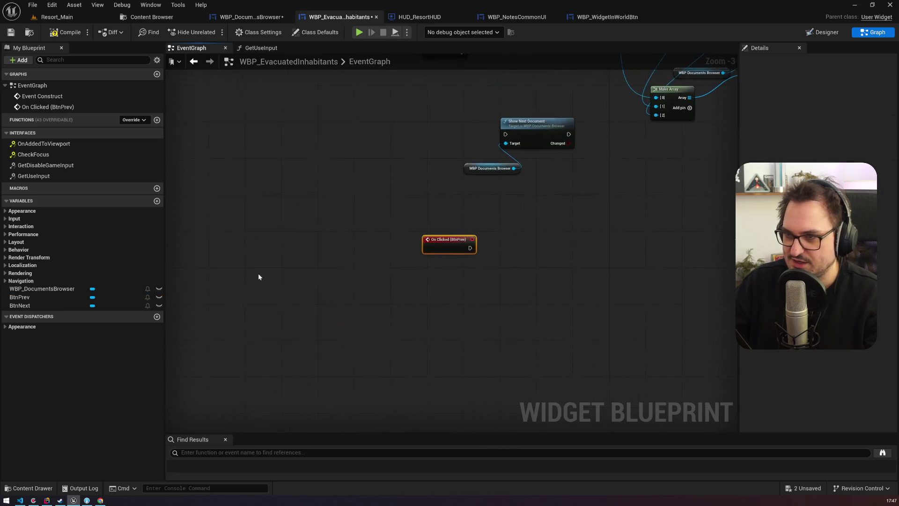
pyautogui.click(71, 305)
pyautogui.click(817, 281)
pyautogui.click(364, 244)
pyautogui.moveTo(389, 219); pyautogui.dragTo(520, 89)
pyautogui.moveTo(520, 89)
pyautogui.mouseDown()
pyautogui.moveTo(546, 282)
pyautogui.moveTo(550, 348)
pyautogui.moveTo(540, 367)
pyautogui.mouseUp()
pyautogui.moveTo(447, 359)
pyautogui.mouseDown()
pyautogui.moveTo(406, 269)
pyautogui.moveTo(440, 286)
pyautogui.mouseUp()
pyautogui.moveTo(391, 337)
pyautogui.mouseDown()
pyautogui.moveTo(345, 233)
pyautogui.moveTo(318, 236)
pyautogui.mouseUp()
# Wire BtnPrev's click to a new Show Previous Document call, then save the widget.
pyautogui.moveTo(377, 236); pyautogui.dragTo(429, 181)
pyautogui.write('shwo')
pyautogui.press('BackSpace')
pyautogui.press('BackSpace')
pyautogui.write('ow')
pyautogui.press('Return')
pyautogui.moveTo(368, 198)
pyautogui.mouseDown()
pyautogui.moveTo(433, 204)
pyautogui.moveTo(468, 187)
pyautogui.mouseUp()
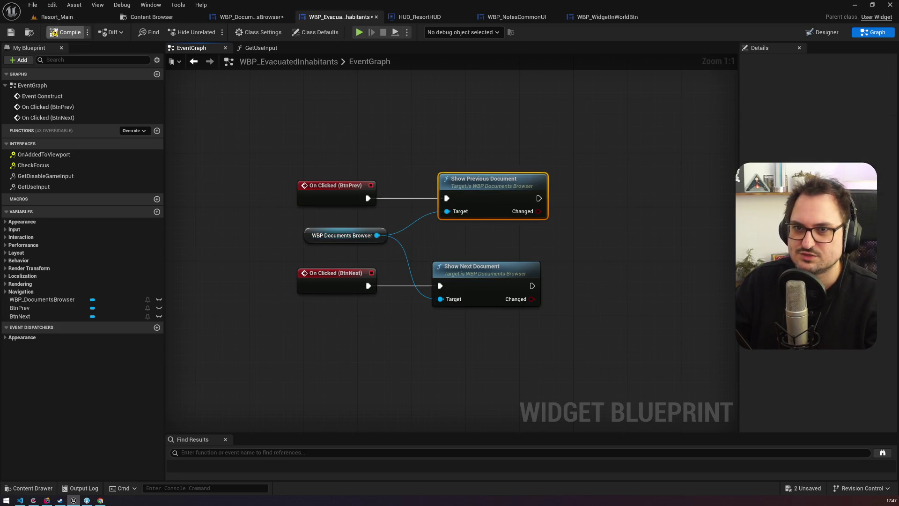
pyautogui.click(11, 33)
pyautogui.click(56, 17)
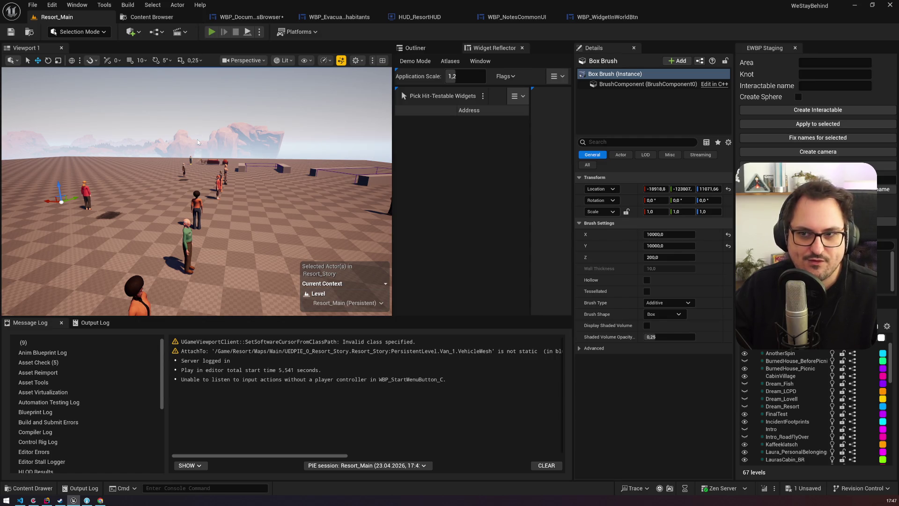
# Start play mode and rerun the show_menu inhabitants console command.
pyautogui.hotkey('alt', 'p')
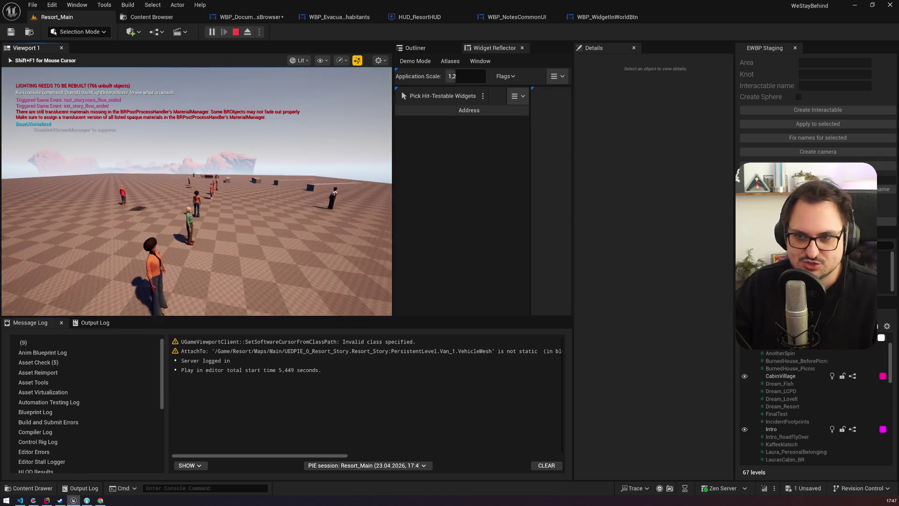
pyautogui.press('`')
pyautogui.press('Up')
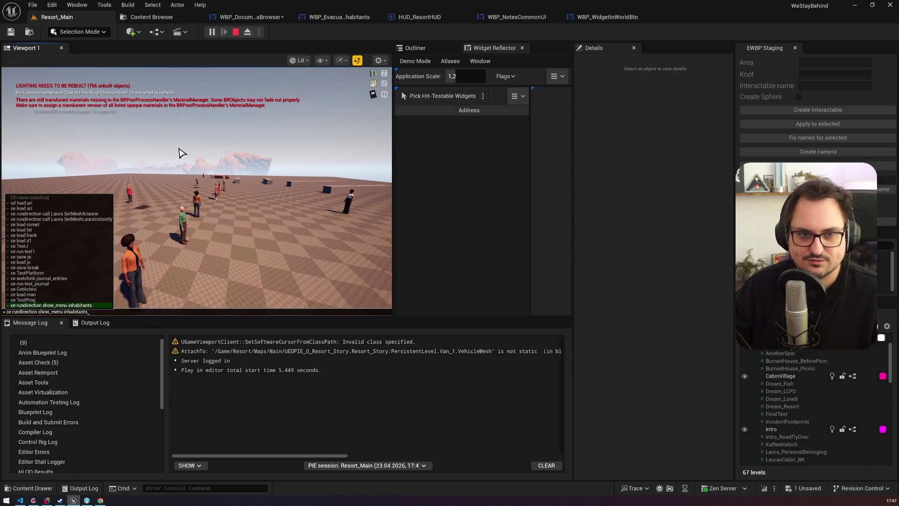
pyautogui.press('Return')
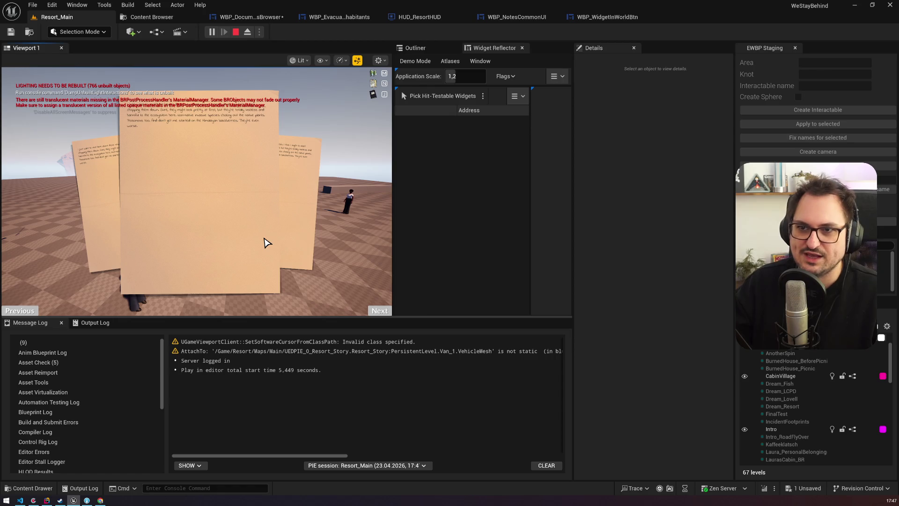
# Page through the notes with Previous and Next, then stop the play session.
pyautogui.click(28, 310)
pyautogui.click(380, 311)
pyautogui.click(379, 310)
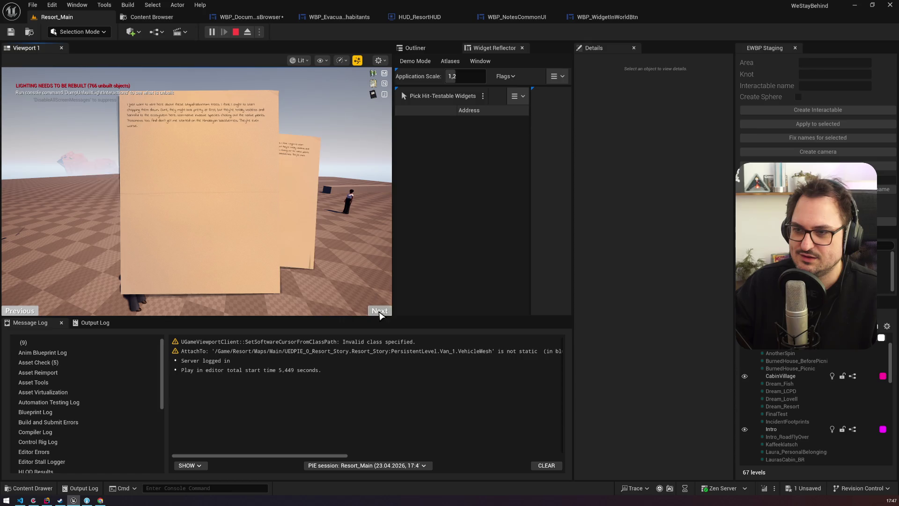
pyautogui.click(380, 312)
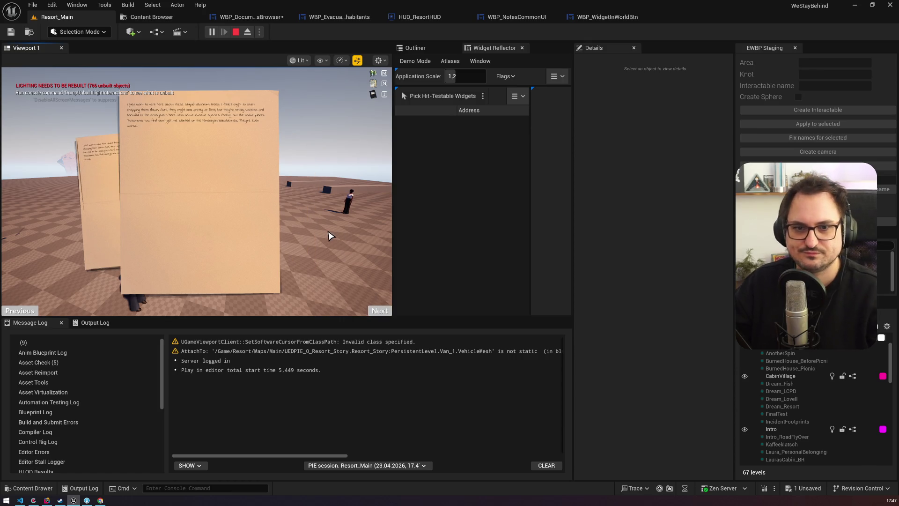
pyautogui.press('Escape')
pyautogui.click(339, 17)
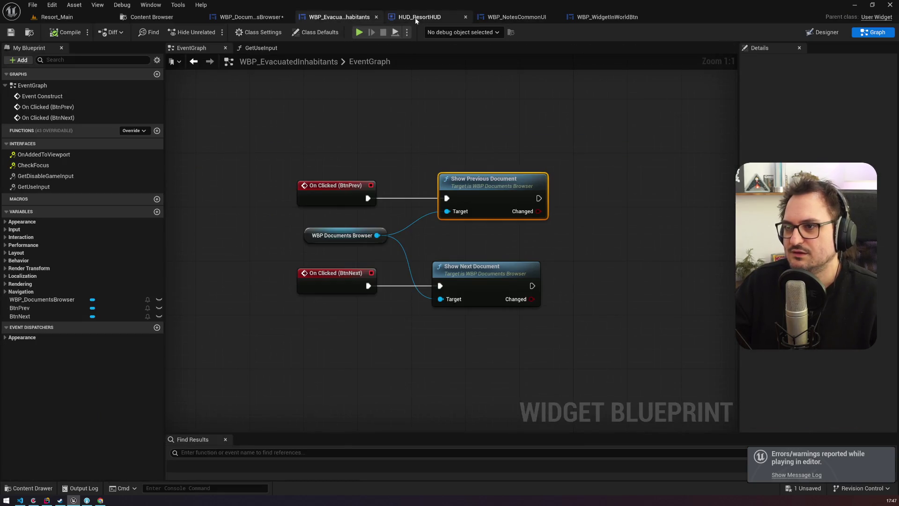
pyautogui.click(266, 17)
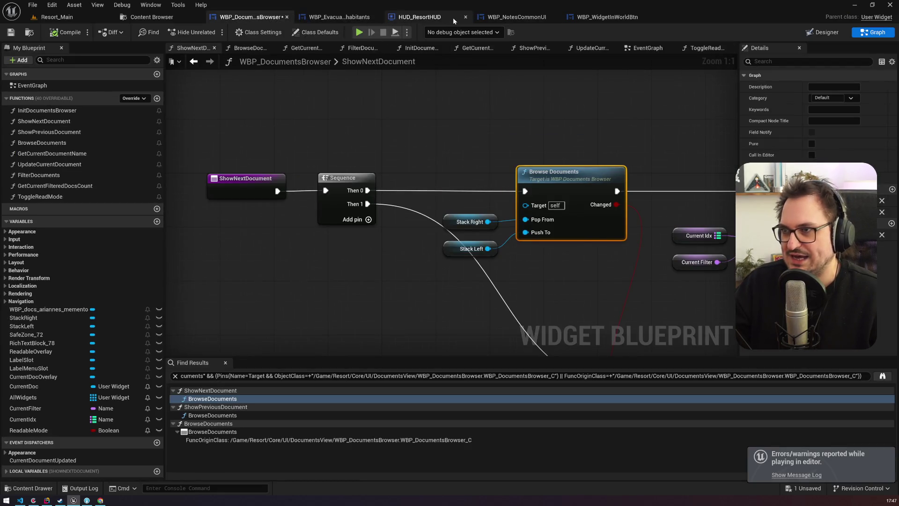
pyautogui.click(496, 18)
pyautogui.click(572, 19)
pyautogui.click(821, 33)
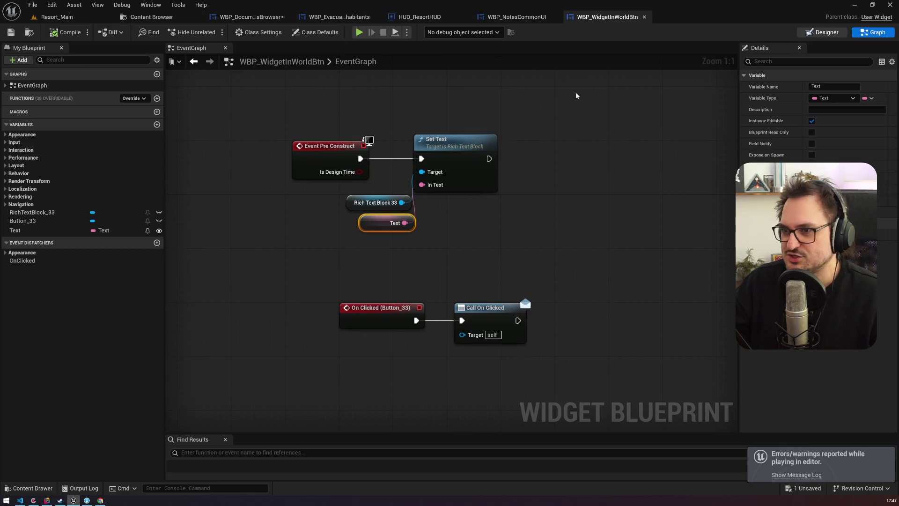
pyautogui.click(46, 287)
pyautogui.click(34, 280)
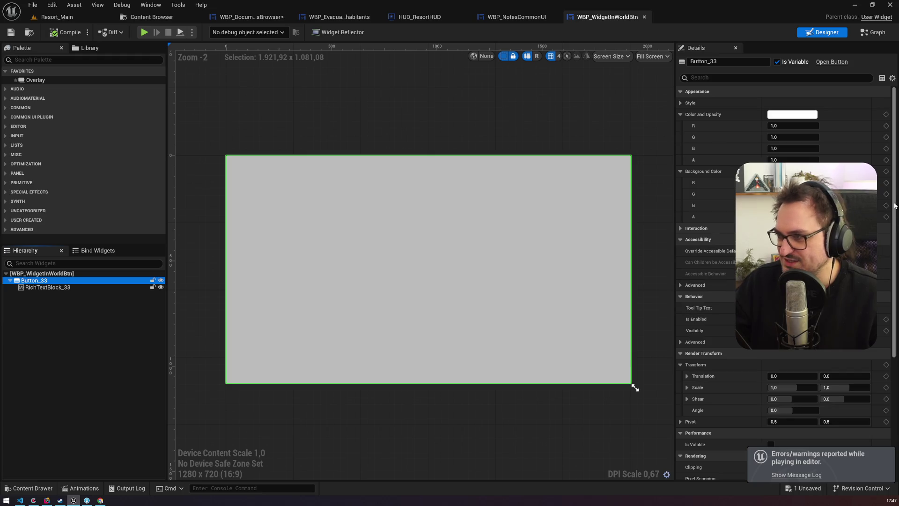
pyautogui.scroll(-8, 879, 364)
pyautogui.scroll(8, 879, 364)
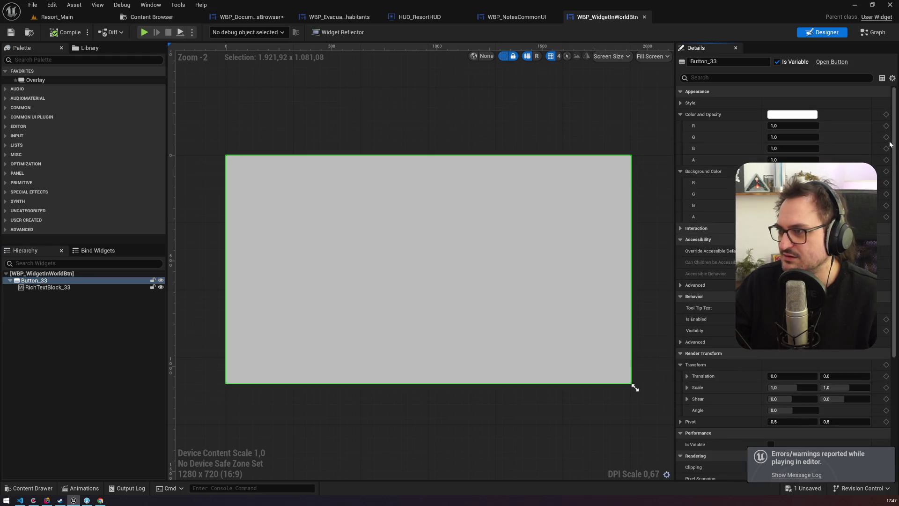
pyautogui.click(798, 115)
pyautogui.moveTo(700, 265); pyautogui.dragTo(649, 265)
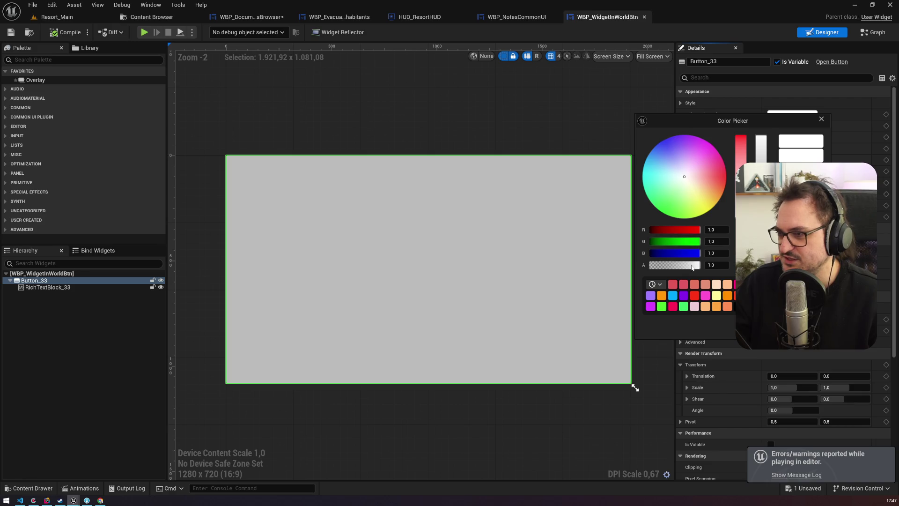
pyautogui.click(679, 113)
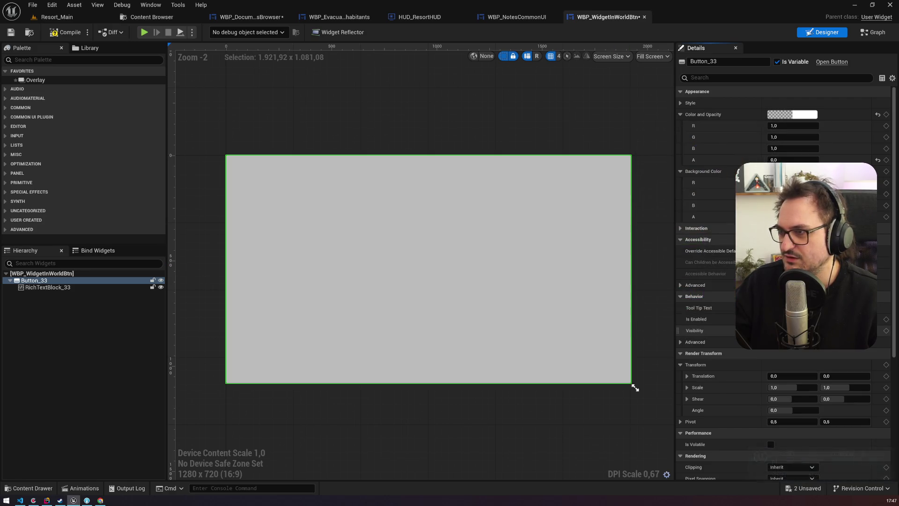
pyautogui.click(680, 104)
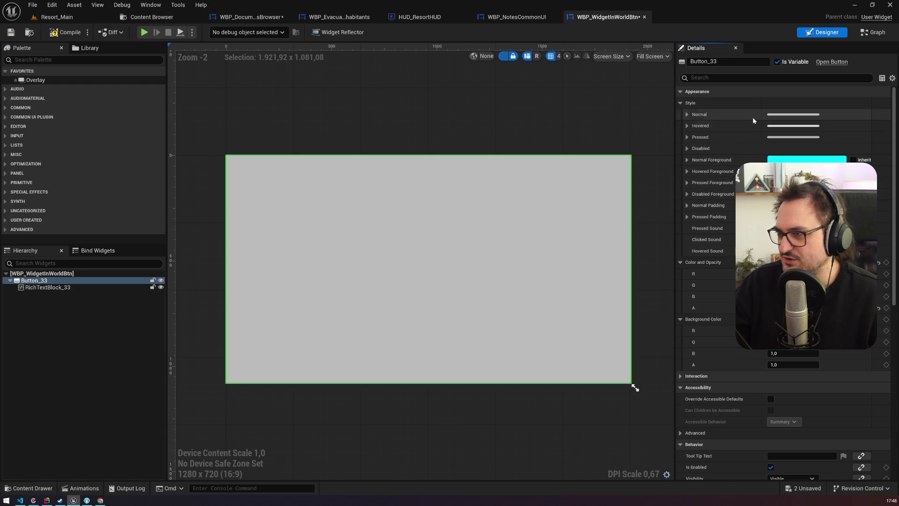
pyautogui.click(687, 115)
pyautogui.click(687, 114)
pyautogui.scroll(-3, 693, 152)
pyautogui.scroll(3, 694, 153)
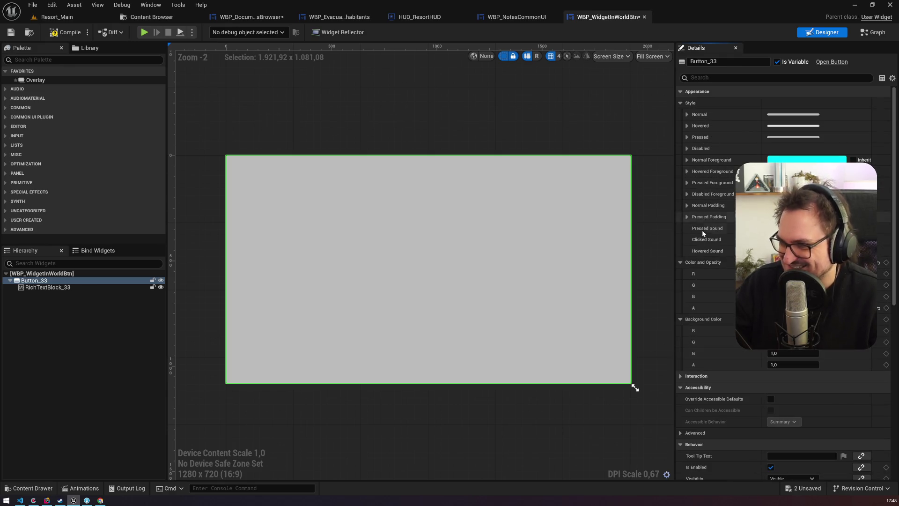
pyautogui.click(796, 319)
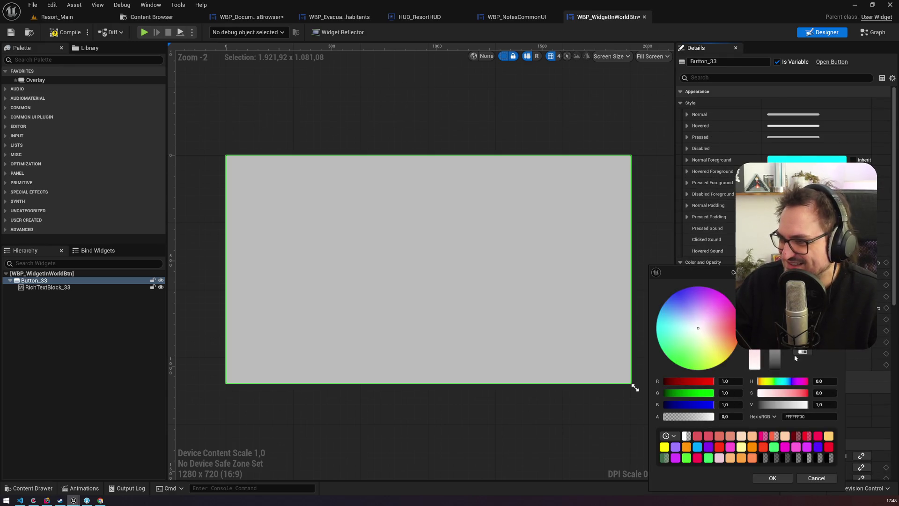
pyautogui.click(819, 479)
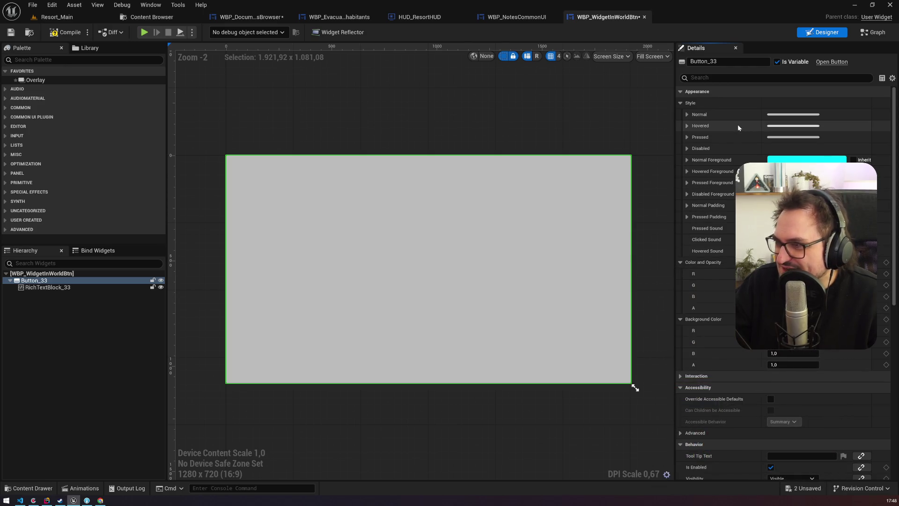
pyautogui.click(688, 114)
pyautogui.click(805, 161)
pyautogui.moveTo(693, 319); pyautogui.dragTo(603, 322)
pyautogui.click(759, 378)
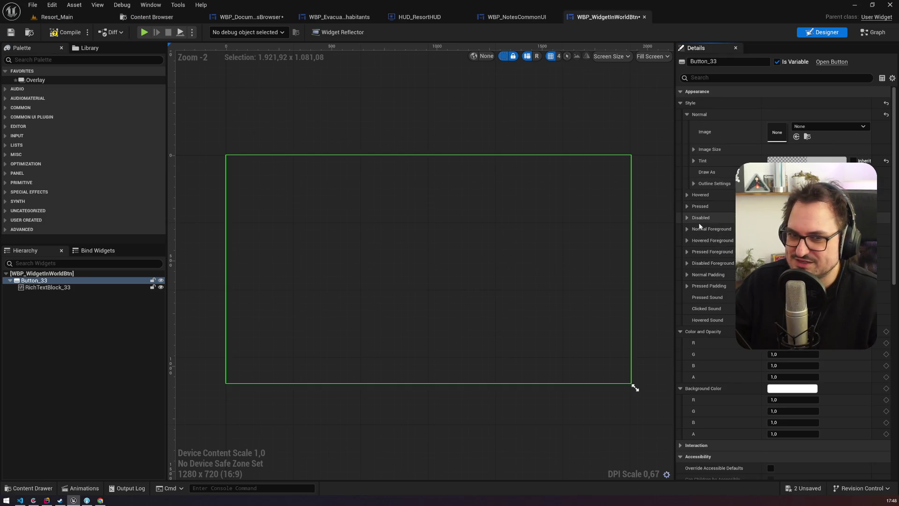
pyautogui.click(698, 196)
pyautogui.click(796, 241)
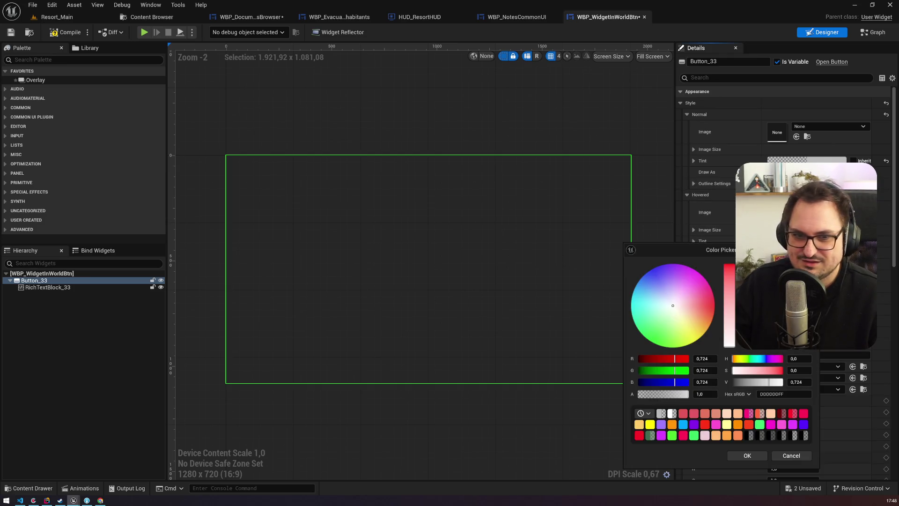
pyautogui.click(740, 456)
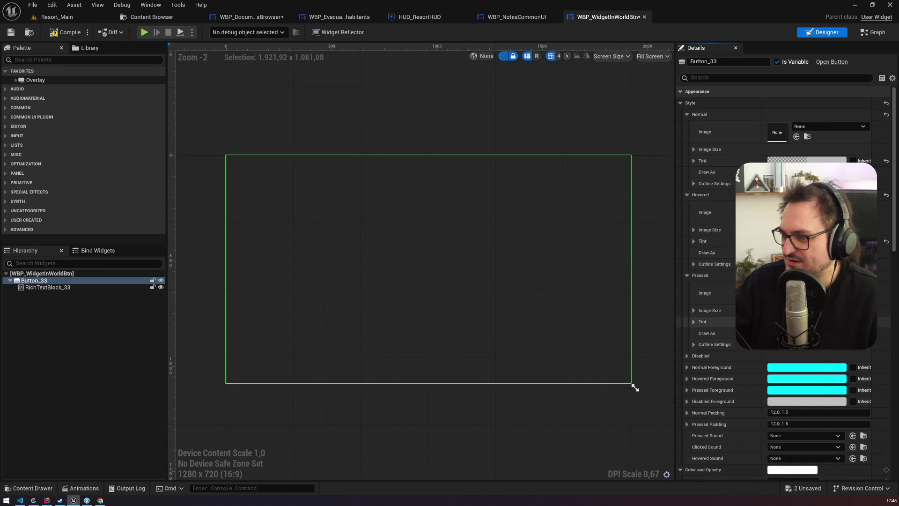
pyautogui.click(796, 401)
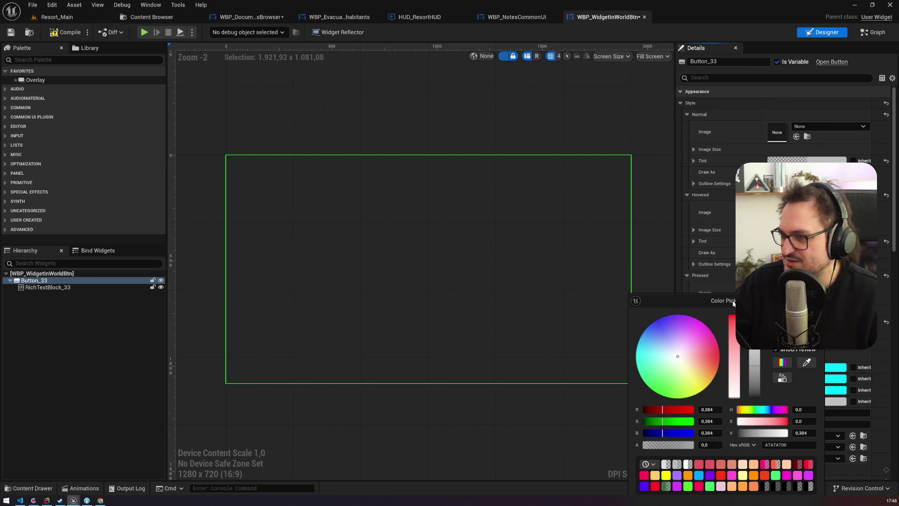
pyautogui.moveTo(734, 304); pyautogui.dragTo(727, 210)
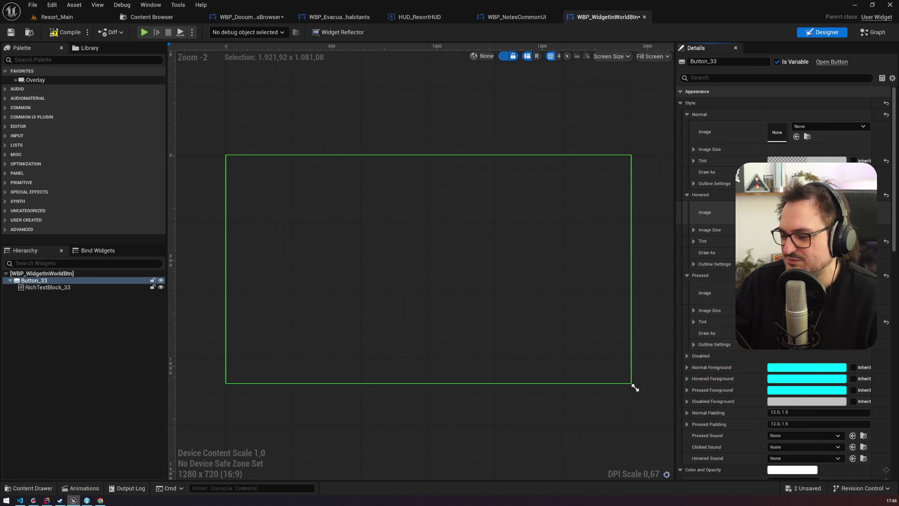
pyautogui.click(681, 104)
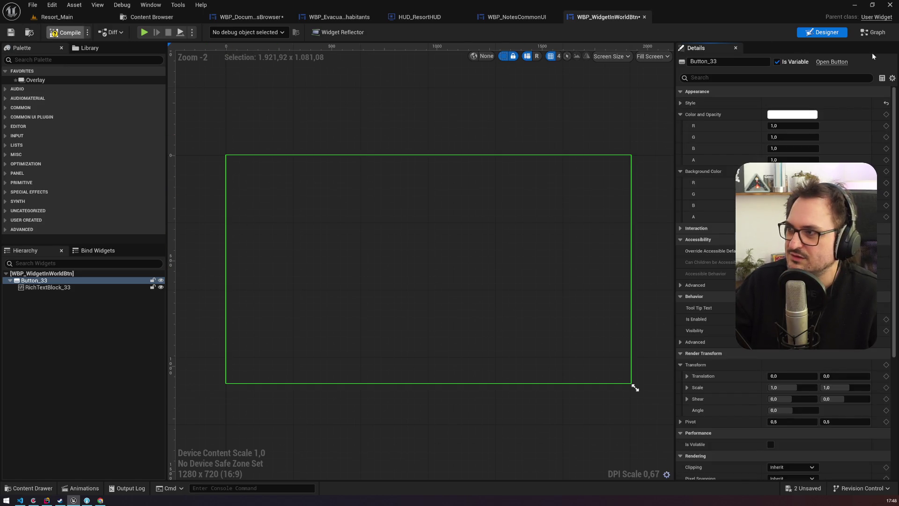
pyautogui.click(874, 32)
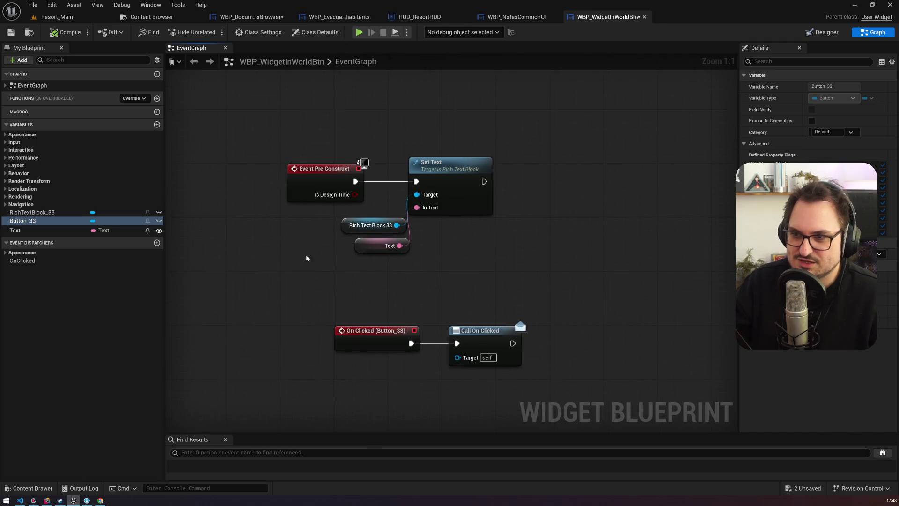
# Add On Hovered and On Unhovered events for the Button_33 variable.
pyautogui.click(60, 229)
pyautogui.click(55, 222)
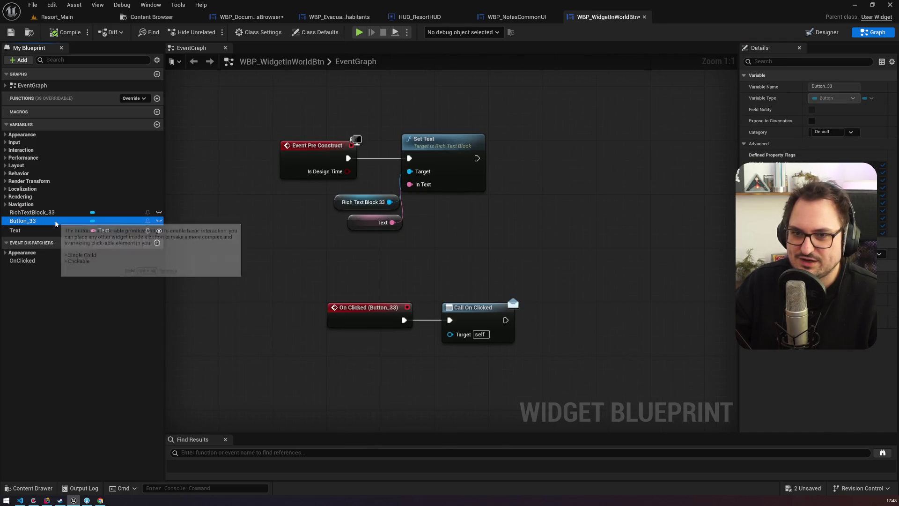
pyautogui.click(885, 300)
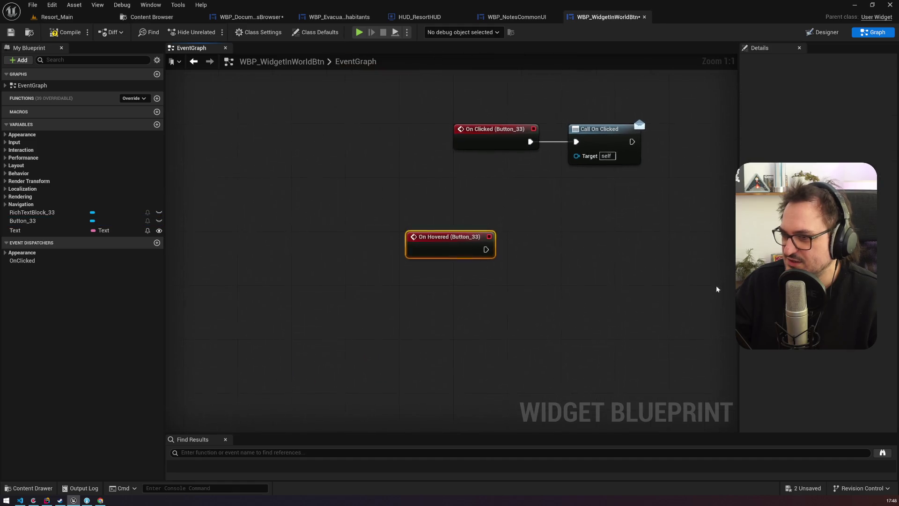
pyautogui.click(49, 213)
pyautogui.click(49, 221)
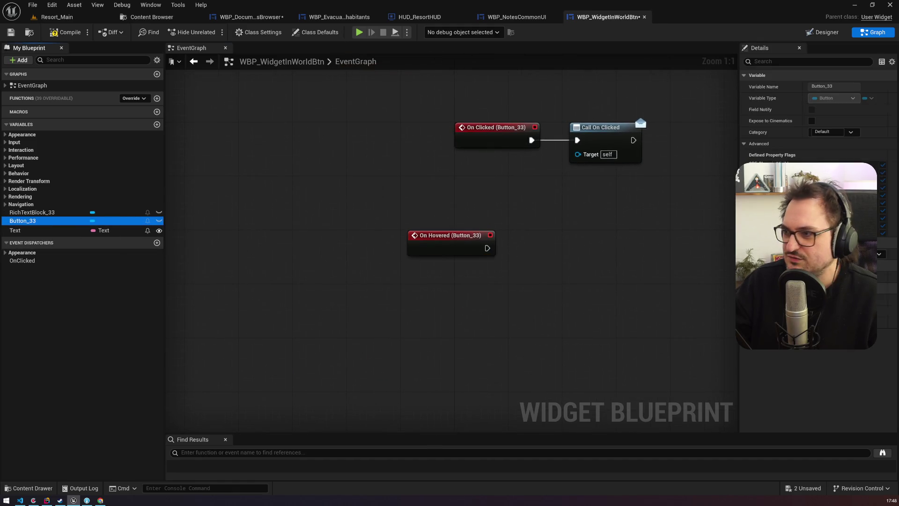
pyautogui.click(885, 310)
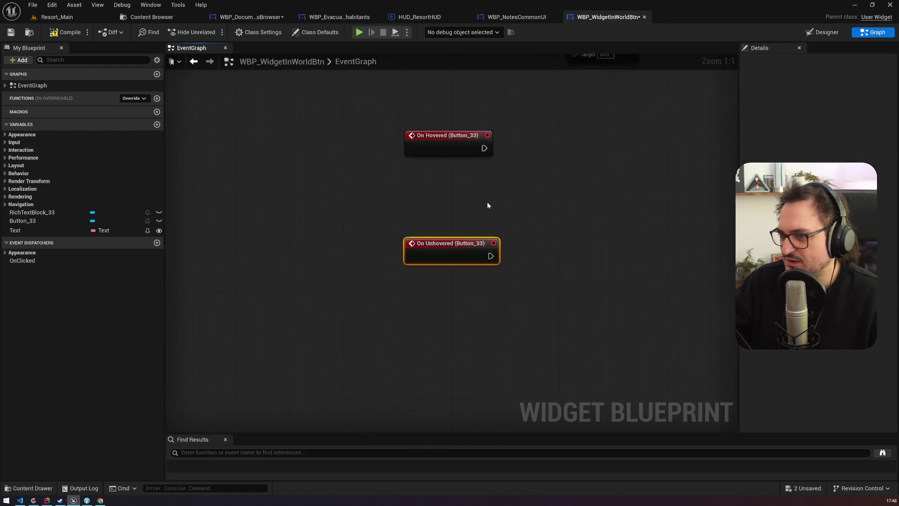
# Stack the two hover events and duplicate the Rich Text Block 33 reference.
pyautogui.scroll(-4, 328, 255)
pyautogui.moveTo(321, 253)
pyautogui.mouseDown()
pyautogui.moveTo(368, 311)
pyautogui.moveTo(459, 266)
pyautogui.moveTo(512, 181)
pyautogui.mouseUp()
pyautogui.scroll(4, 355, 240)
pyautogui.moveTo(374, 272); pyautogui.dragTo(368, 251)
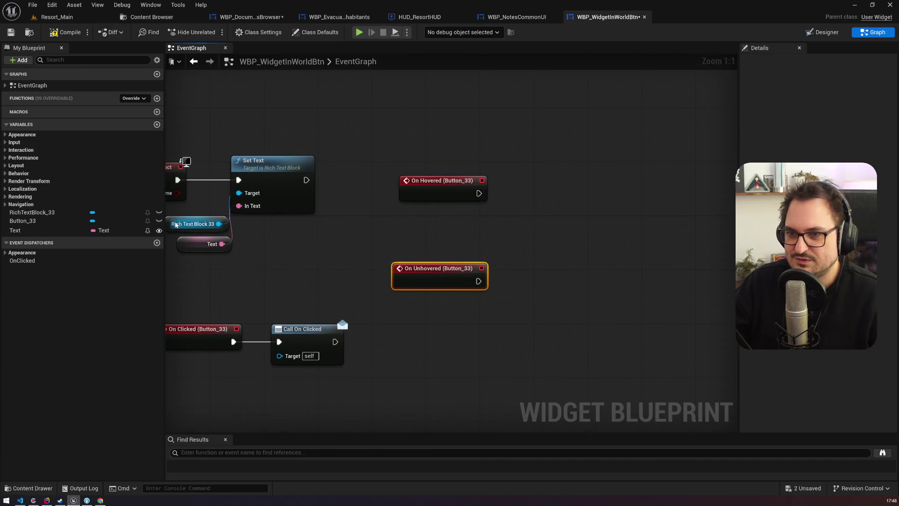
pyautogui.click(176, 224)
pyautogui.hotkey('ctrl', 'v')
pyautogui.moveTo(428, 190)
pyautogui.mouseDown()
pyautogui.moveTo(416, 168)
pyautogui.moveTo(420, 176)
pyautogui.mouseUp()
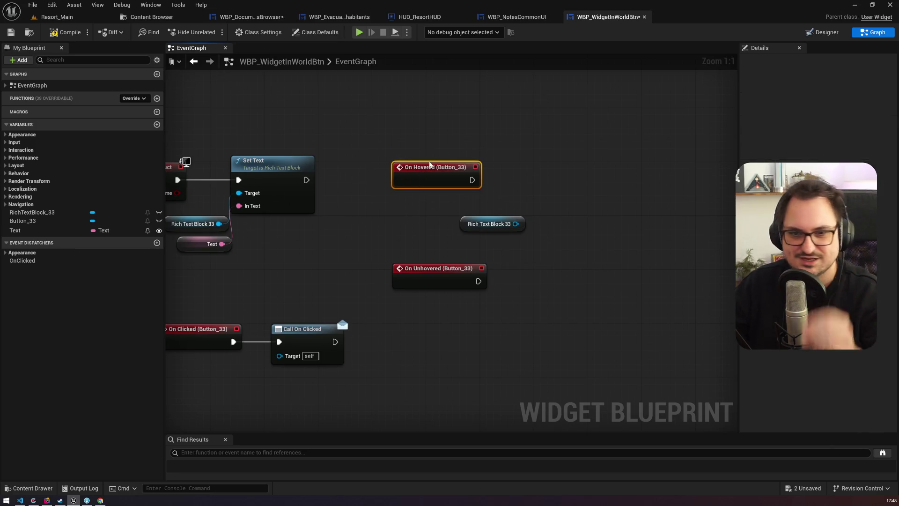
pyautogui.moveTo(517, 223)
pyautogui.mouseDown()
pyautogui.moveTo(574, 232)
pyautogui.moveTo(554, 174)
pyautogui.mouseUp()
pyautogui.write('sette')
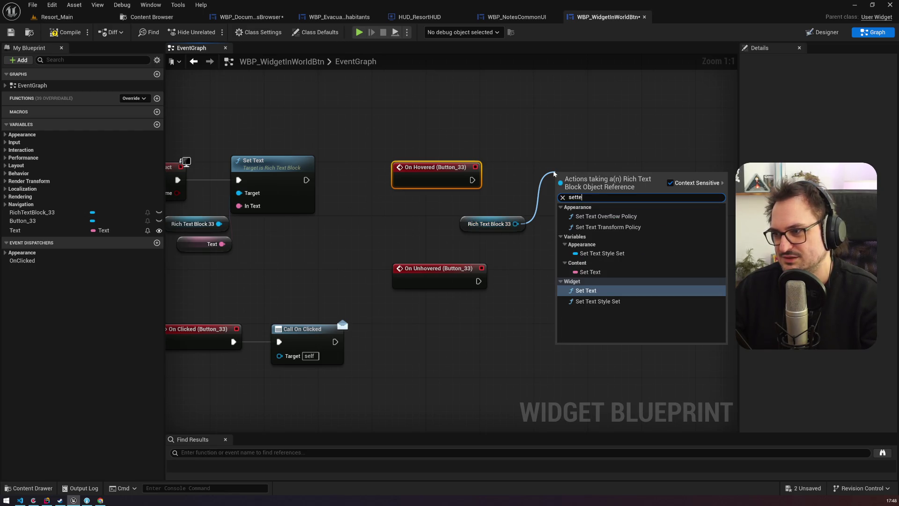
pyautogui.click(614, 302)
pyautogui.click(583, 228)
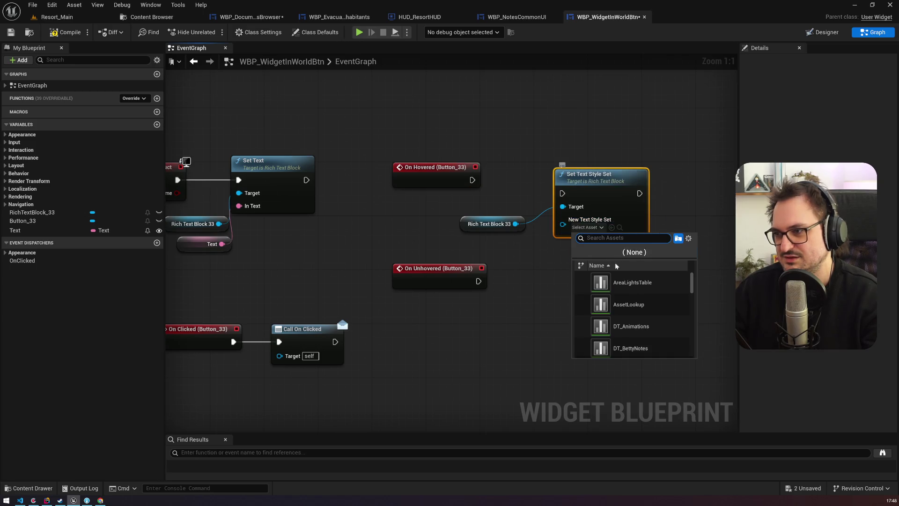
pyautogui.scroll(-3, 691, 286)
pyautogui.moveTo(693, 292)
pyautogui.mouseDown()
pyautogui.moveTo(694, 353)
pyautogui.moveTo(709, 276)
pyautogui.moveTo(698, 293)
pyautogui.mouseUp()
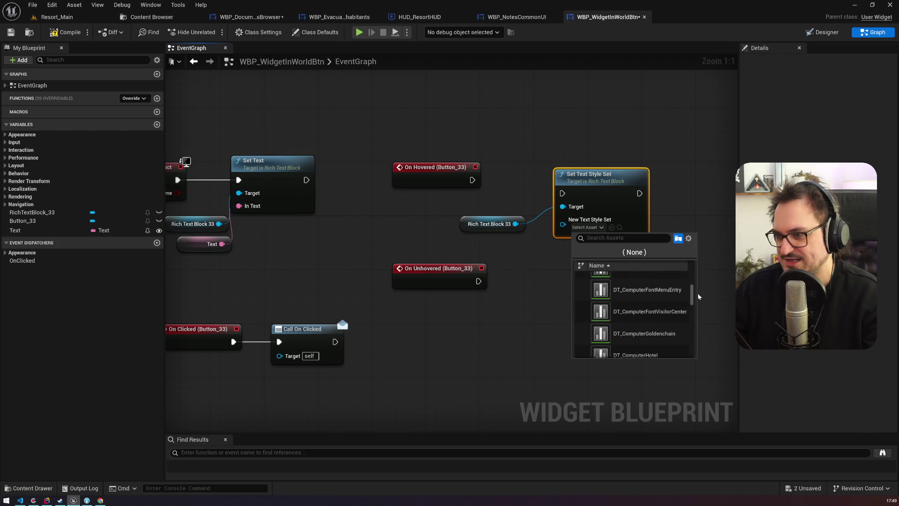
pyautogui.click(340, 215)
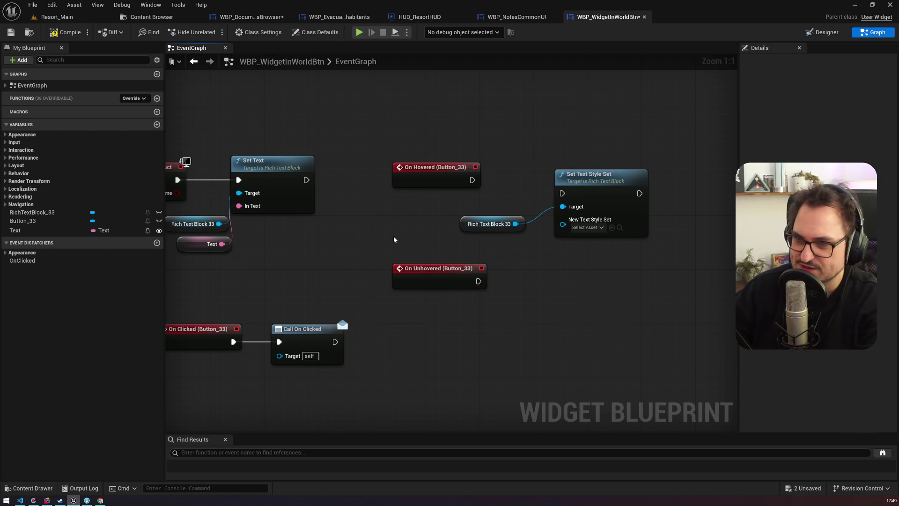
pyautogui.moveTo(440, 248); pyautogui.dragTo(448, 255)
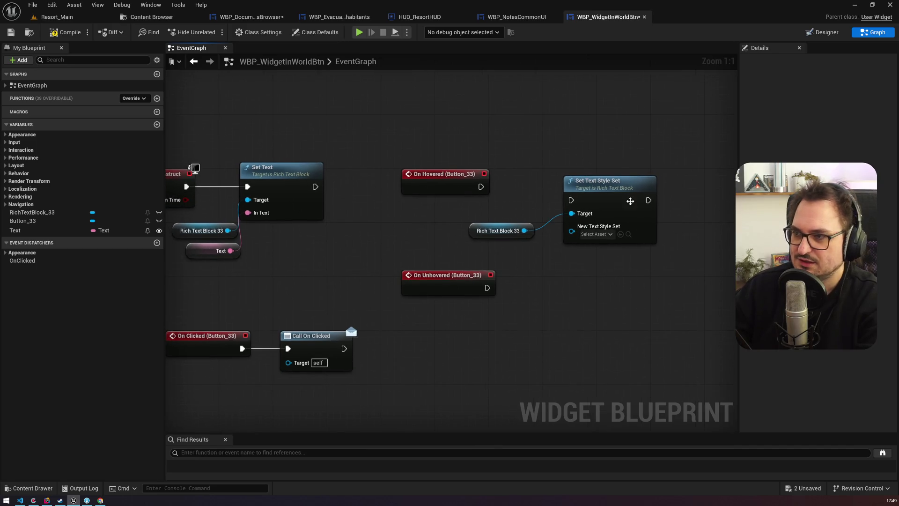
pyautogui.click(630, 201)
pyautogui.press('Delete')
pyautogui.click(823, 31)
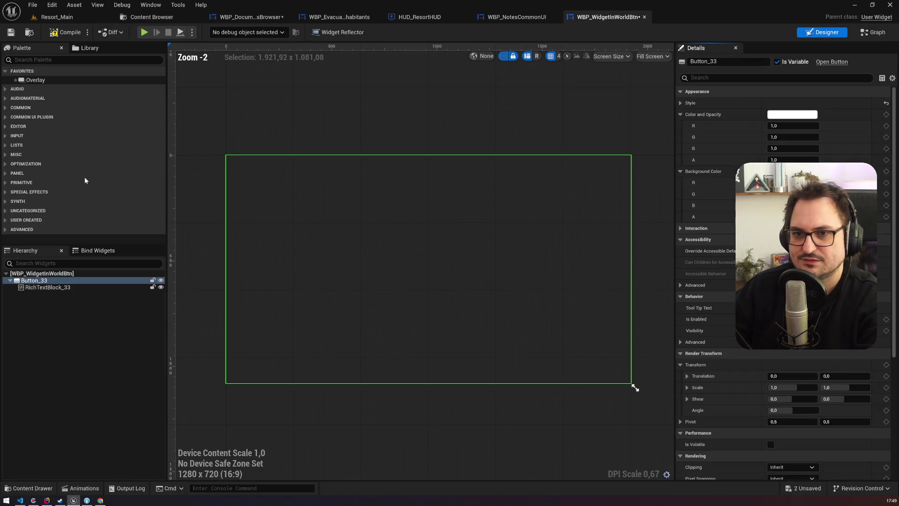
# Add a SET Default Text Style Override node from the Rich Text Block 33 reference.
pyautogui.click(42, 287)
pyautogui.moveTo(895, 150); pyautogui.dragTo(887, 193)
pyautogui.click(875, 33)
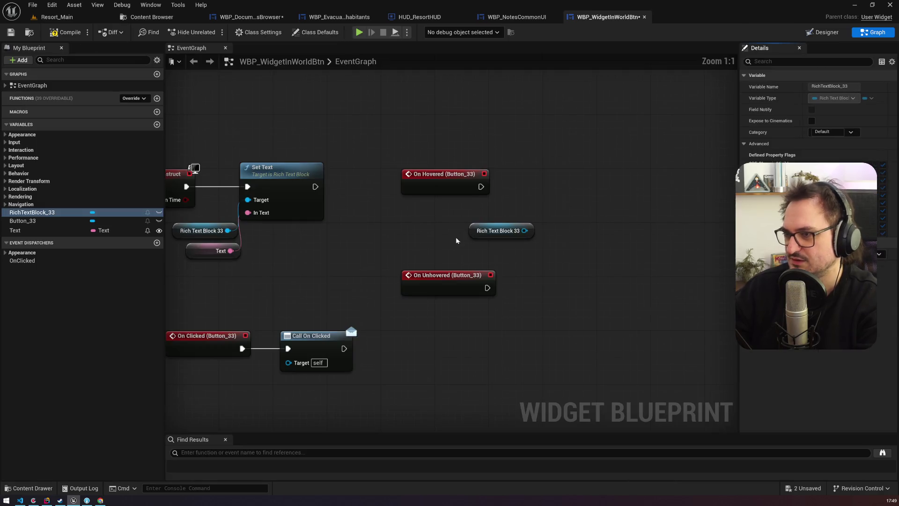
pyautogui.moveTo(525, 230); pyautogui.dragTo(551, 187)
pyautogui.write('tey')
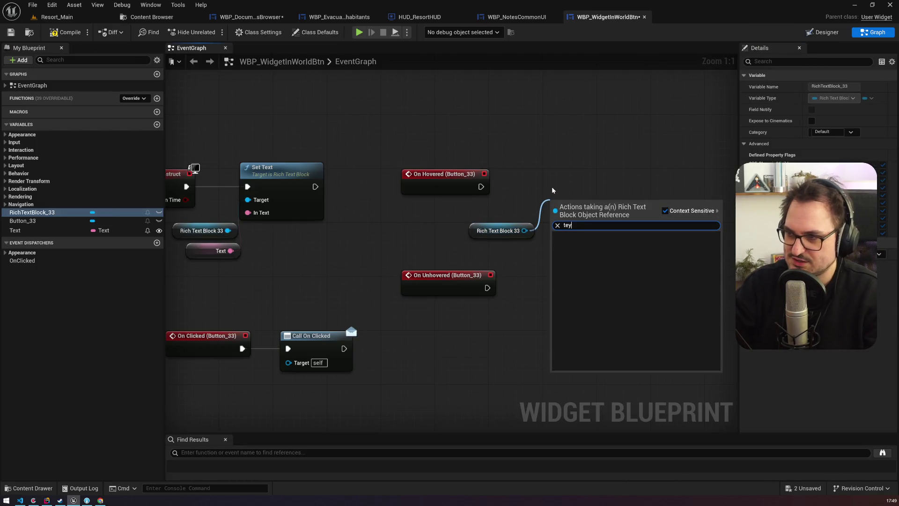
pyautogui.press('BackSpace')
pyautogui.write('xtstyle')
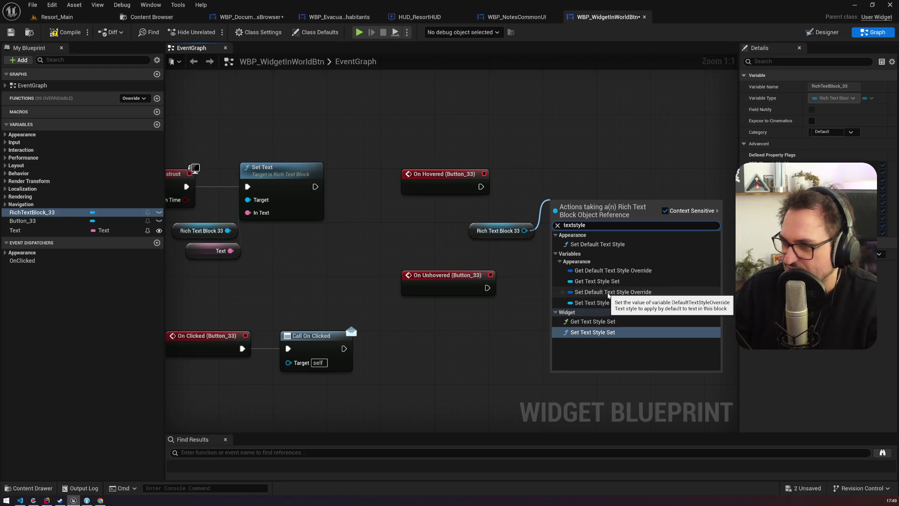
pyautogui.click(608, 292)
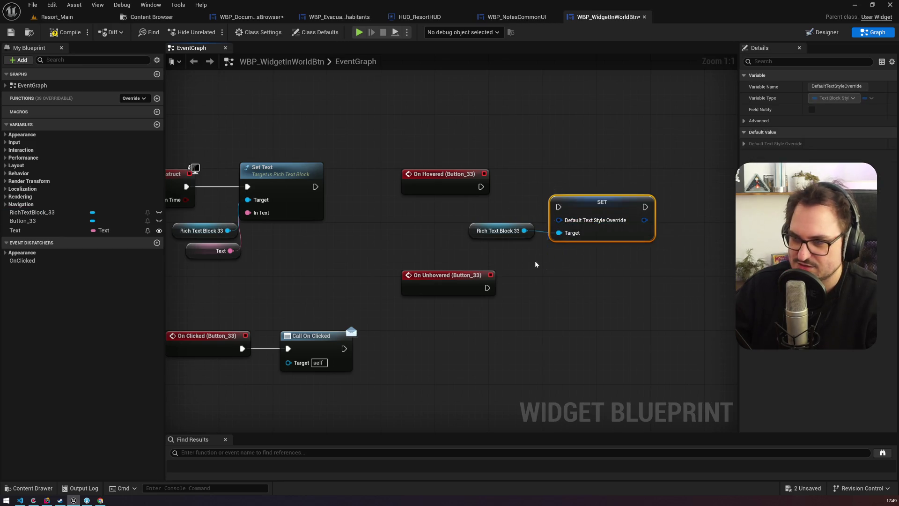
# Split the style override struct pin and wire On Hovered into the SET node.
pyautogui.rightClick(558, 225)
pyautogui.click(604, 261)
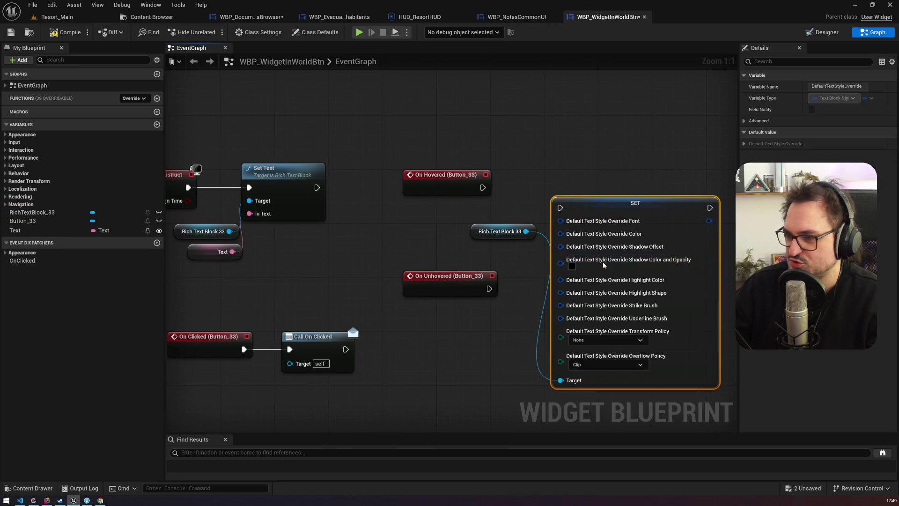
pyautogui.moveTo(599, 203); pyautogui.dragTo(617, 154)
pyautogui.moveTo(438, 172)
pyautogui.mouseDown()
pyautogui.moveTo(445, 137)
pyautogui.moveTo(562, 159)
pyautogui.moveTo(645, 156)
pyautogui.moveTo(642, 93)
pyautogui.moveTo(633, 158)
pyautogui.mouseUp()
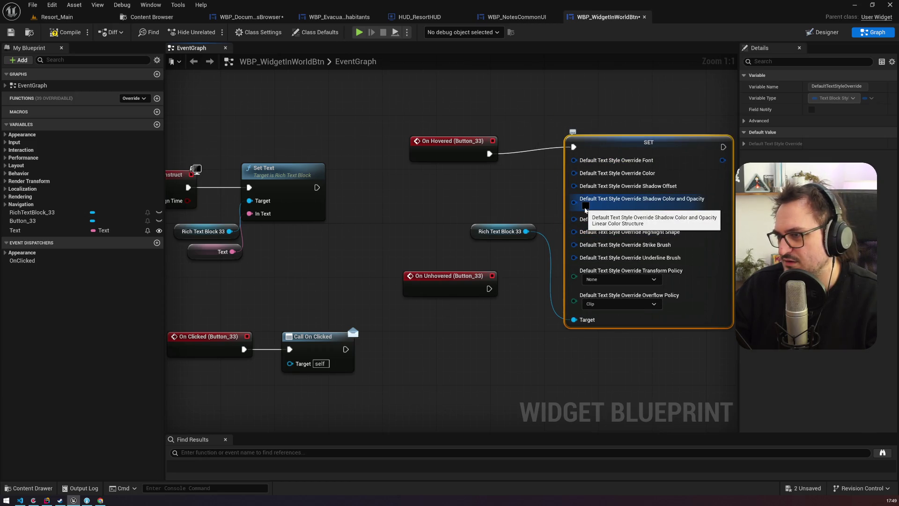
# Set the shadow colour to orange from the WSB colour theme.
pyautogui.click(586, 205)
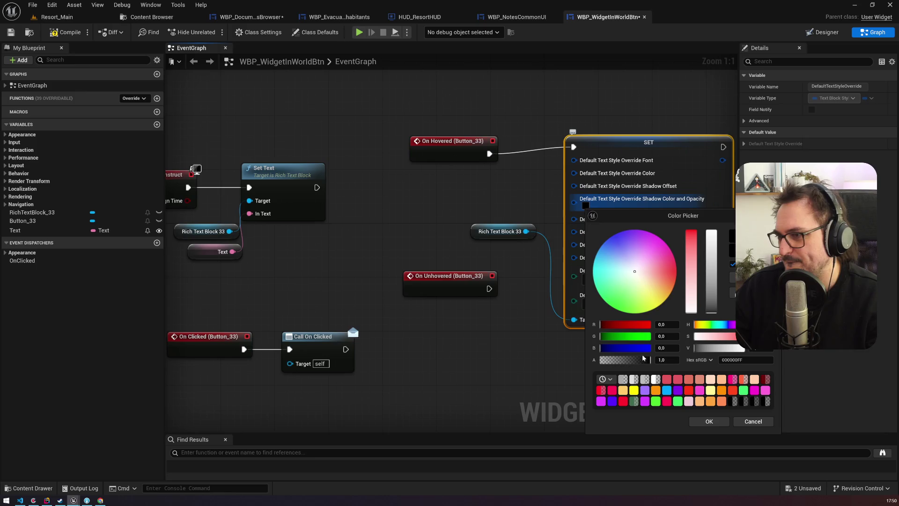
pyautogui.click(604, 378)
pyautogui.click(627, 420)
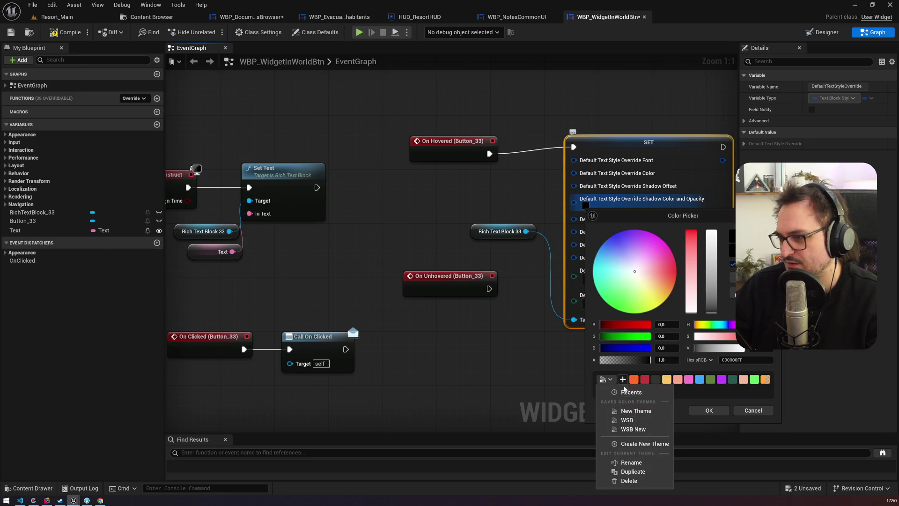
pyautogui.click(633, 379)
pyautogui.click(708, 410)
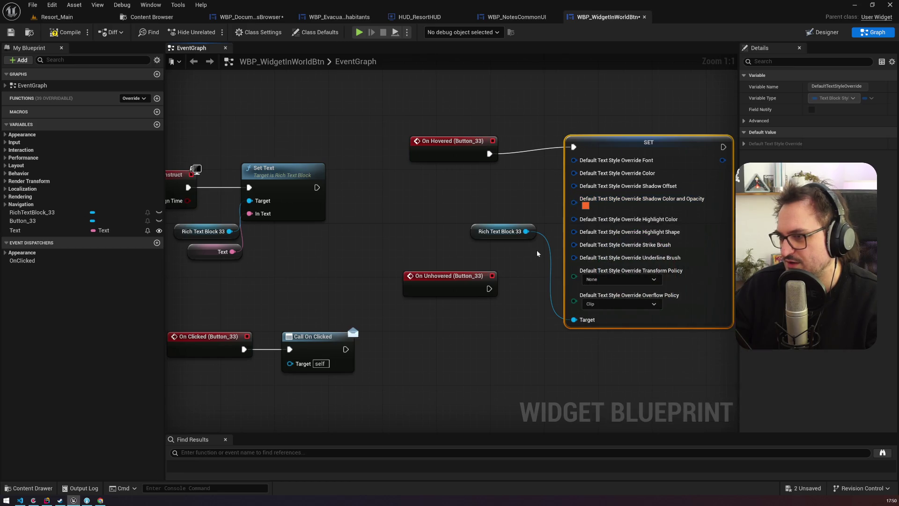
pyautogui.moveTo(471, 275)
pyautogui.mouseDown()
pyautogui.moveTo(470, 362)
pyautogui.moveTo(458, 235)
pyautogui.mouseUp()
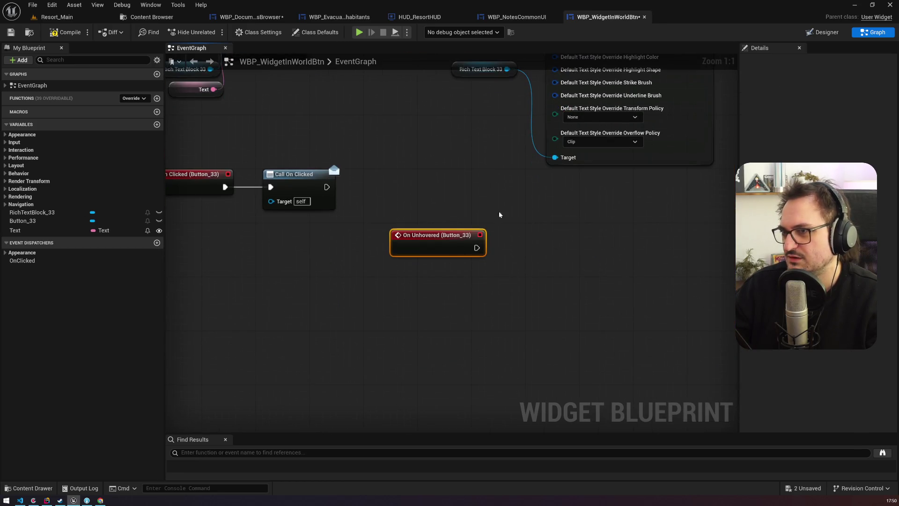
# Copy the reference and SET nodes onto On Unhovered with a white shadow colour.
pyautogui.moveTo(429, 89); pyautogui.dragTo(572, 112)
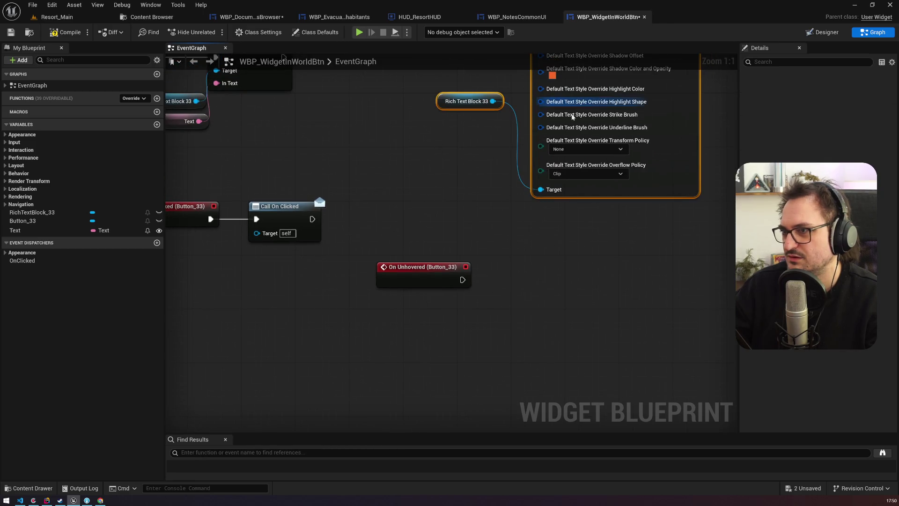
pyautogui.hotkey('ctrl', 'c')
pyautogui.hotkey('ctrl', 'v')
pyautogui.moveTo(463, 279); pyautogui.dragTo(608, 253)
pyautogui.moveTo(613, 318); pyautogui.dragTo(532, 338)
pyautogui.click(539, 332)
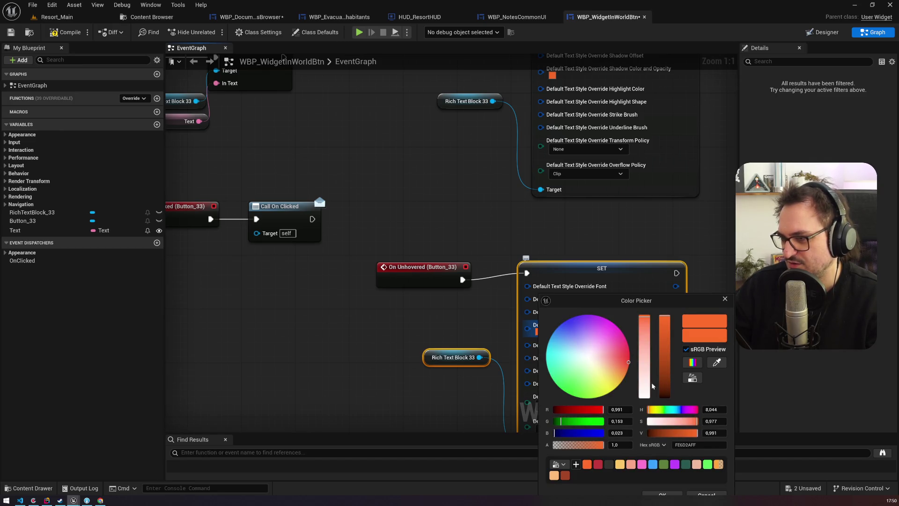
pyautogui.moveTo(687, 423); pyautogui.dragTo(597, 421)
pyautogui.moveTo(621, 299); pyautogui.dragTo(593, 197)
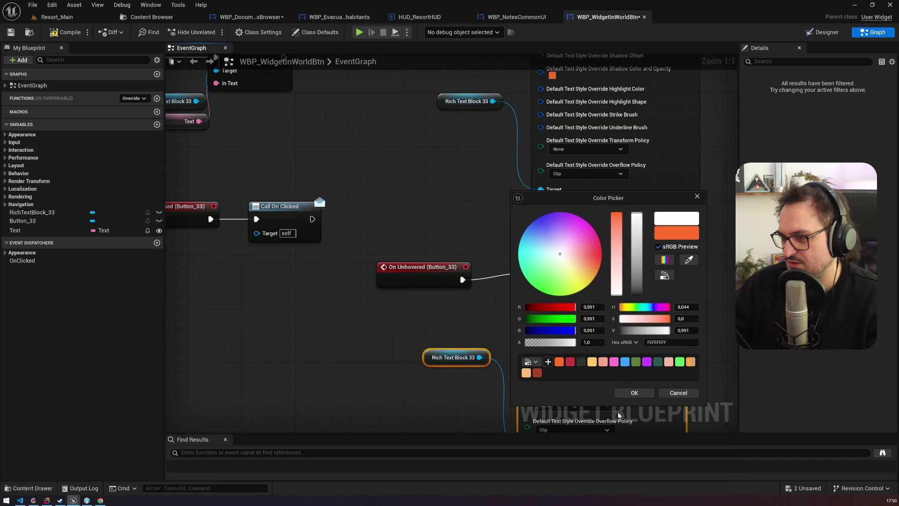
pyautogui.click(634, 394)
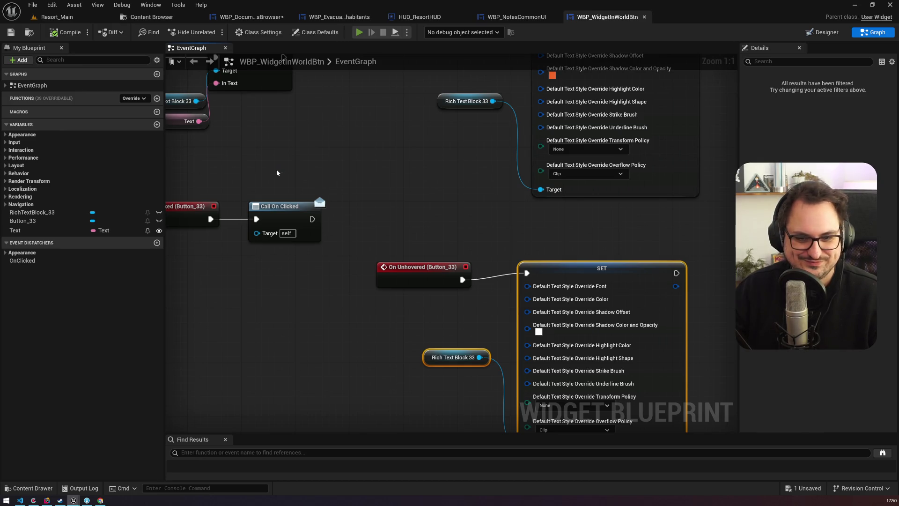
# Start play mode and rerun the console command to open a note.
pyautogui.hotkey('alt', 'p')
pyautogui.press('Up')
pyautogui.press('Return')
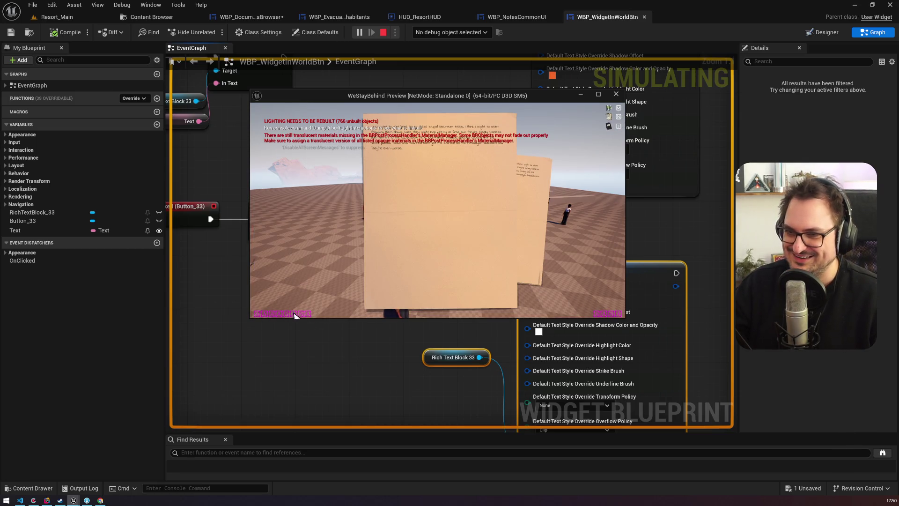
# Stop the play test and delete both SET text-style override nodes, then return to Designer.
pyautogui.click(616, 94)
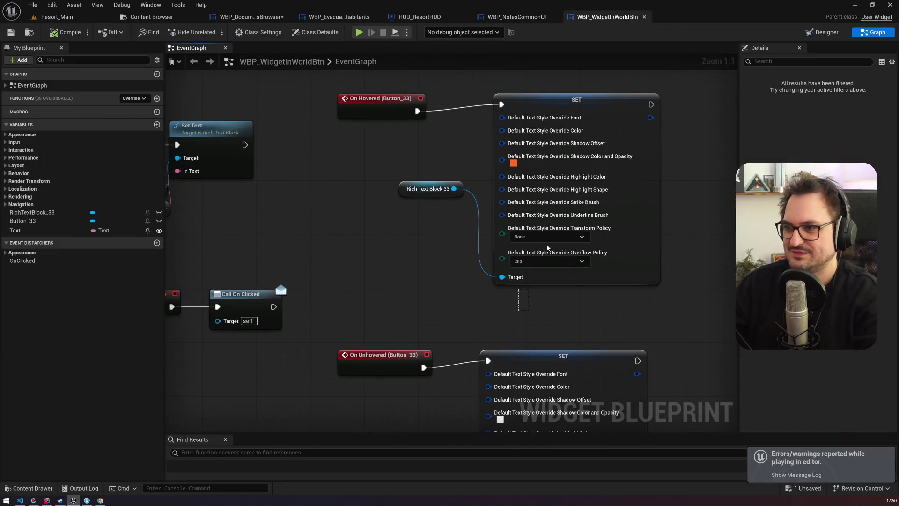
pyautogui.click(511, 277)
pyautogui.press('Delete')
pyautogui.click(572, 324)
pyautogui.press('Delete')
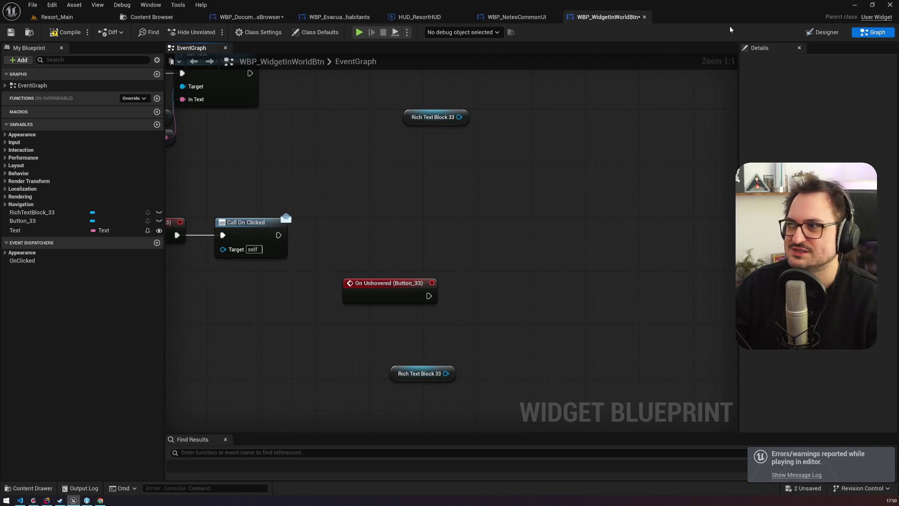
pyautogui.click(836, 35)
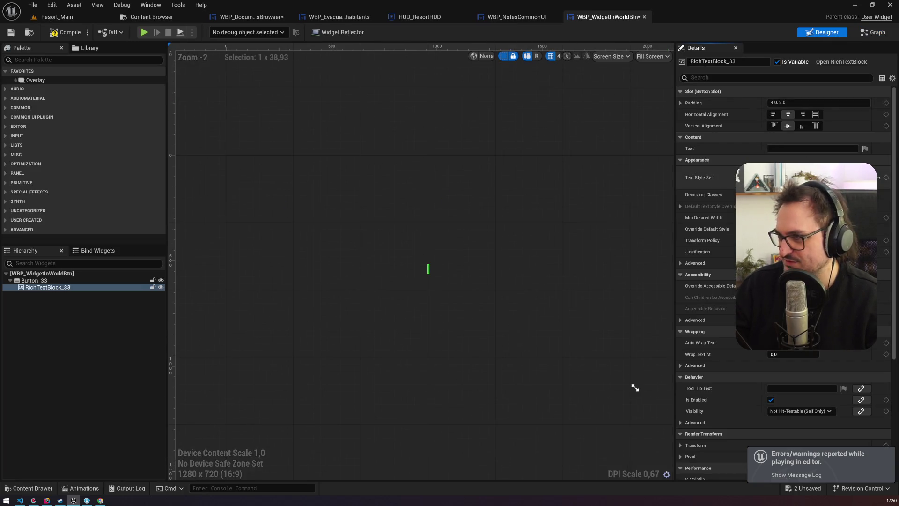
pyautogui.hotkey('ctrl', 'b')
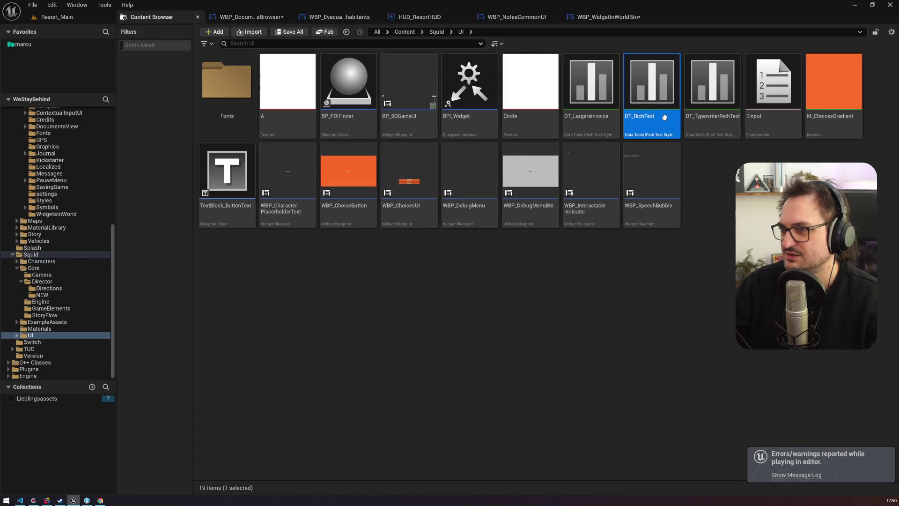
# Duplicate DT_RichText as DT_RichTextHovered in Squid/UI and open it.
pyautogui.hotkey('ctrl', 'd')
pyautogui.write('DT_RichTextHovered')
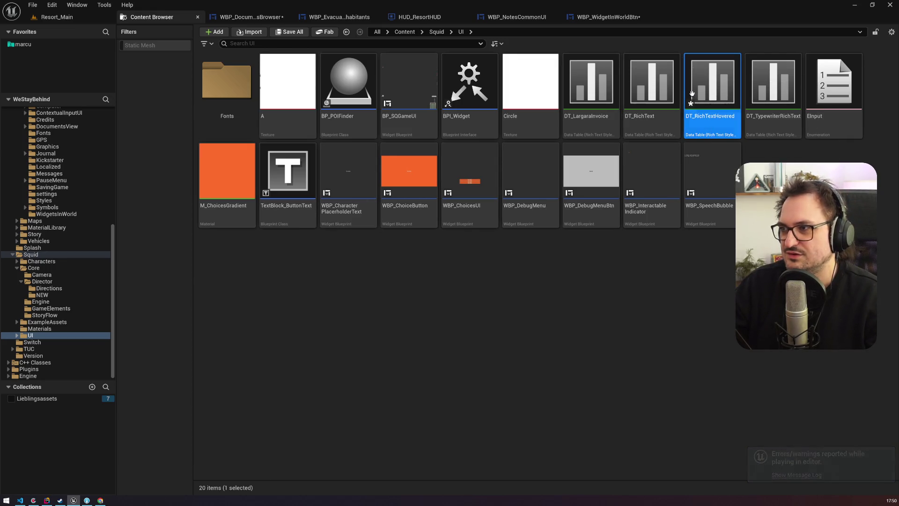
pyautogui.press('Return')
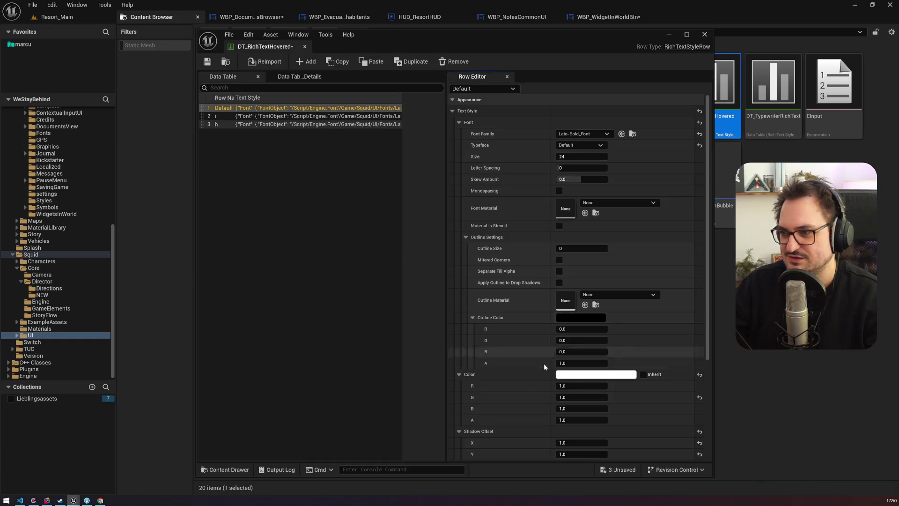
# Set the Default row's text colour to the orange WSB theme swatch.
pyautogui.click(583, 374)
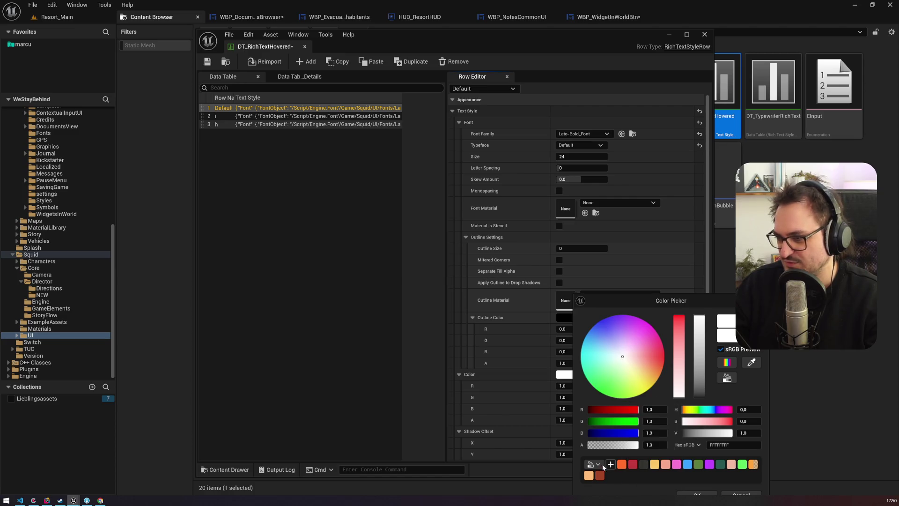
pyautogui.click(595, 464)
pyautogui.click(621, 399)
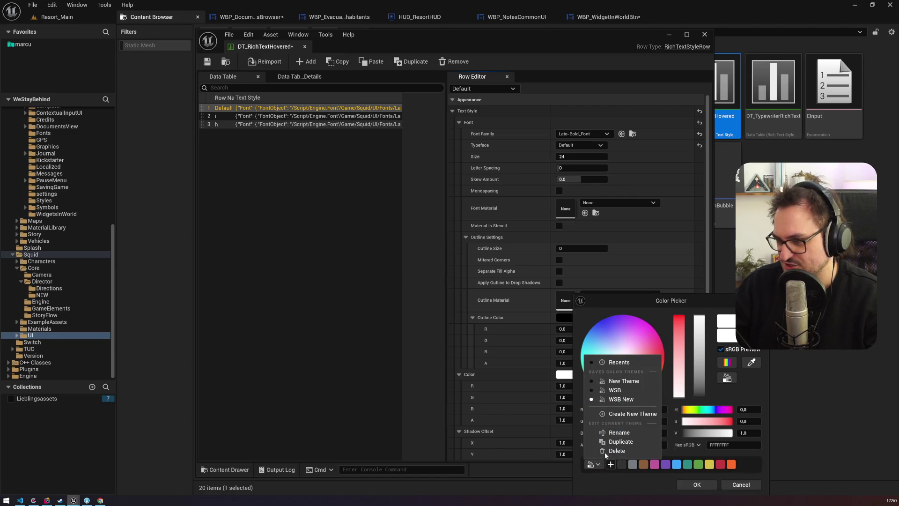
pyautogui.click(615, 390)
pyautogui.click(621, 464)
pyautogui.click(595, 464)
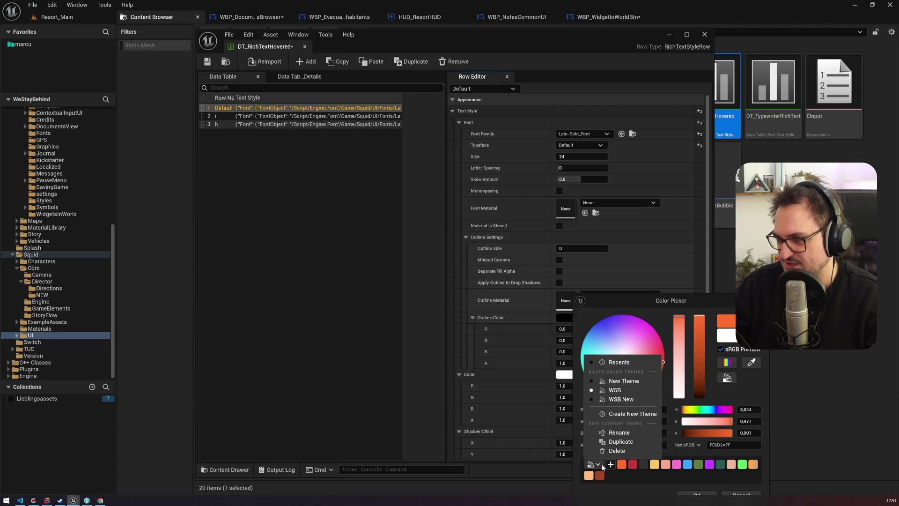
pyautogui.click(621, 399)
pyautogui.click(730, 464)
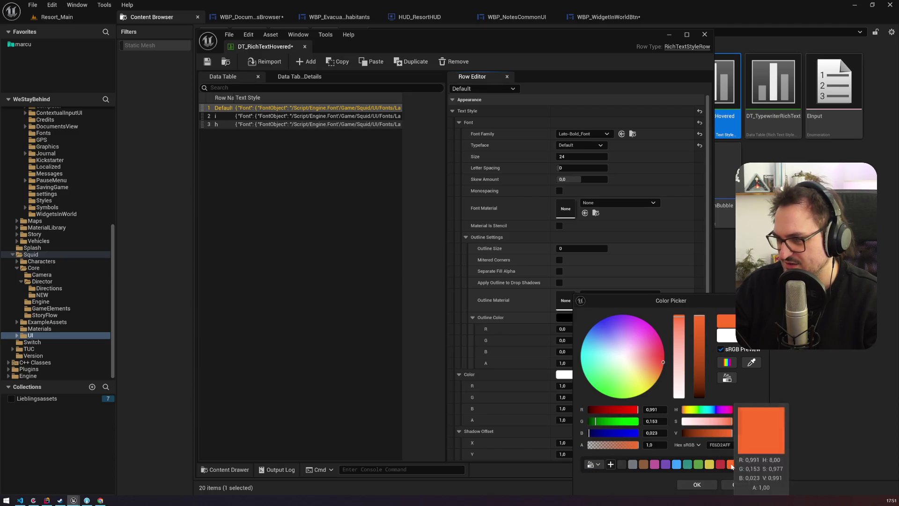
pyautogui.click(701, 487)
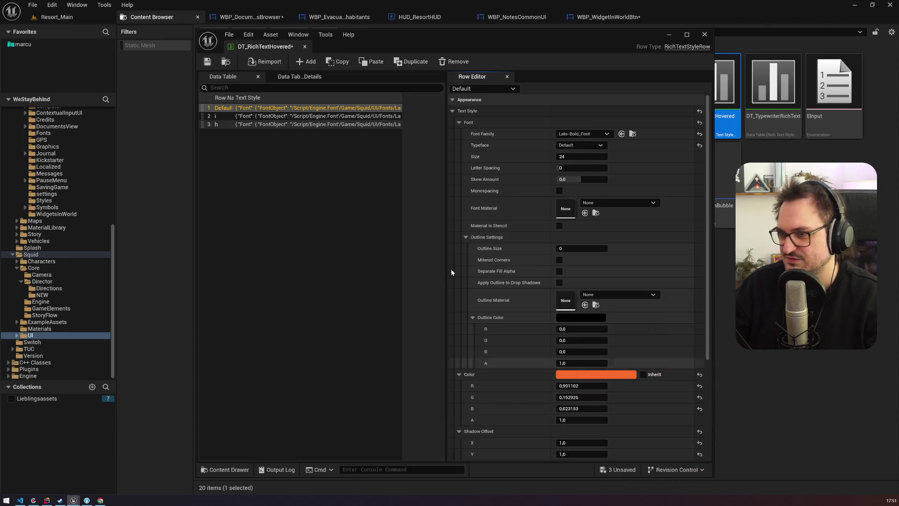
# Give row i the same orange colour, check row h, and save the table.
pyautogui.click(262, 116)
pyautogui.click(598, 376)
pyautogui.click(756, 464)
pyautogui.click(722, 484)
pyautogui.click(241, 124)
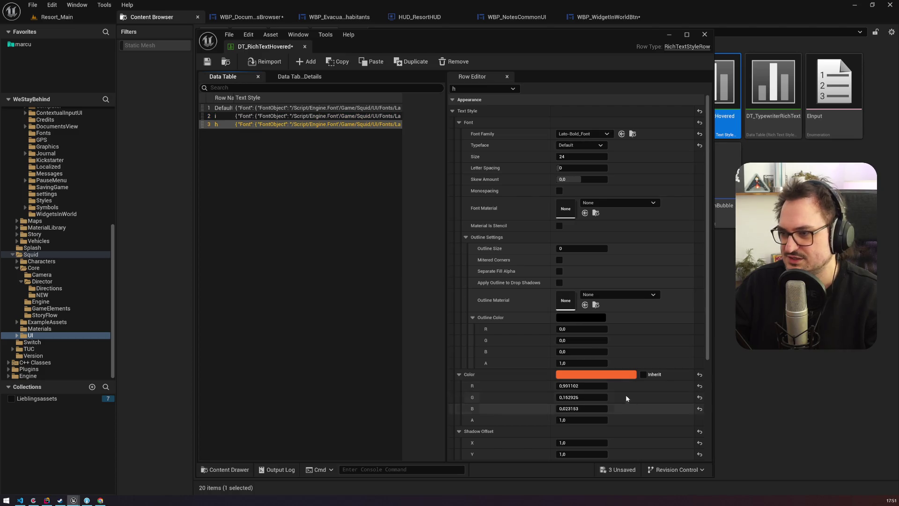
pyautogui.click(227, 108)
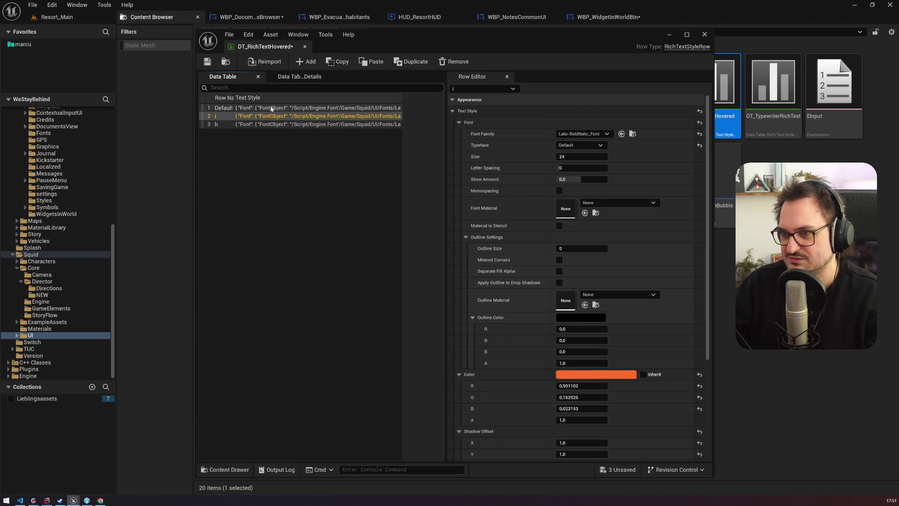
pyautogui.click(207, 61)
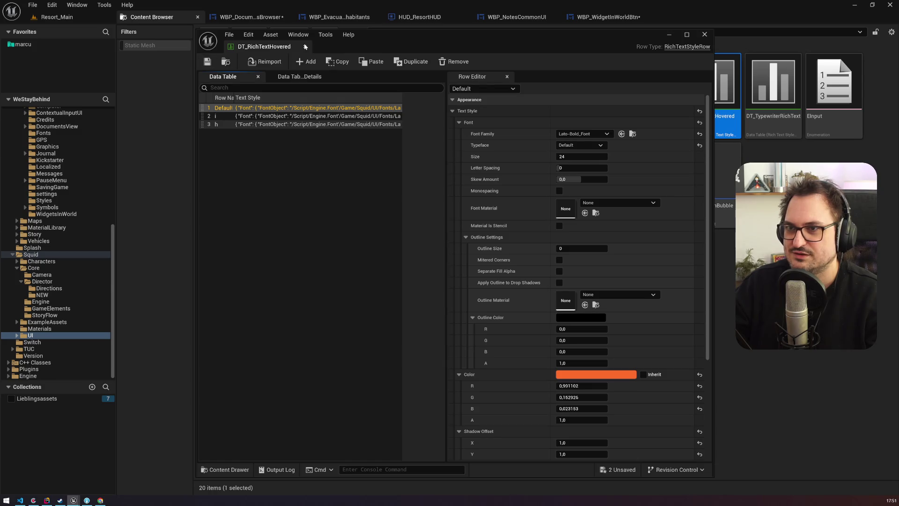
pyautogui.click(545, 17)
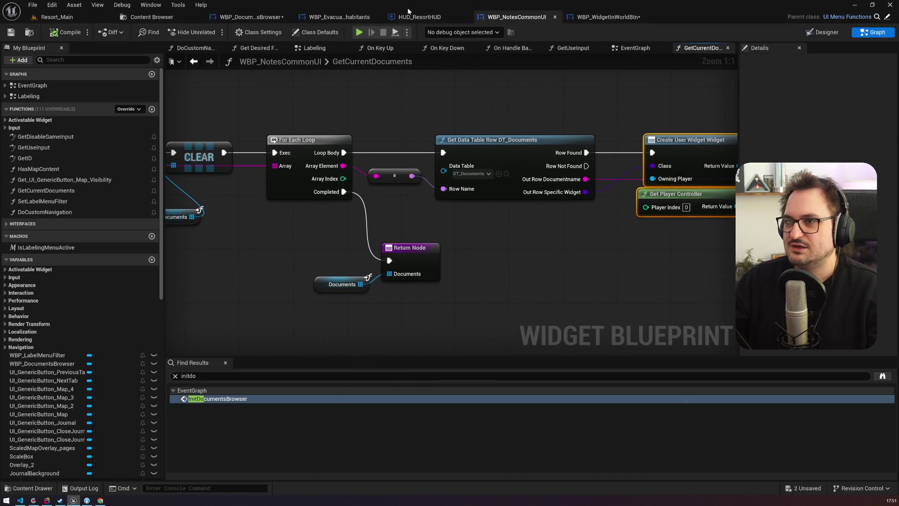
# In WBP_WidgetInWorldBtn, make On Hovered set Rich Text Block 33's style set to DT_RichTextHovered.
pyautogui.click(419, 17)
pyautogui.click(313, 17)
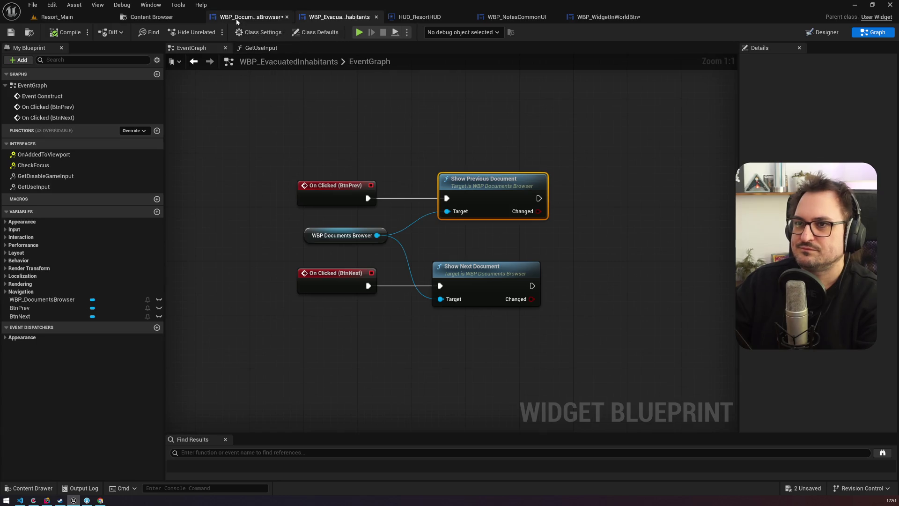
pyautogui.click(236, 19)
pyautogui.click(594, 19)
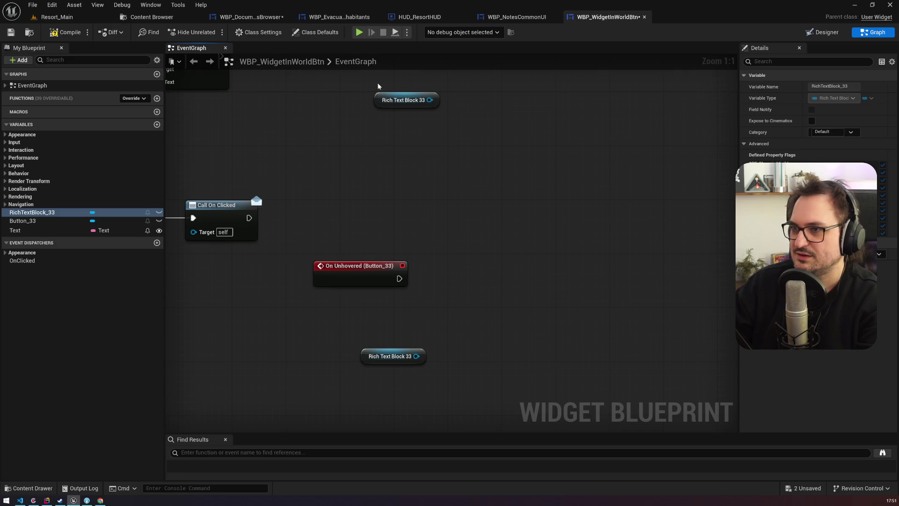
pyautogui.moveTo(383, 104); pyautogui.dragTo(369, 200)
pyautogui.moveTo(460, 163); pyautogui.dragTo(460, 163)
pyautogui.write('settextst')
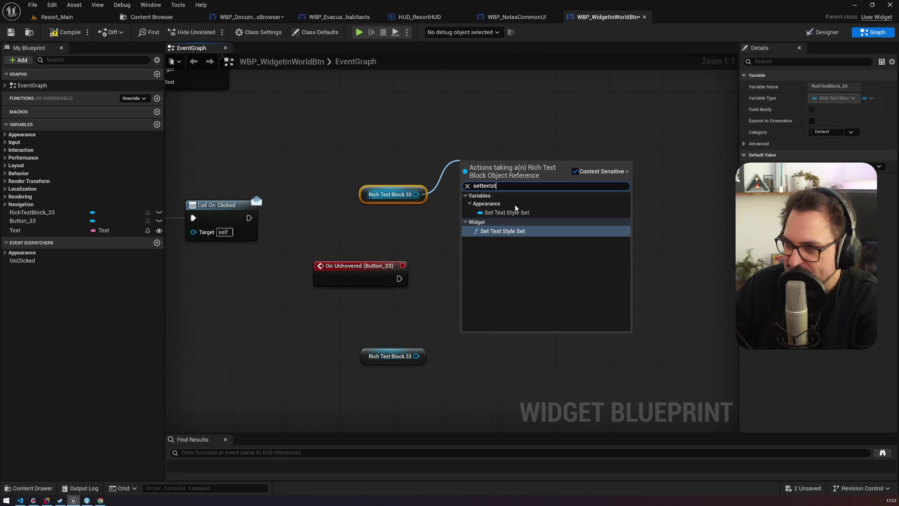
pyautogui.click(529, 231)
pyautogui.click(498, 218)
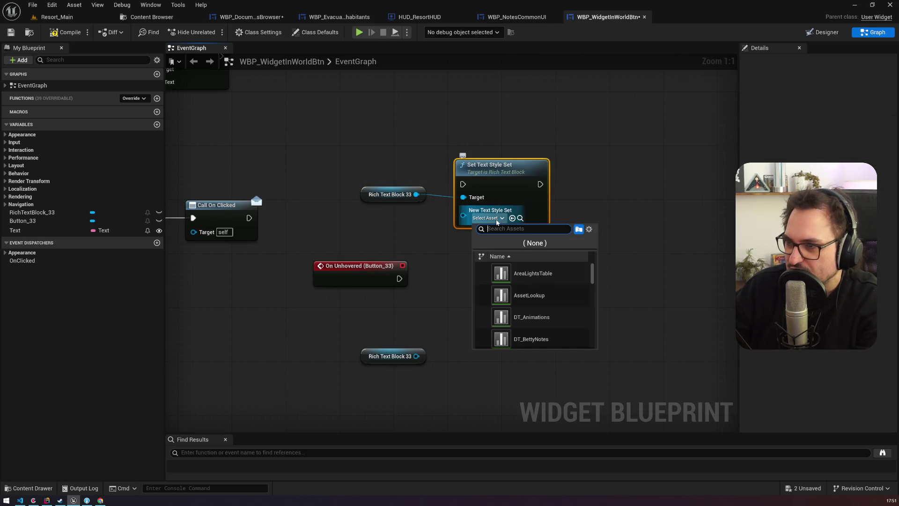
pyautogui.press('BackSpace')
pyautogui.write('hovered')
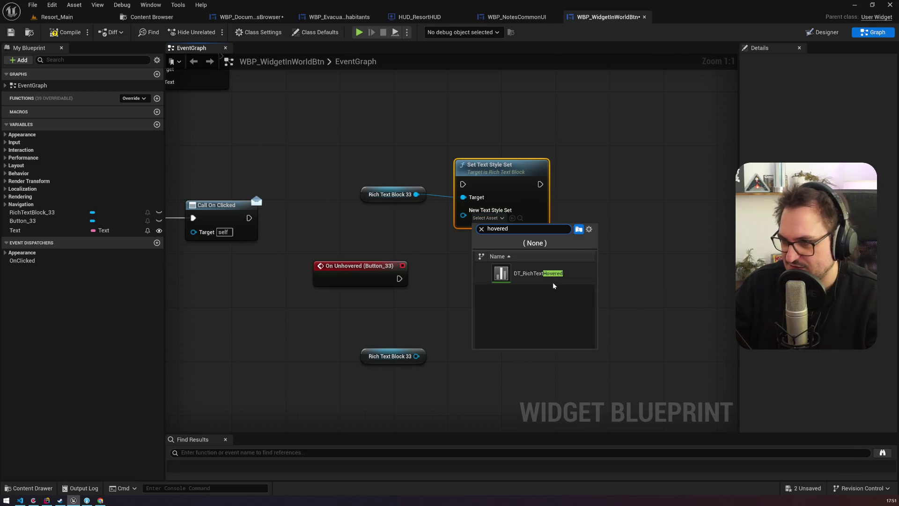
pyautogui.click(553, 276)
pyautogui.moveTo(353, 114)
pyautogui.mouseDown()
pyautogui.moveTo(351, 265)
pyautogui.moveTo(473, 278)
pyautogui.mouseUp()
pyautogui.moveTo(527, 266); pyautogui.dragTo(528, 252)
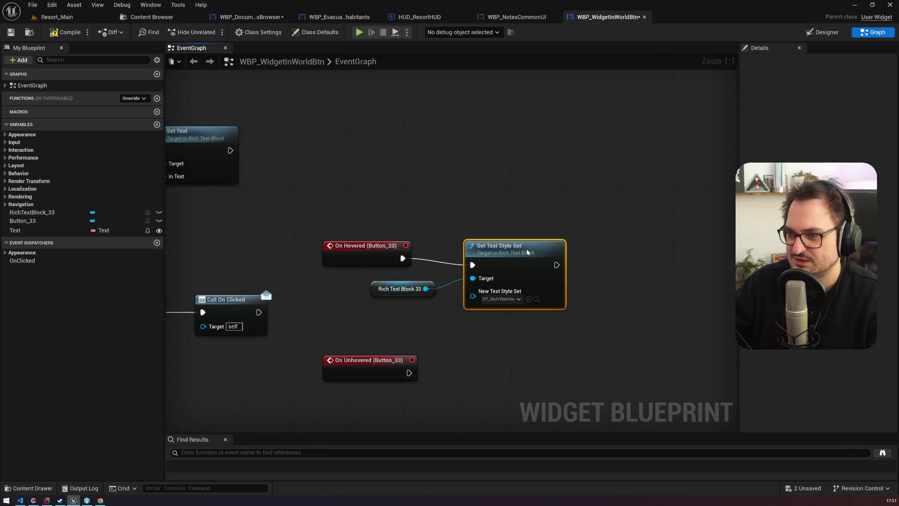
# Make On Unhovered set the style set back to DT_RichText, then compile and save.
pyautogui.hotkey('ctrl', 'c')
pyautogui.hotkey('ctrl', 'v')
pyautogui.moveTo(408, 311); pyautogui.dragTo(455, 288)
pyautogui.click(483, 310)
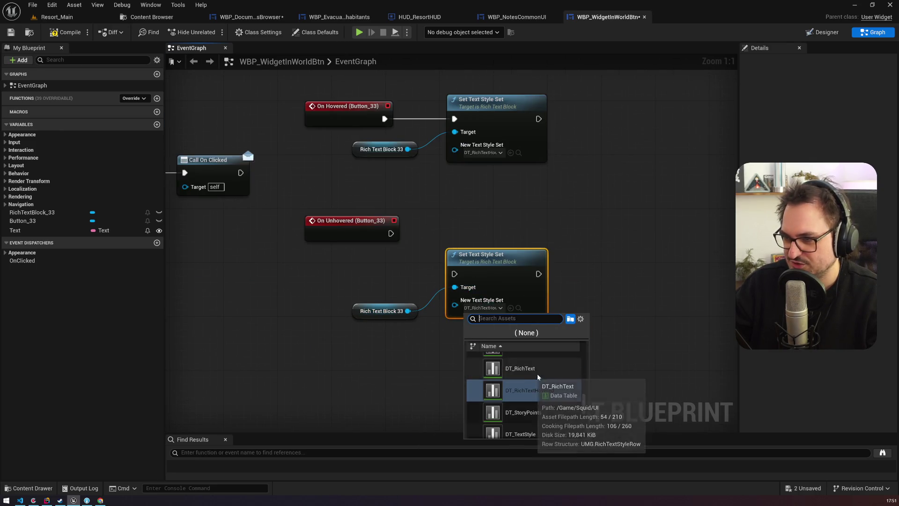
pyautogui.click(506, 364)
pyautogui.moveTo(391, 234); pyautogui.dragTo(454, 274)
pyautogui.moveTo(487, 256); pyautogui.dragTo(494, 201)
pyautogui.click(10, 32)
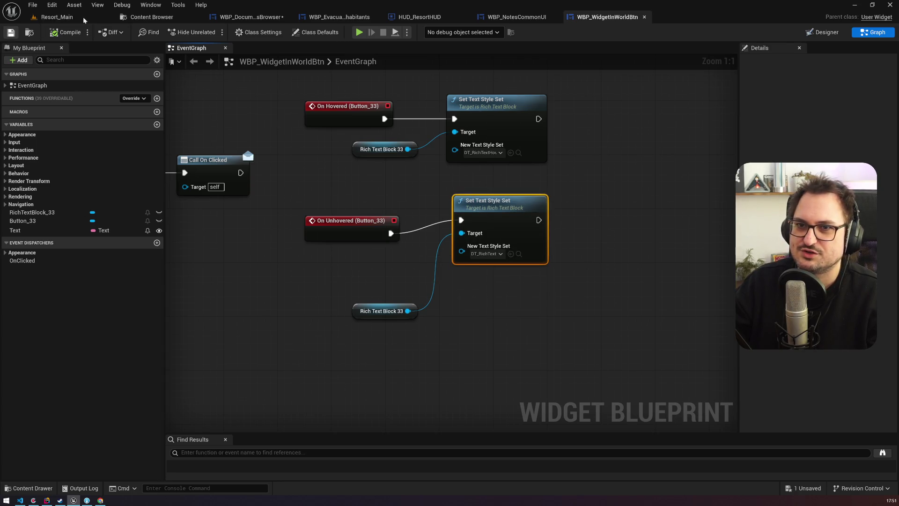
pyautogui.click(56, 17)
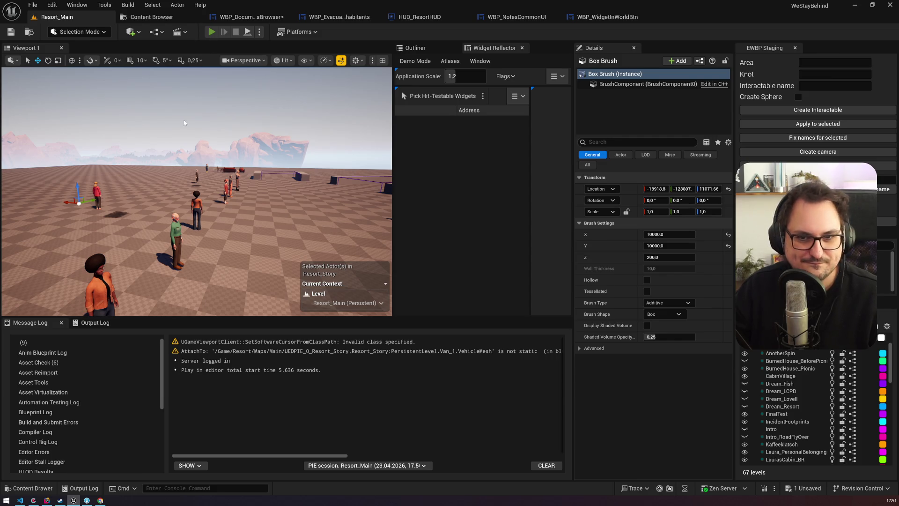
# Play Resort_Main, rerun show_menu inhabitants to view the document browser, then stop.
pyautogui.hotkey('alt', 'p')
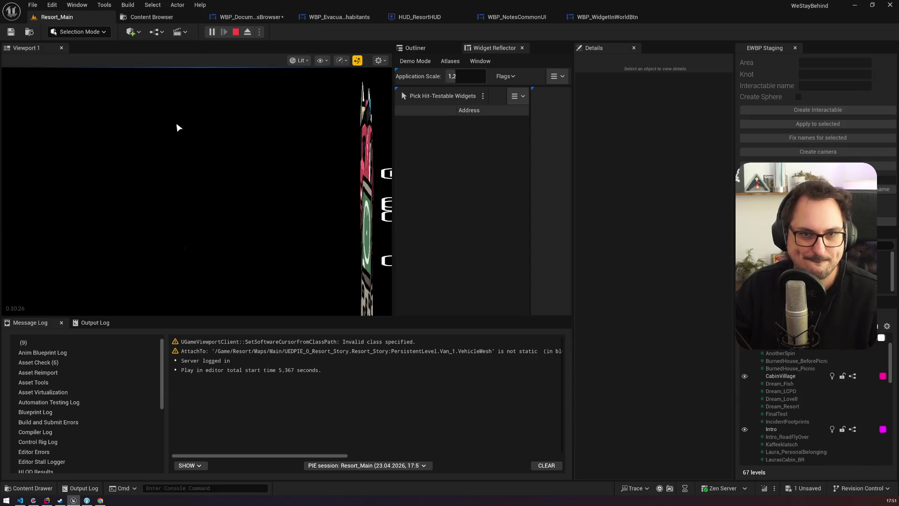
pyautogui.press('`')
pyautogui.press('Up')
pyautogui.press('Return')
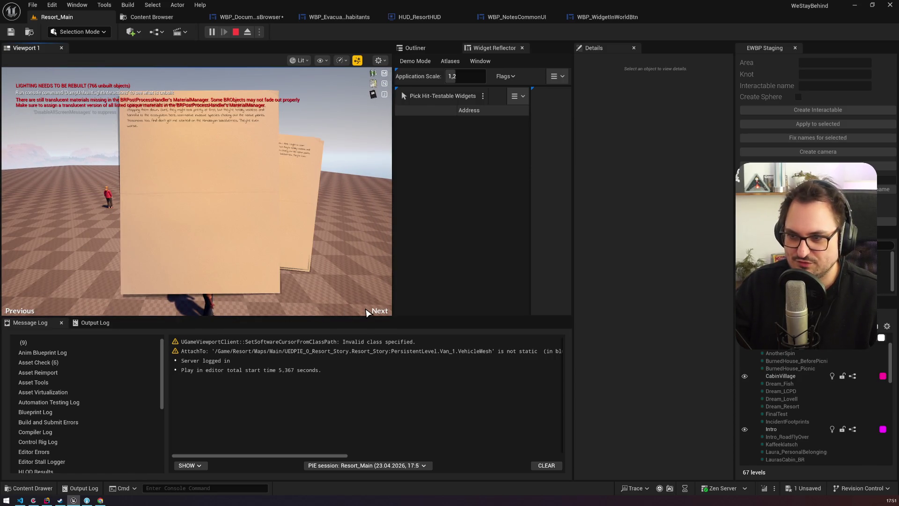
pyautogui.press('Escape')
pyautogui.click(266, 18)
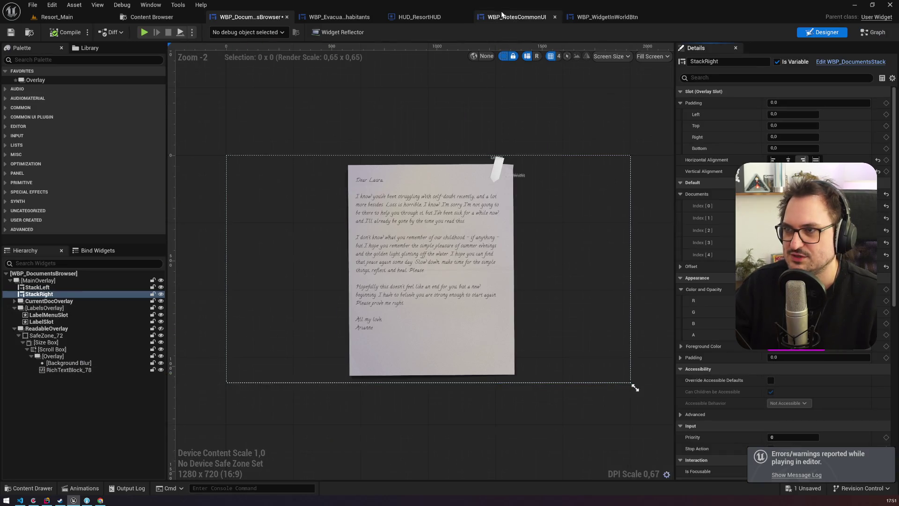
# Bring up WBP_EvacuatedInhabitants in the Designer view.
pyautogui.click(515, 17)
pyautogui.click(422, 18)
pyautogui.click(339, 17)
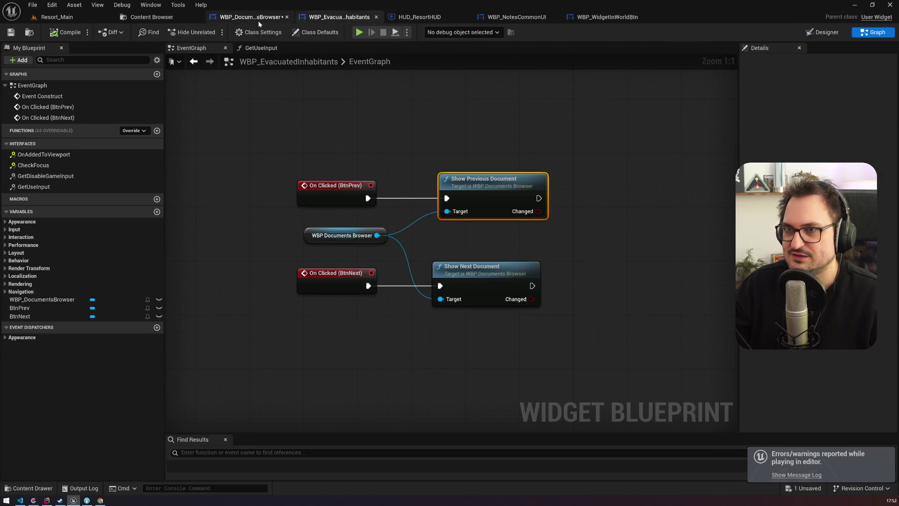
pyautogui.click(817, 33)
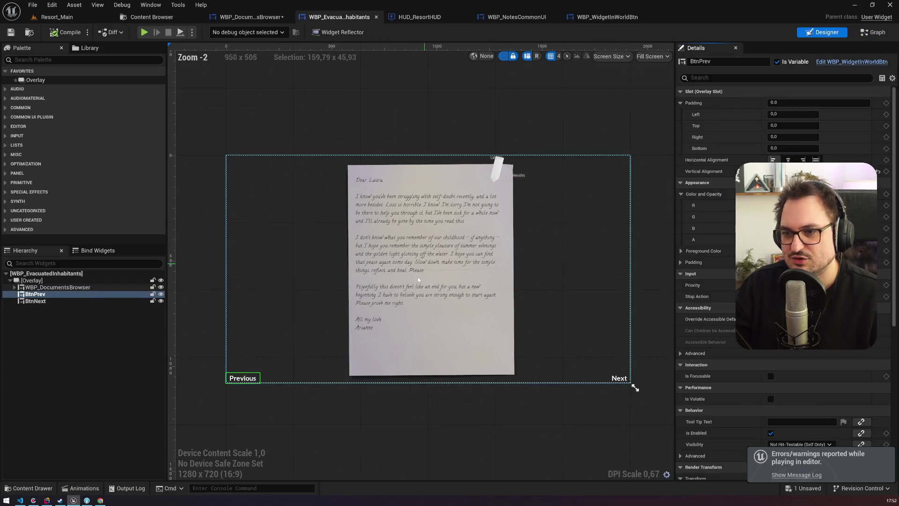
# Set BtnPrev's slot padding to Left 50 and Bottom 50.
pyautogui.click(781, 114)
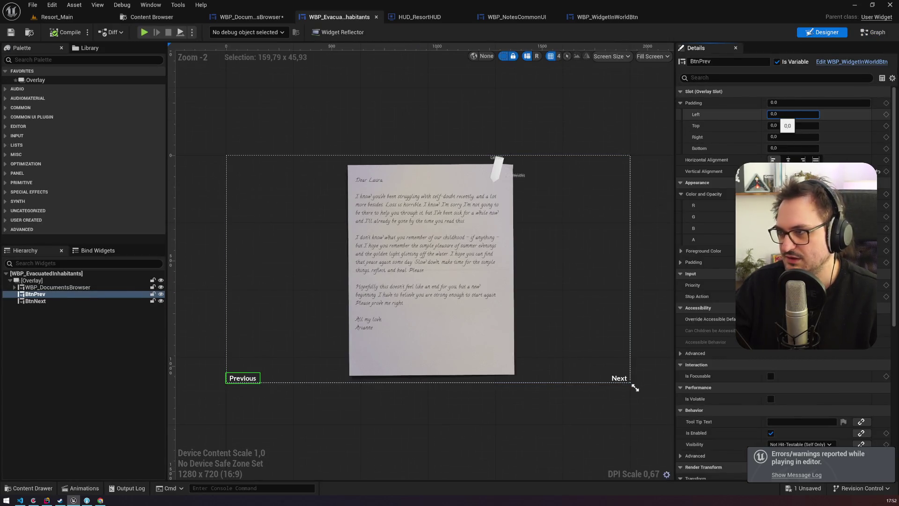
pyautogui.write('20')
pyautogui.press('Return')
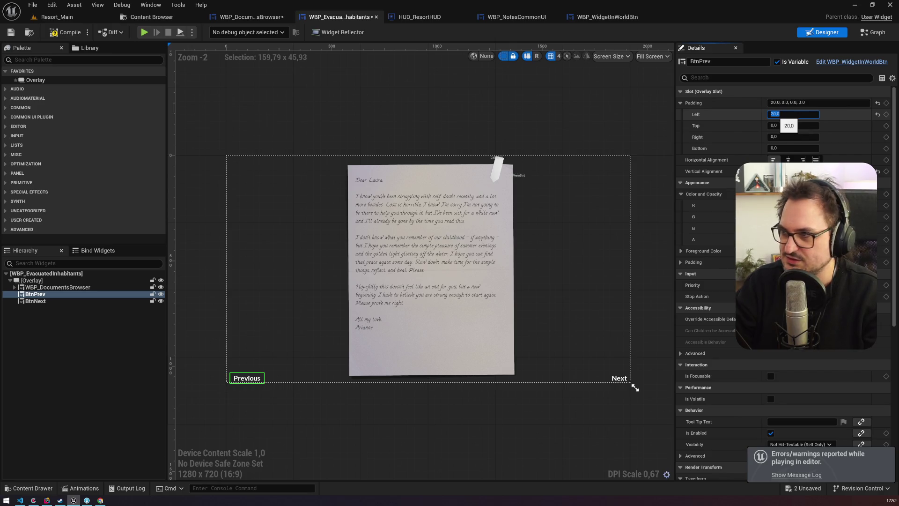
pyautogui.click(793, 136)
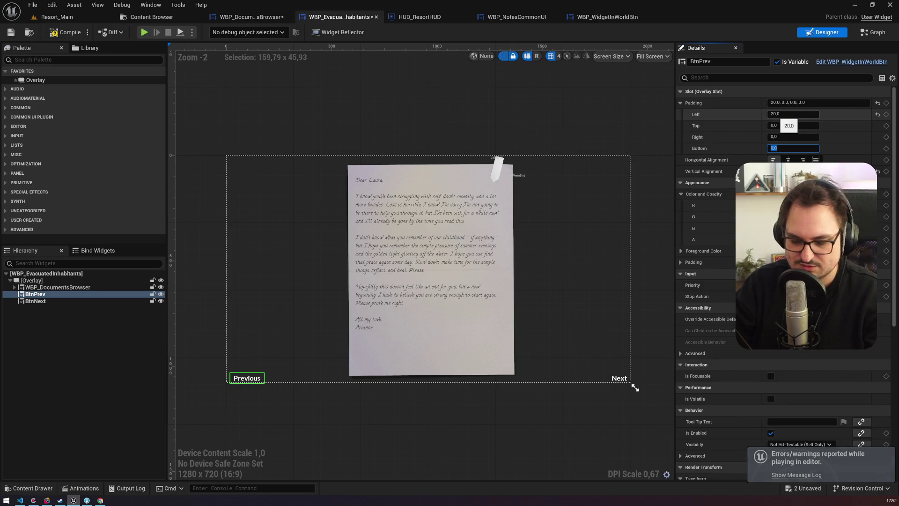
pyautogui.write('100')
pyautogui.press('Return')
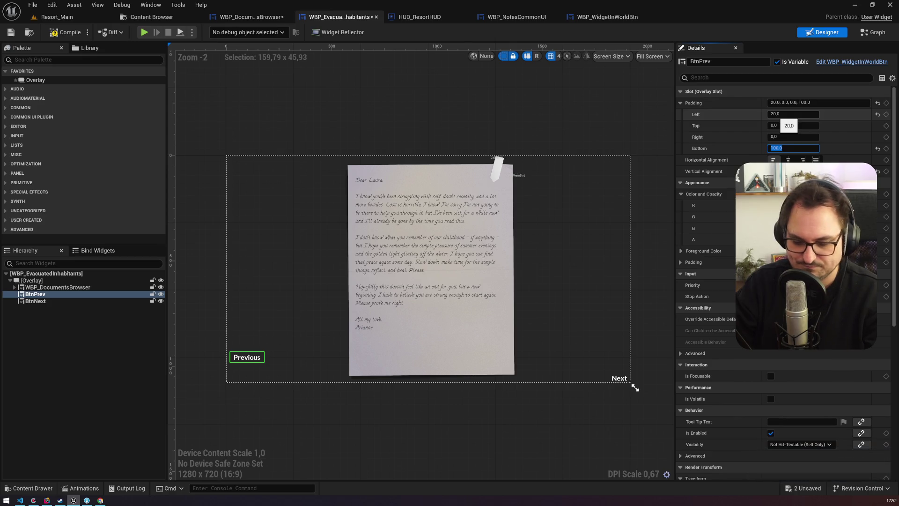
pyautogui.write('50')
pyautogui.press('Return')
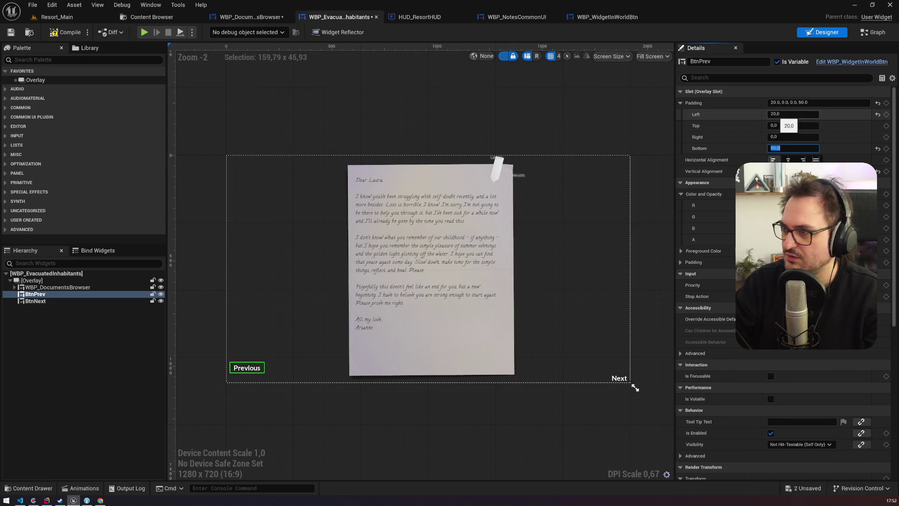
pyautogui.click(793, 114)
pyautogui.write('50')
pyautogui.press('Return')
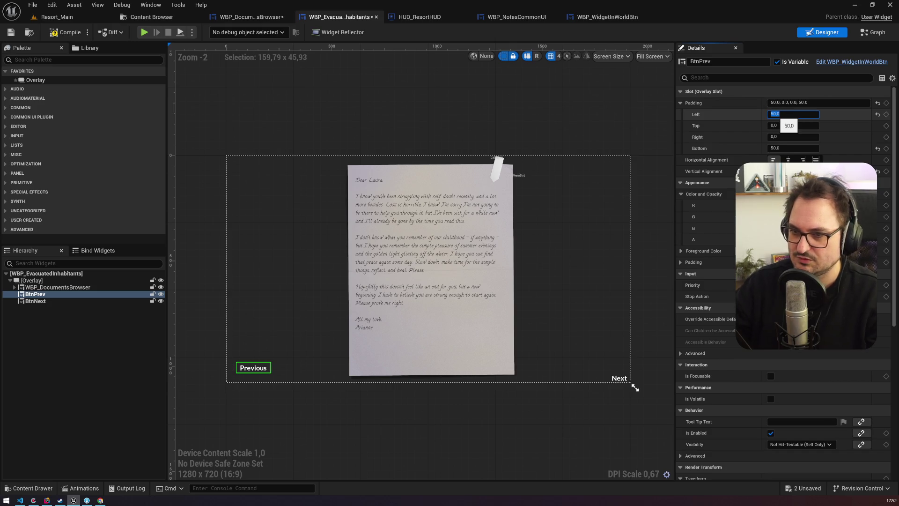
# Give BtnNext slot padding of Right 50 and Bottom 50, then save the widget.
pyautogui.click(36, 300)
pyautogui.click(793, 125)
pyautogui.doubleClick(793, 126)
pyautogui.press('Tab')
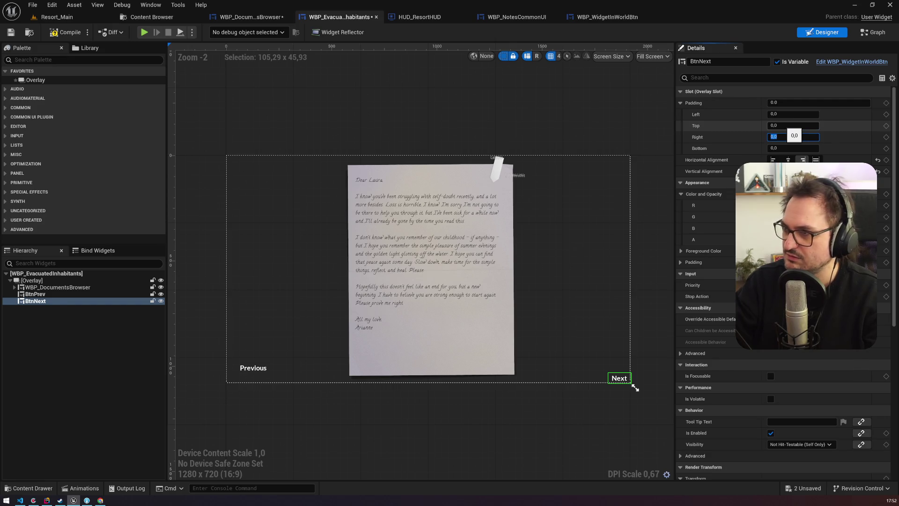
pyautogui.write('50')
pyautogui.press('Return')
pyautogui.click(794, 137)
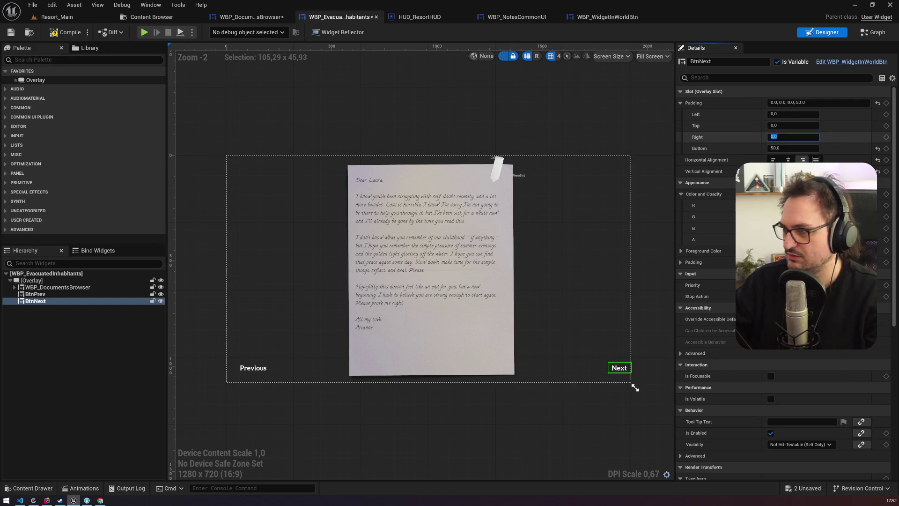
pyautogui.write('50')
pyautogui.press('Return')
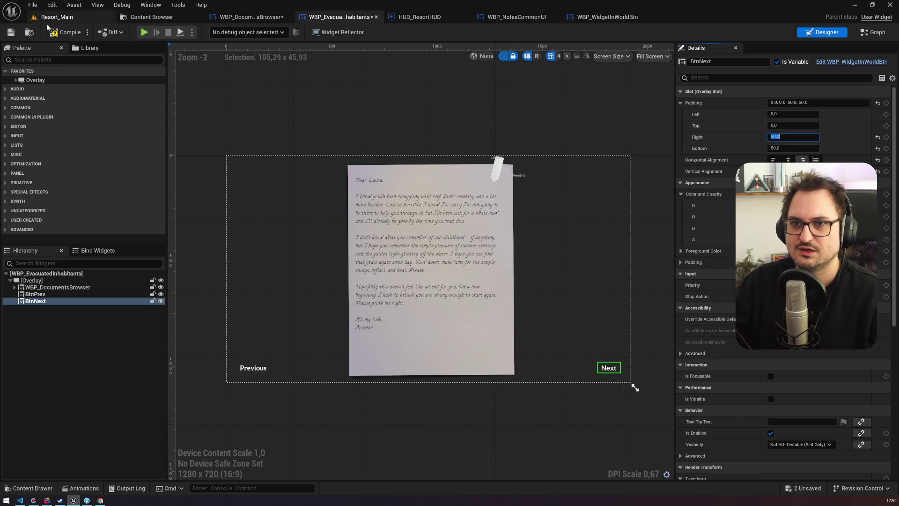
pyautogui.click(11, 33)
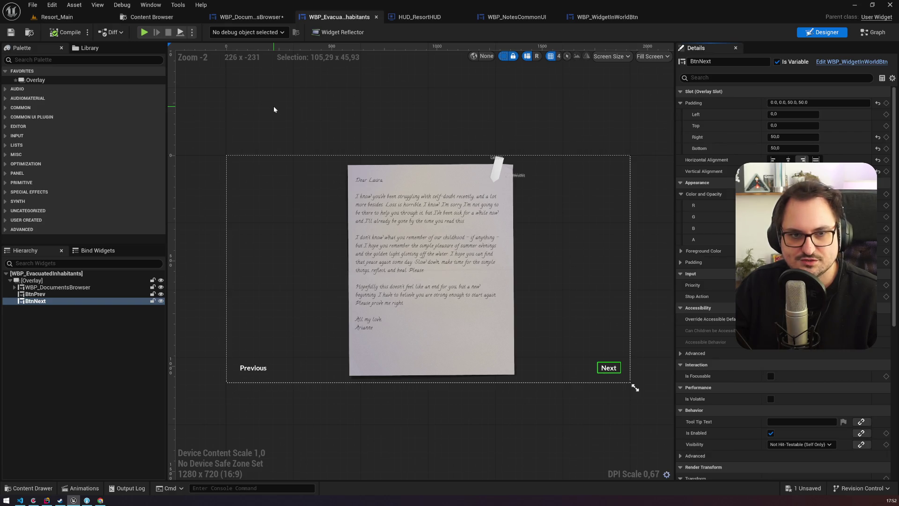
pyautogui.click(873, 32)
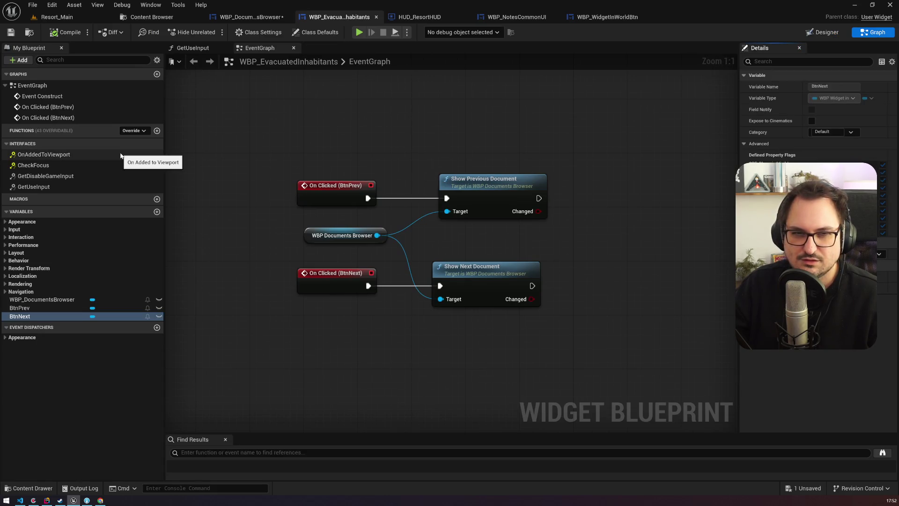
# Add the BPI Controllable Menu interface in Class Settings.
pyautogui.click(280, 32)
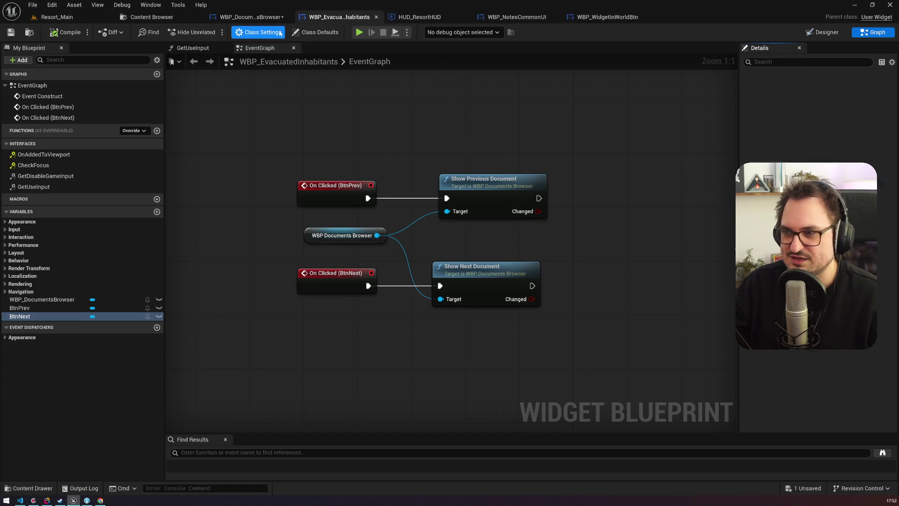
pyautogui.click(317, 32)
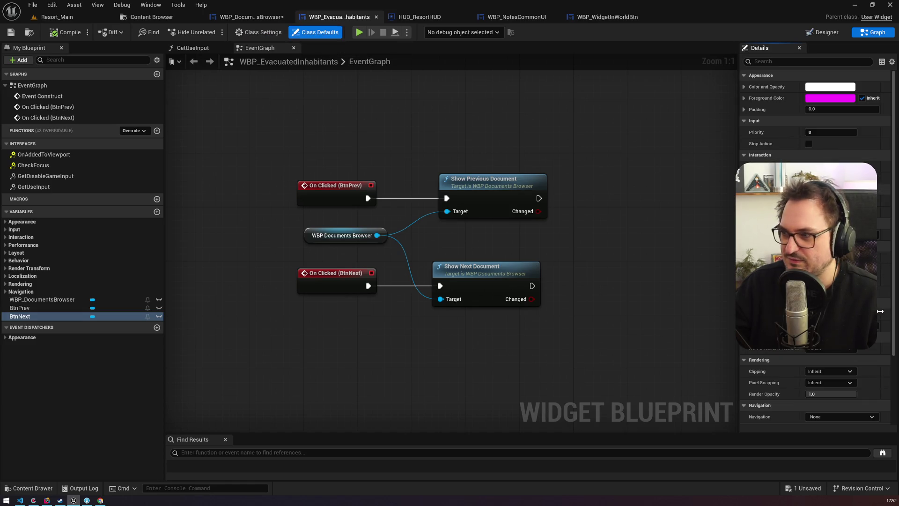
pyautogui.scroll(-5, 879, 311)
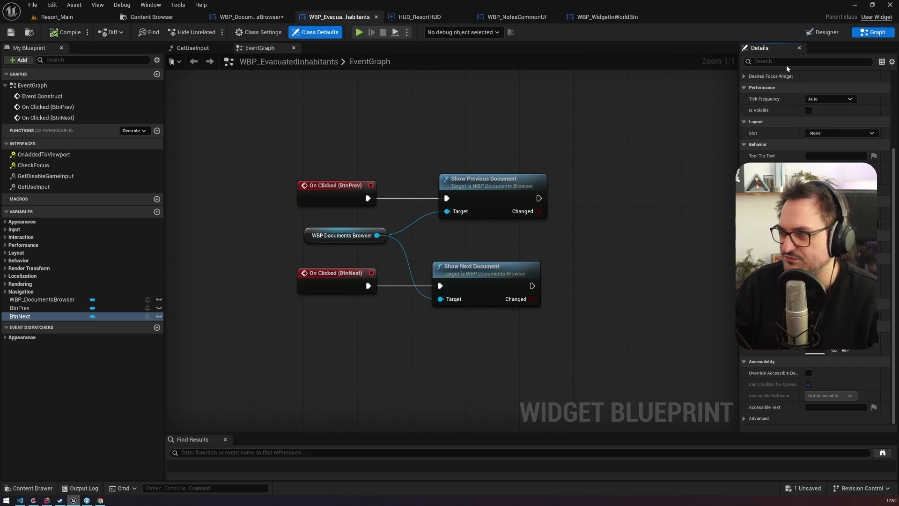
pyautogui.click(265, 31)
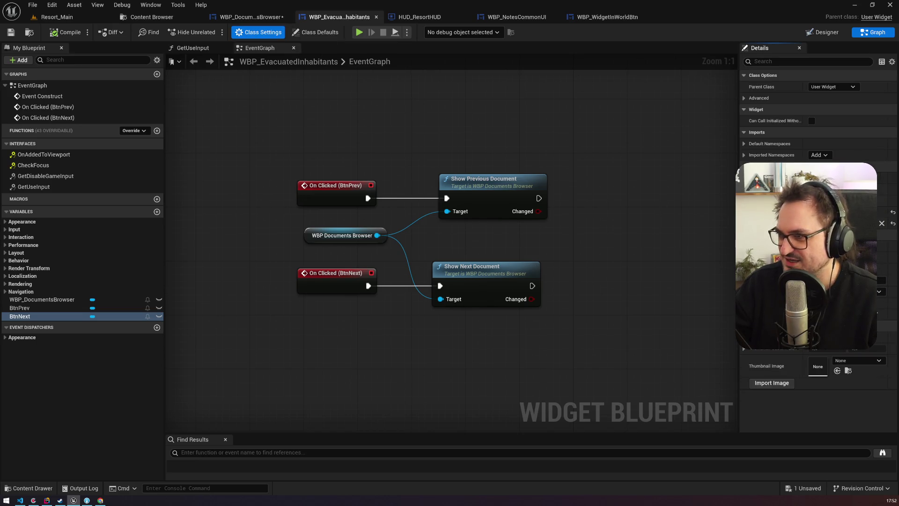
pyautogui.click(819, 217)
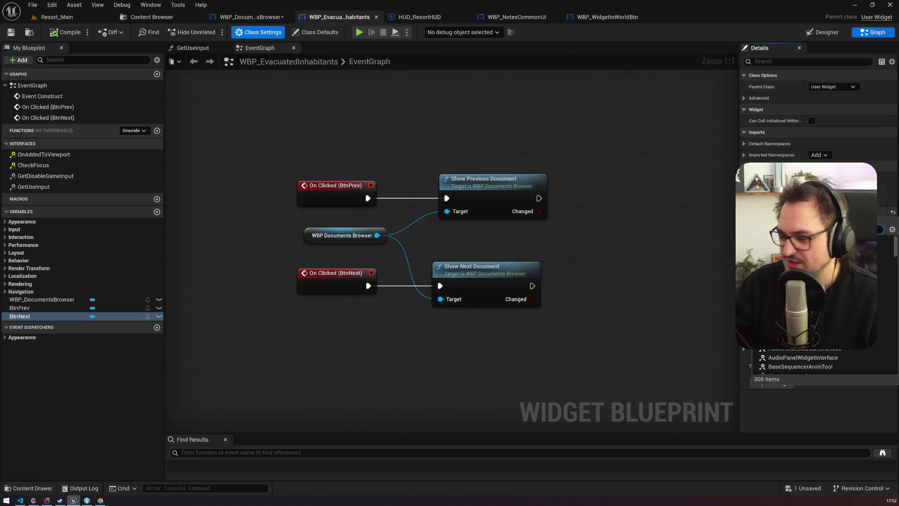
pyautogui.press('Escape')
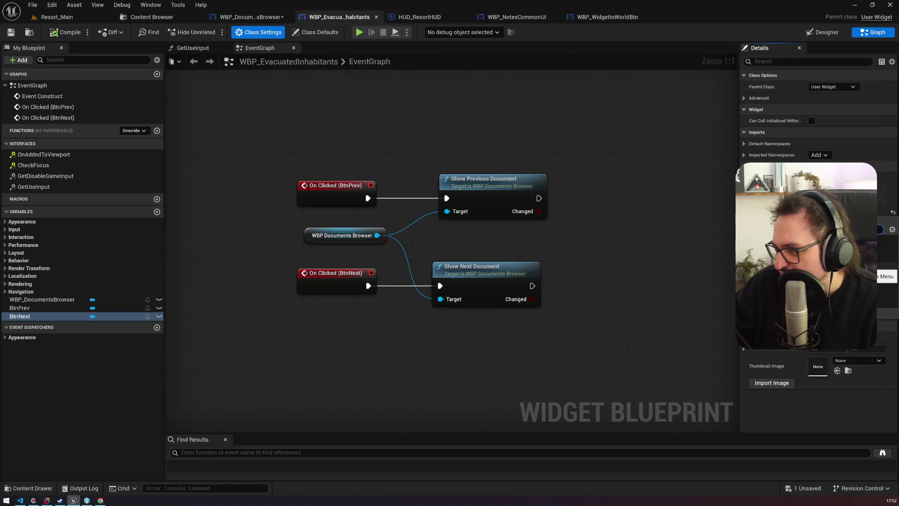
pyautogui.click(887, 277)
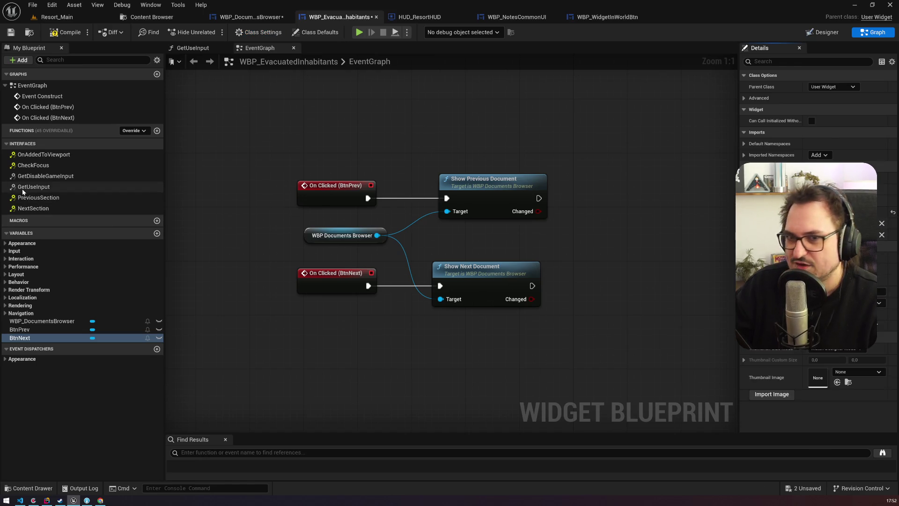
# Wire the PreviousSection and NextSection events to Show Previous/Next Document, then compile and save.
pyautogui.doubleClick(31, 197)
pyautogui.doubleClick(31, 219)
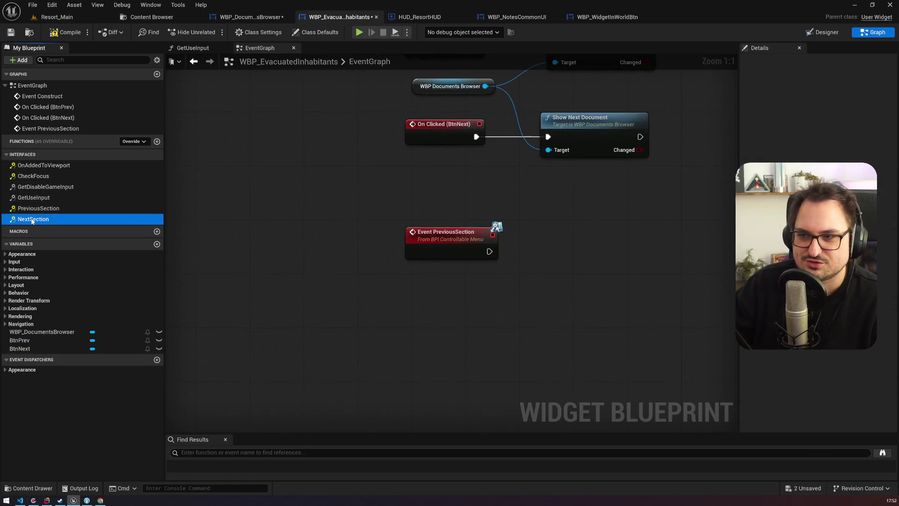
pyautogui.scroll(-3, 369, 304)
pyautogui.click(375, 329)
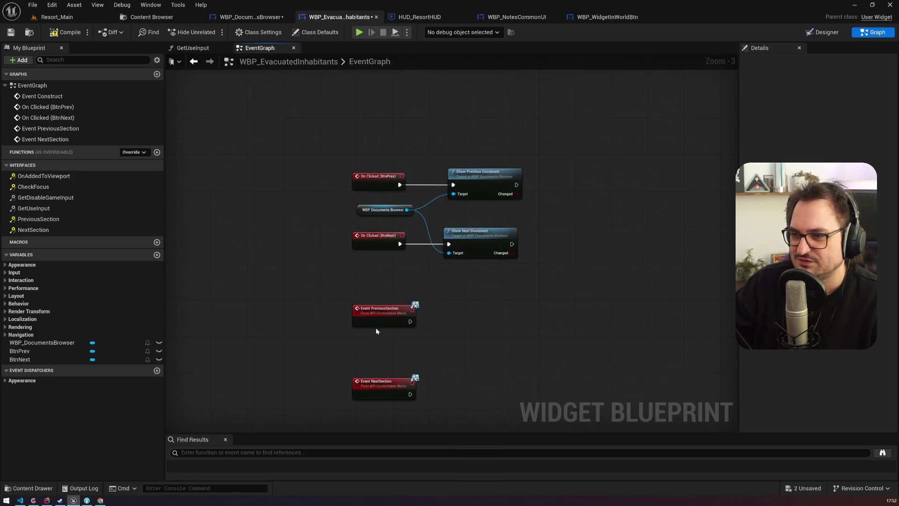
pyautogui.moveTo(410, 321); pyautogui.dragTo(454, 185)
pyautogui.moveTo(410, 394); pyautogui.dragTo(449, 244)
pyautogui.click(66, 32)
pyautogui.hotkey('alt', 'p')
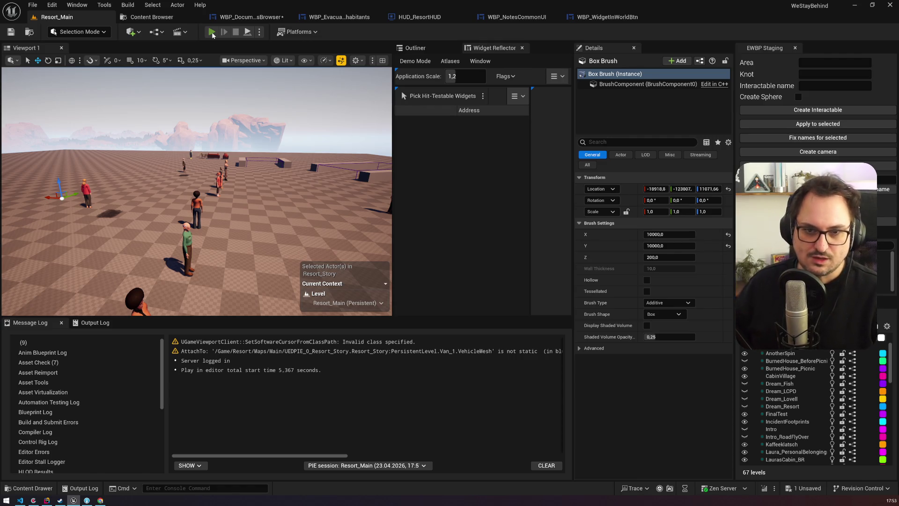
# In play mode, rerun show_menu from the console, page Next and Previous, then stop.
pyautogui.hotkey('alt', 'p')
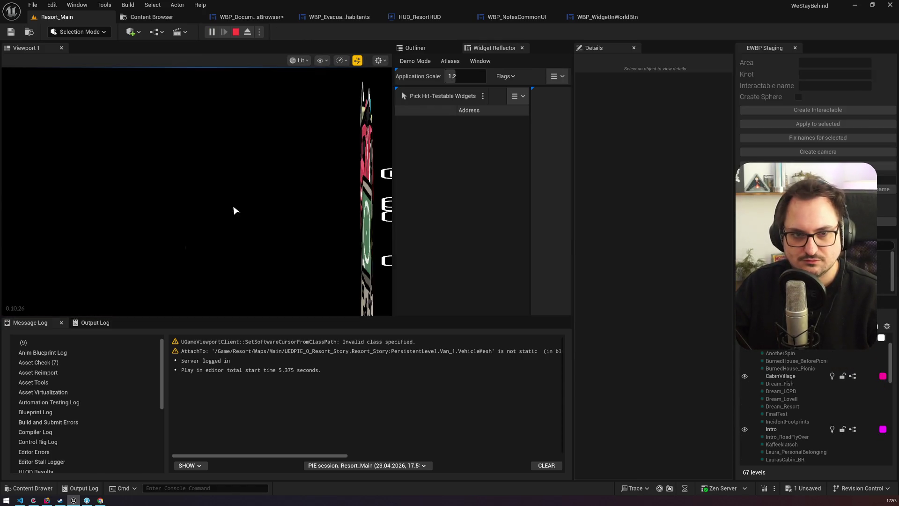
pyautogui.press('`')
pyautogui.press('Up')
pyautogui.press('Return')
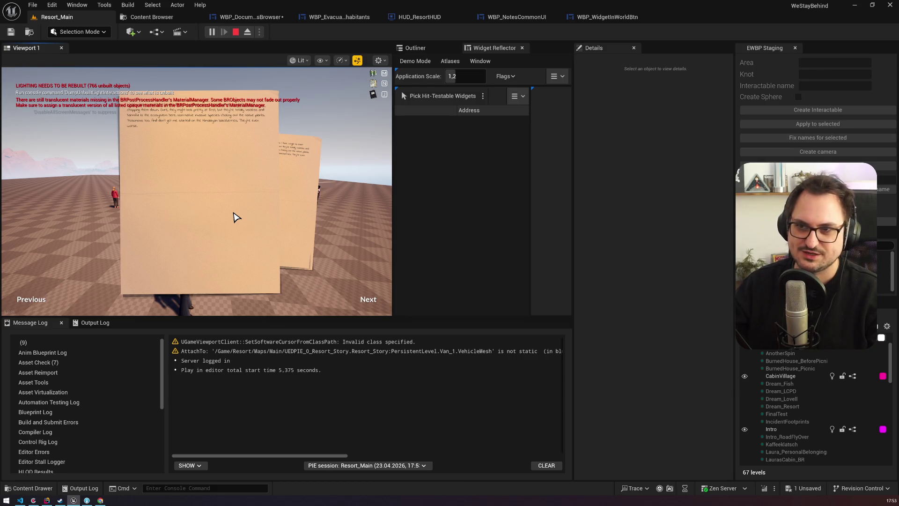
pyautogui.click(382, 293)
pyautogui.click(65, 296)
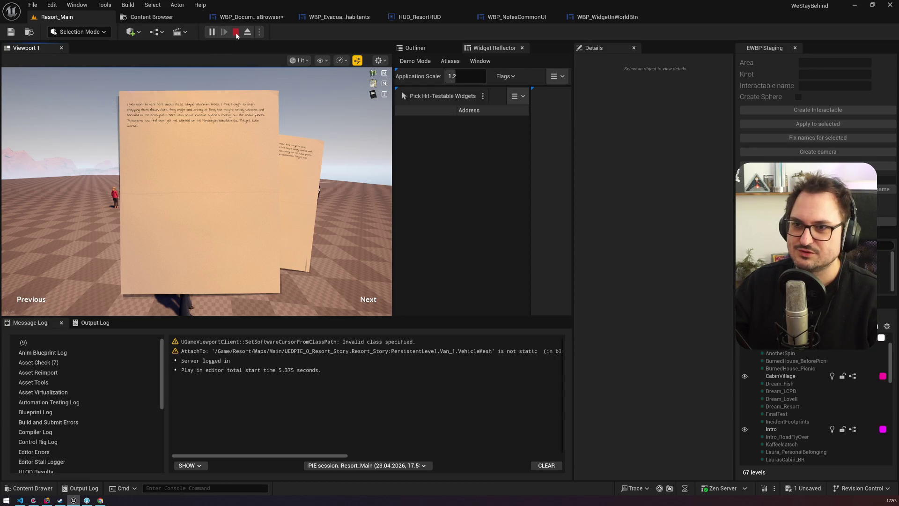
pyautogui.click(586, 17)
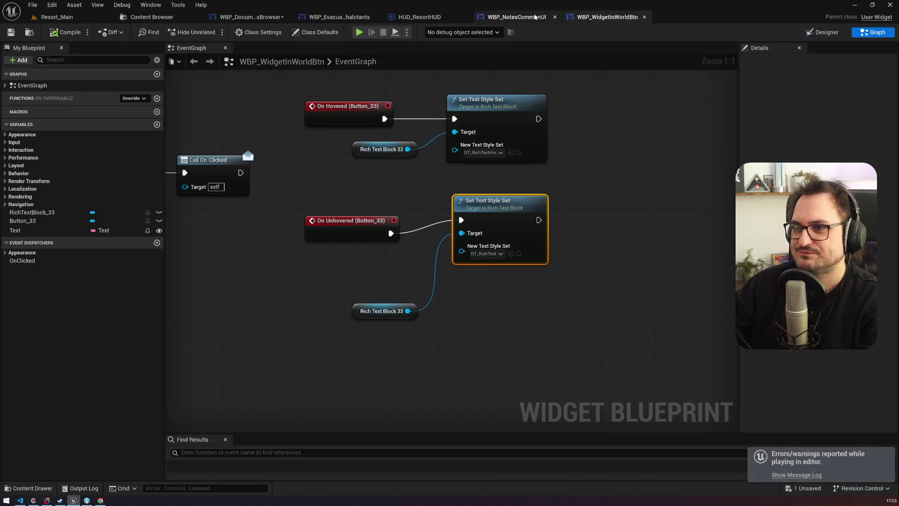
# Delete the PreviousSection and NextSection event nodes from the WBP_EvacuatedInhabitants graph.
pyautogui.click(419, 18)
pyautogui.click(349, 17)
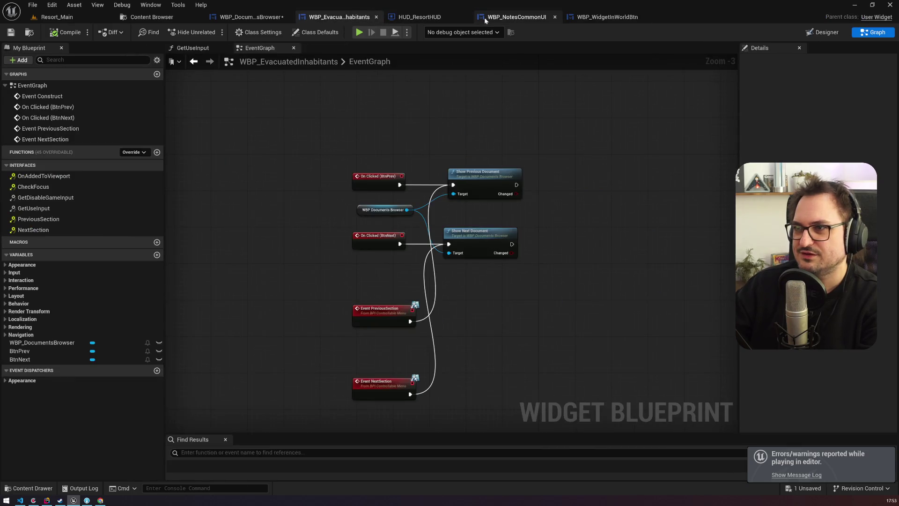
pyautogui.click(515, 17)
pyautogui.click(616, 19)
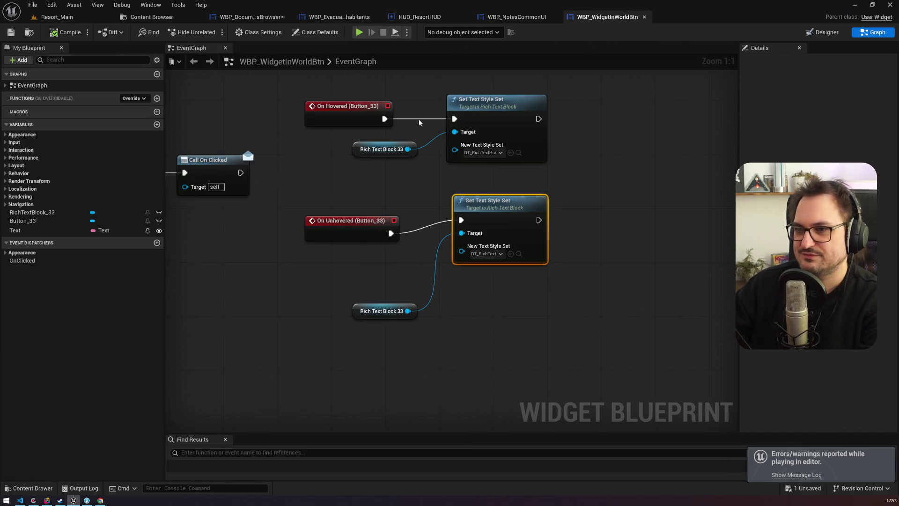
pyautogui.scroll(-4, 456, 244)
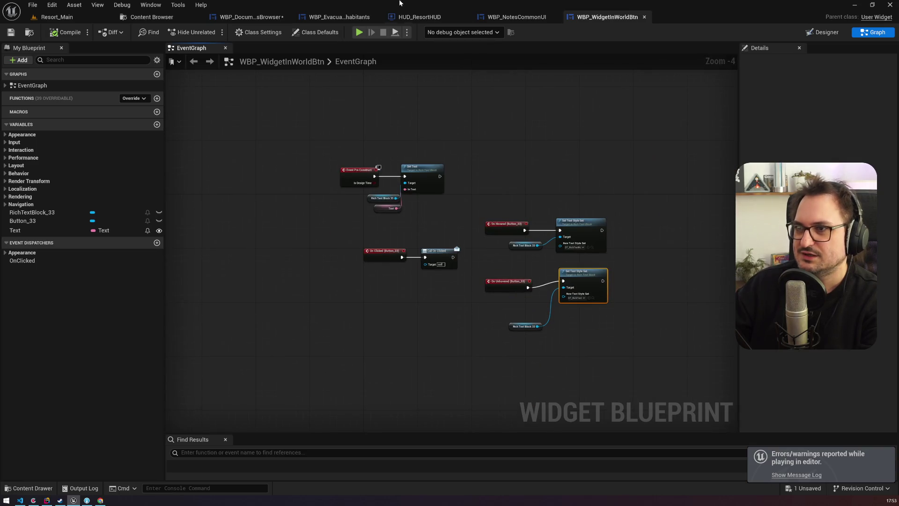
pyautogui.click(338, 19)
pyautogui.moveTo(315, 339); pyautogui.dragTo(433, 220)
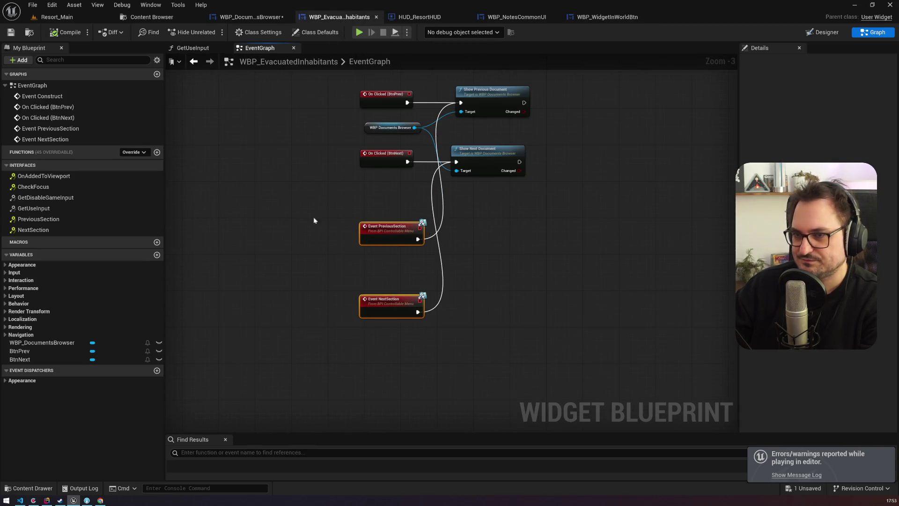
pyautogui.press('Delete')
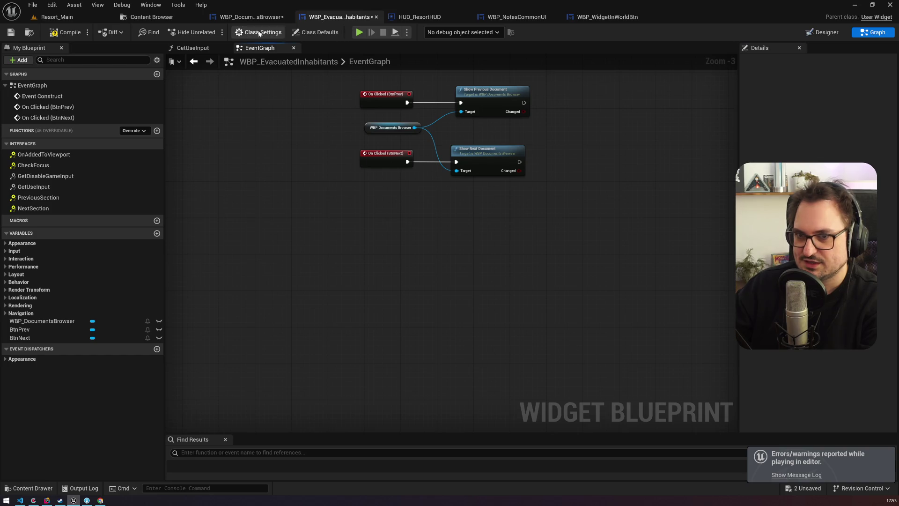
# Remove the PreviousSection/NextSection interface, transferring its functions into the blueprint.
pyautogui.click(259, 32)
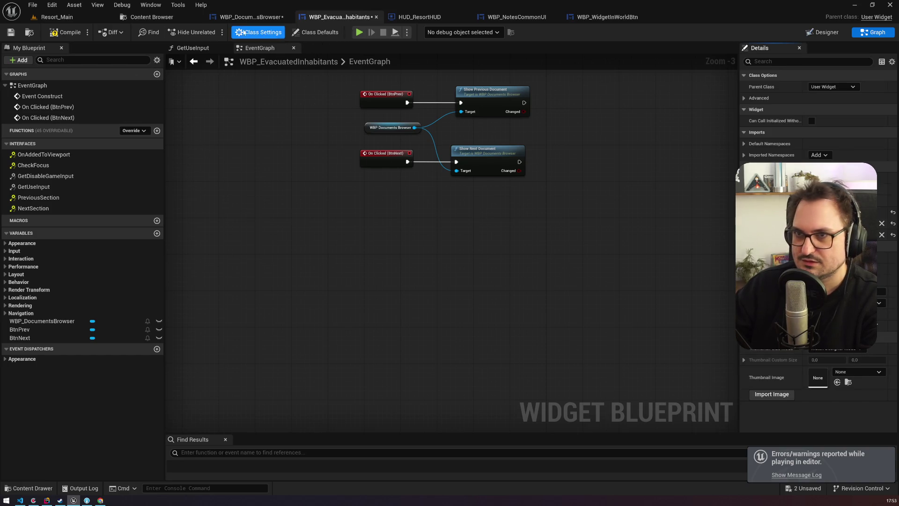
pyautogui.click(303, 33)
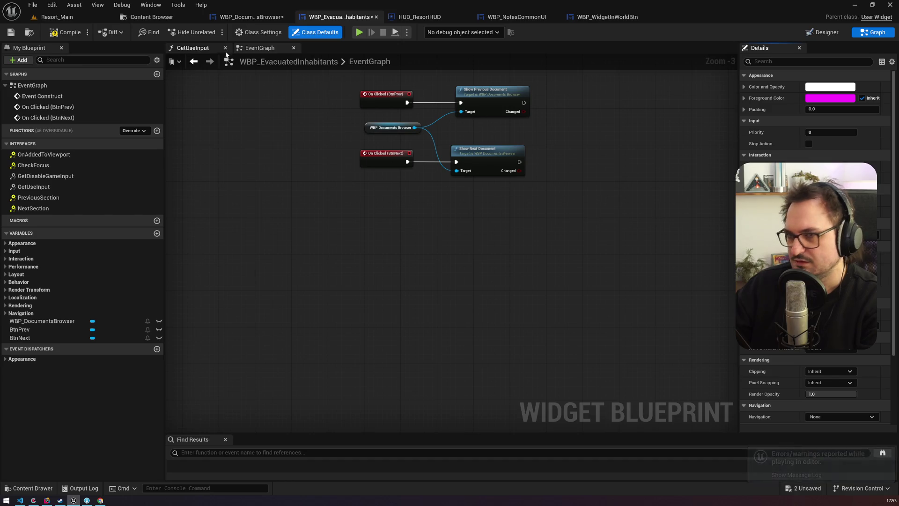
pyautogui.click(235, 34)
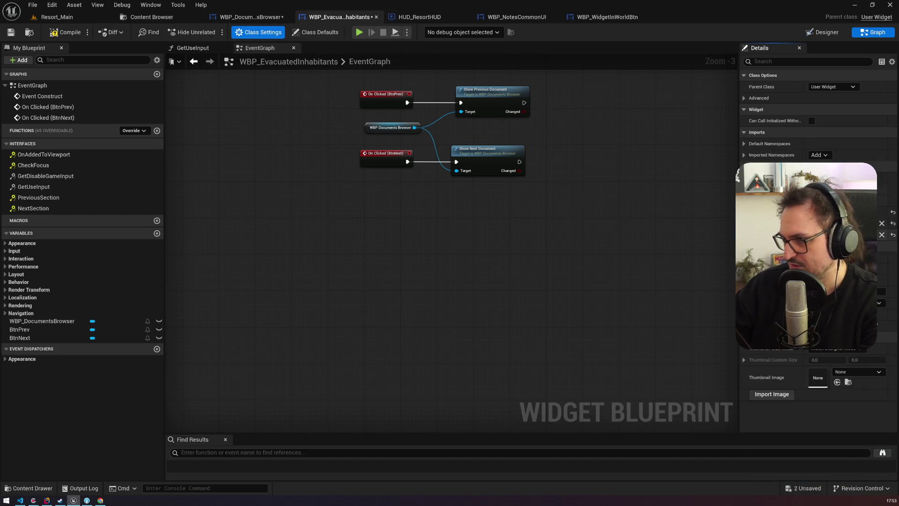
pyautogui.click(882, 224)
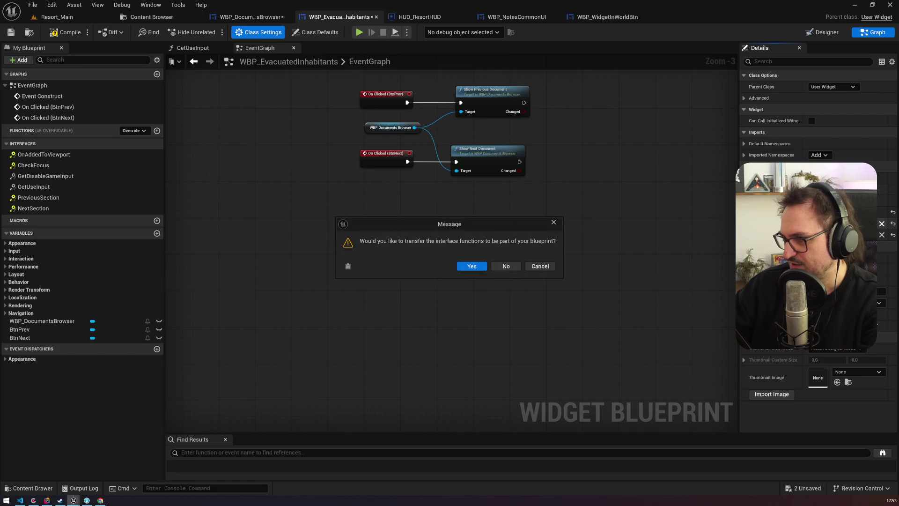
pyautogui.click(471, 266)
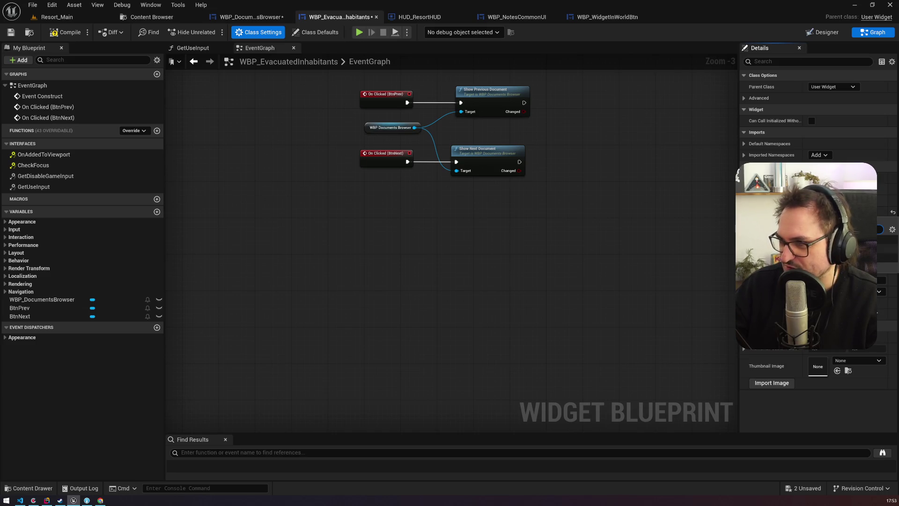
pyautogui.moveTo(451, 230); pyautogui.dragTo(486, 258)
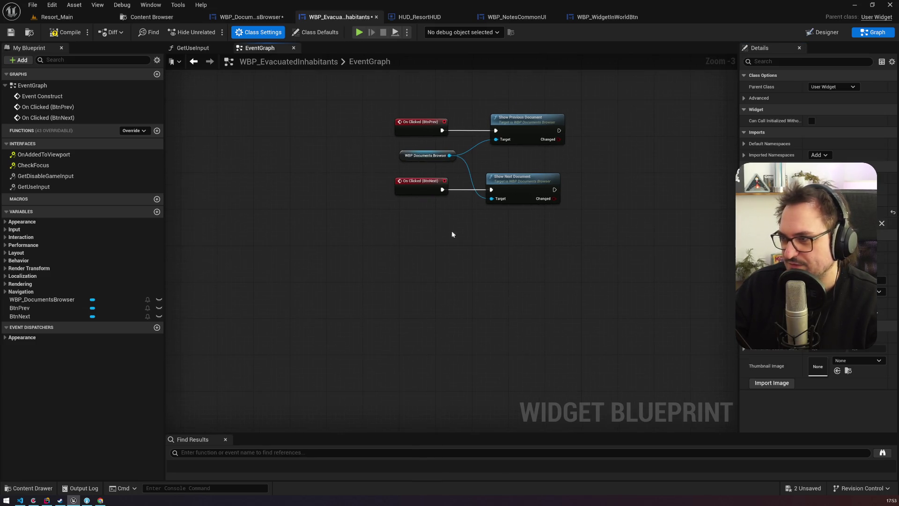
# Remove the SetSection/GetSection interface while keeping its functions, and save the blueprint.
pyautogui.click(817, 220)
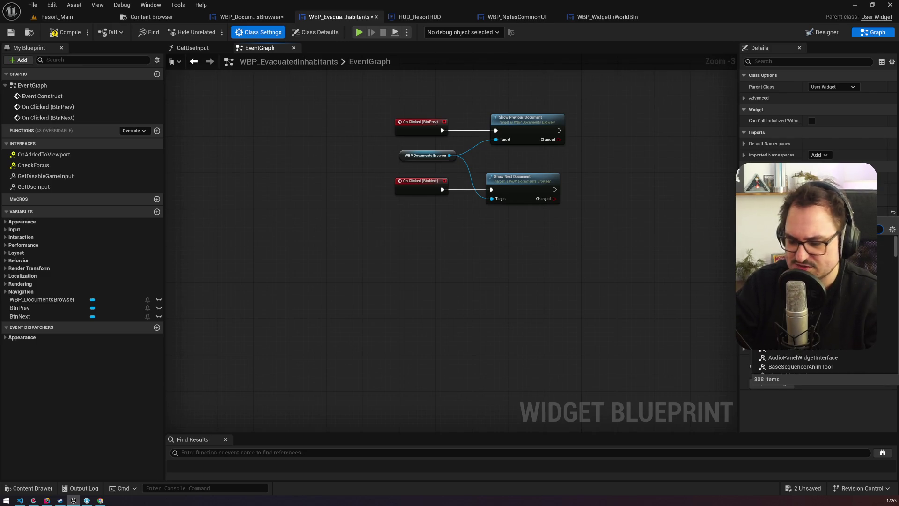
pyautogui.press('Escape')
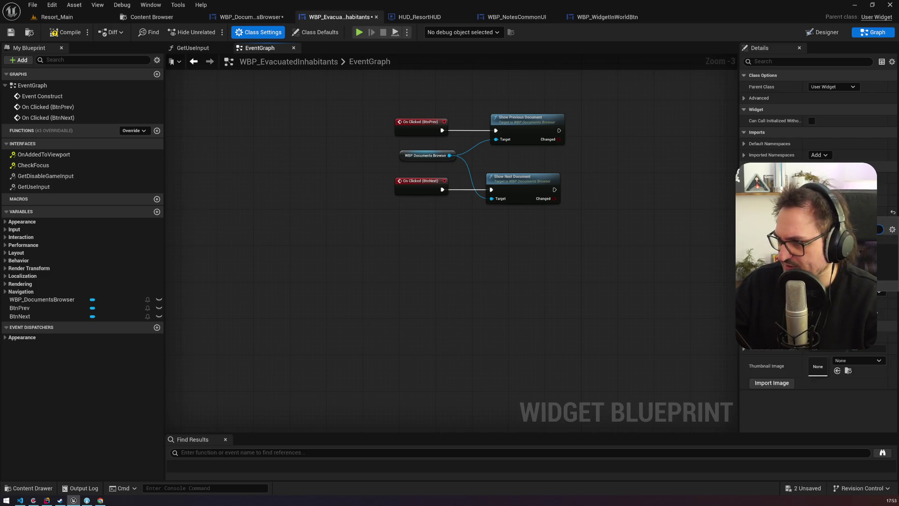
pyautogui.click(38, 197)
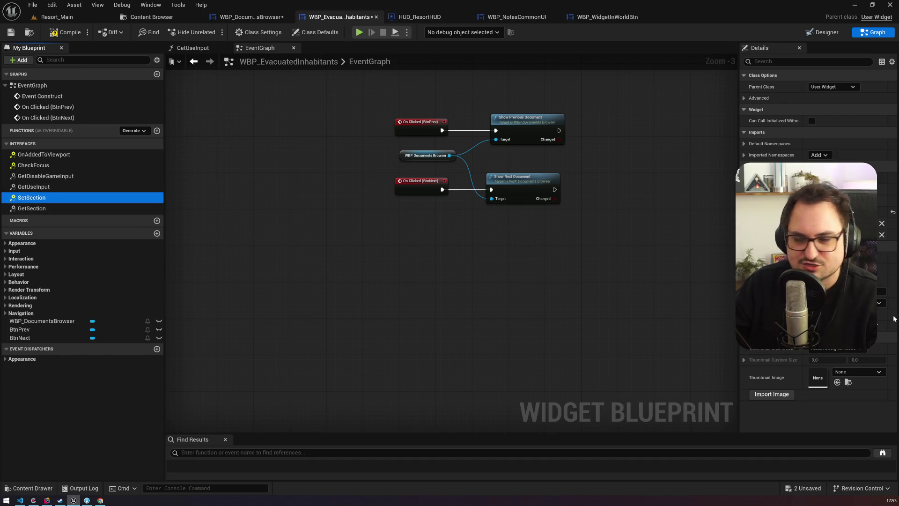
pyautogui.click(883, 236)
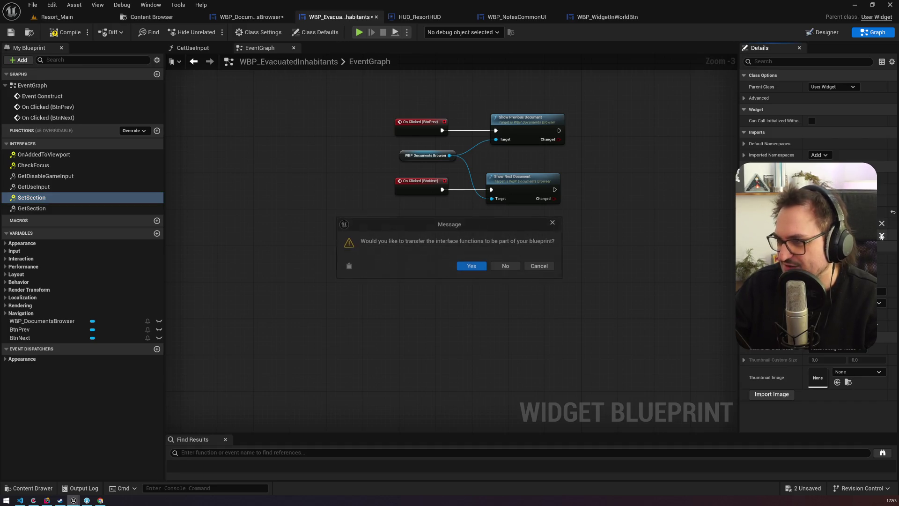
pyautogui.click(468, 266)
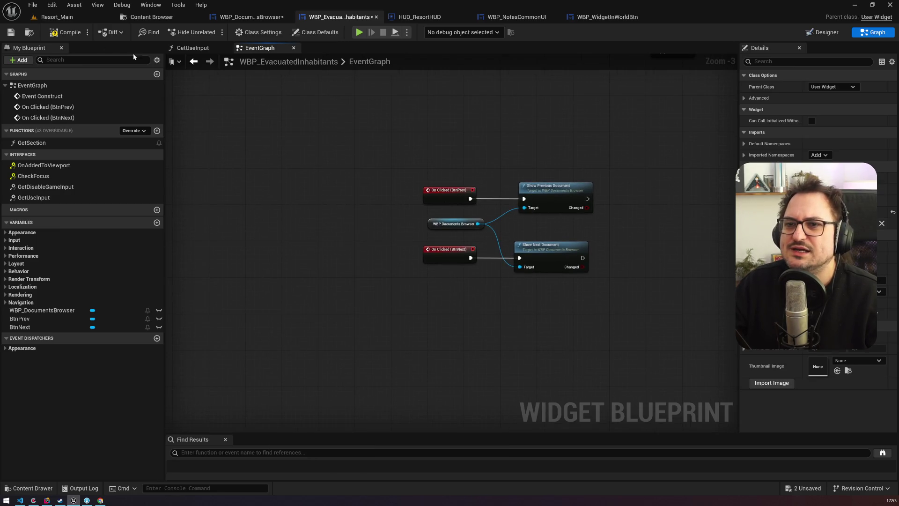
pyautogui.click(10, 33)
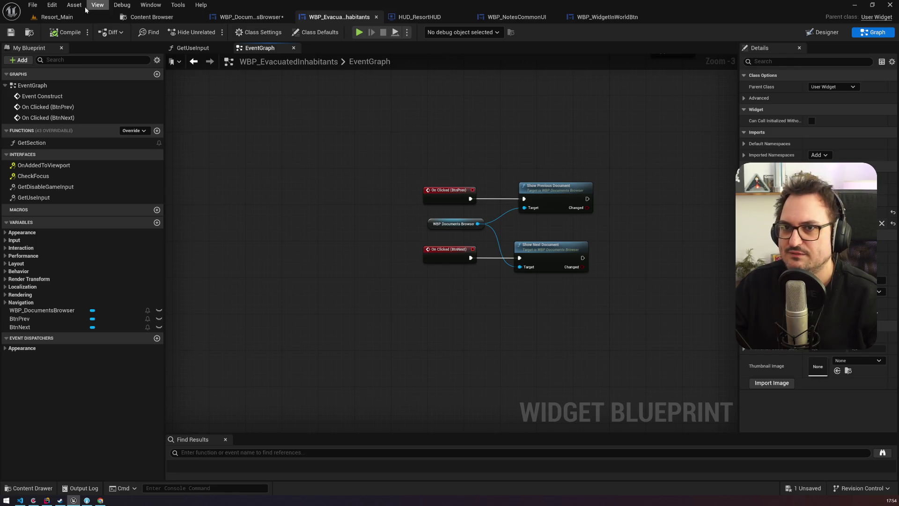
# Set the Engine – User Interface Render Focus Rule to Always in Project Settings.
pyautogui.click(54, 17)
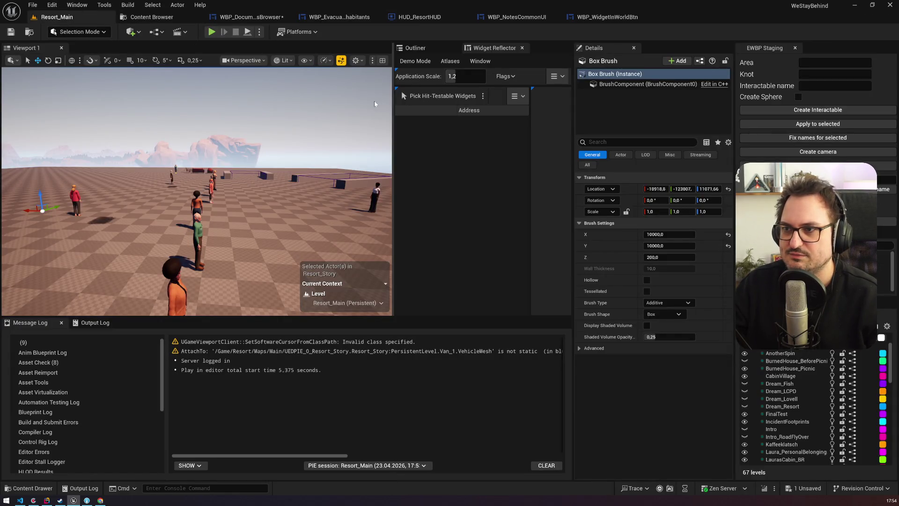
pyautogui.click(52, 4)
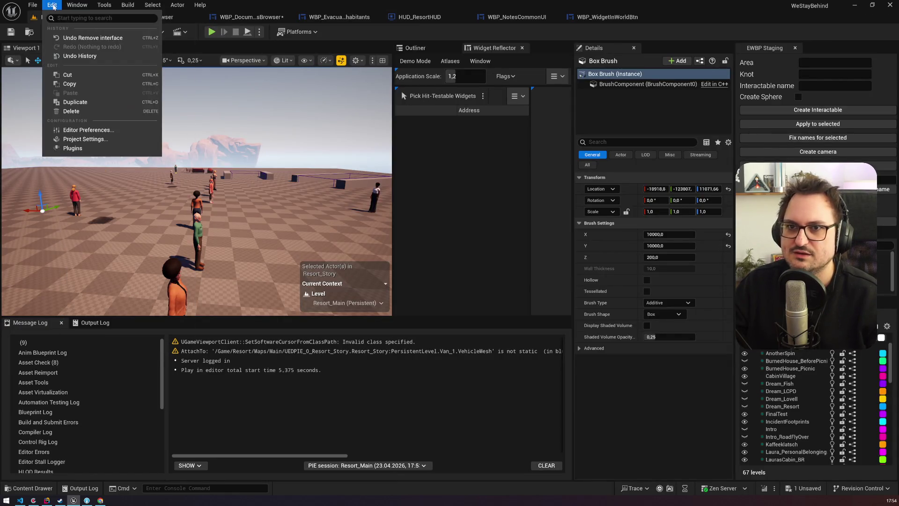
pyautogui.click(86, 133)
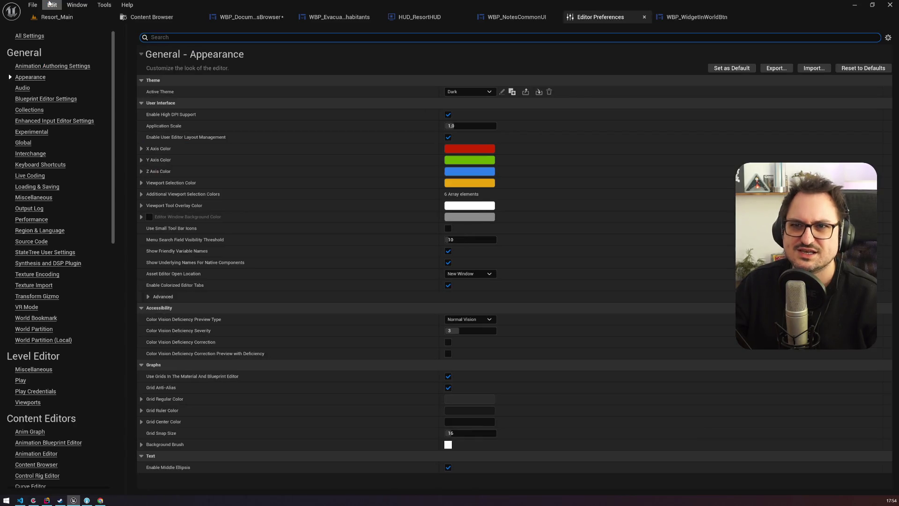
pyautogui.click(52, 5)
pyautogui.click(73, 83)
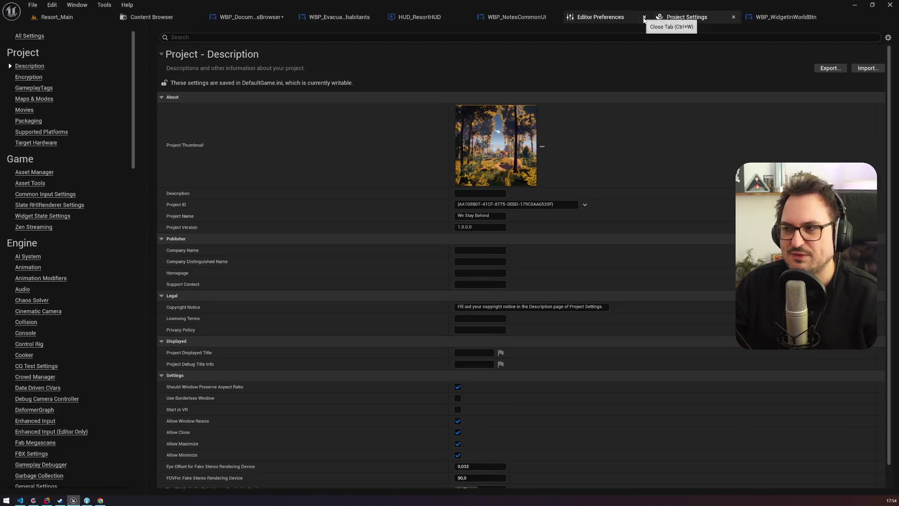
pyautogui.write('focus')
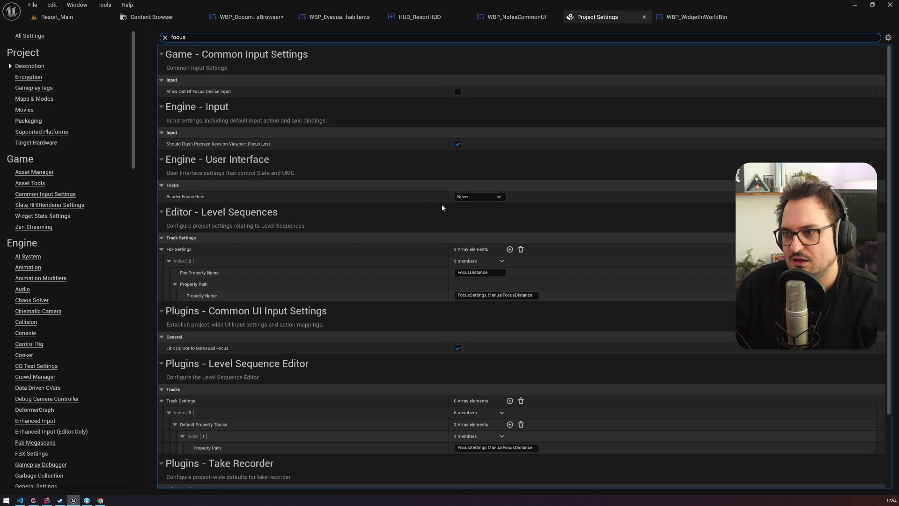
pyautogui.click(478, 197)
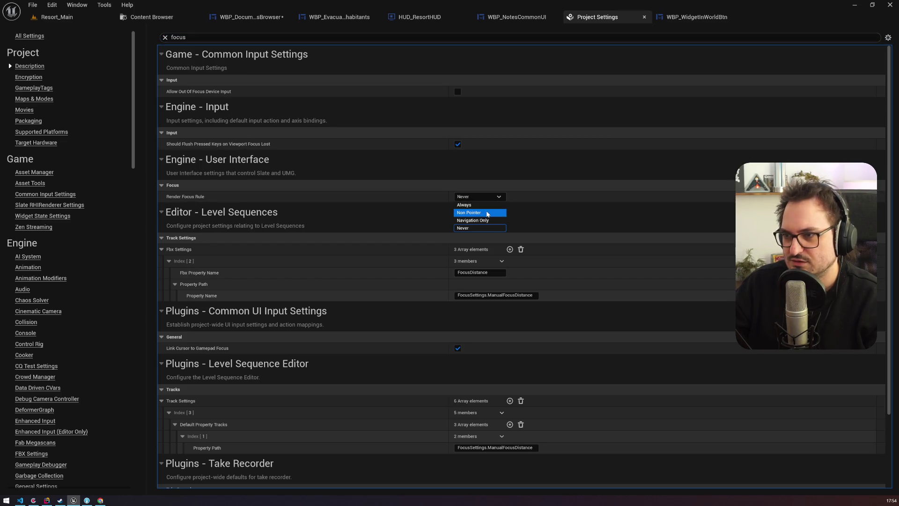
pyautogui.click(487, 204)
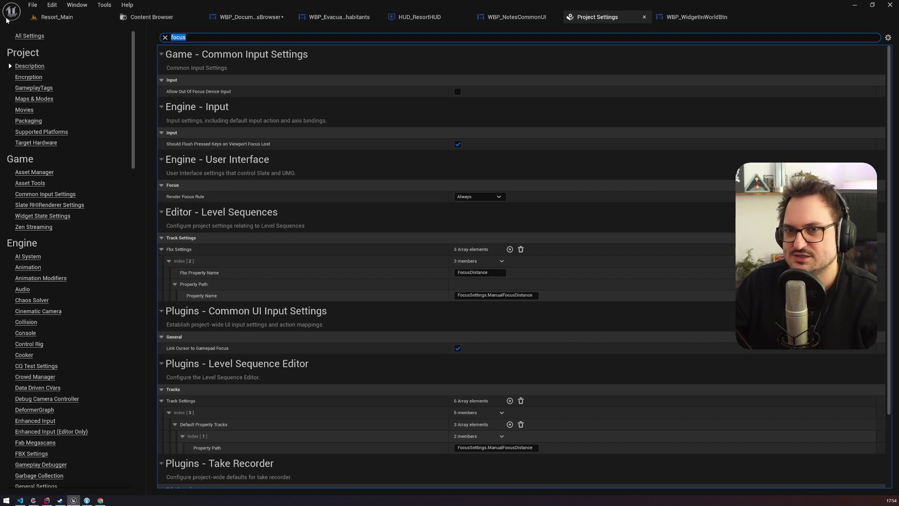
pyautogui.click(55, 19)
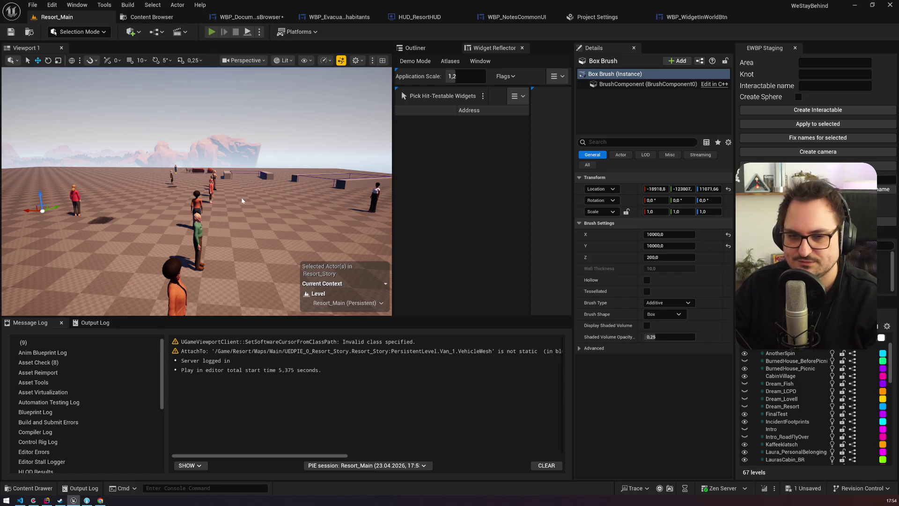
pyautogui.hotkey('alt', 'p')
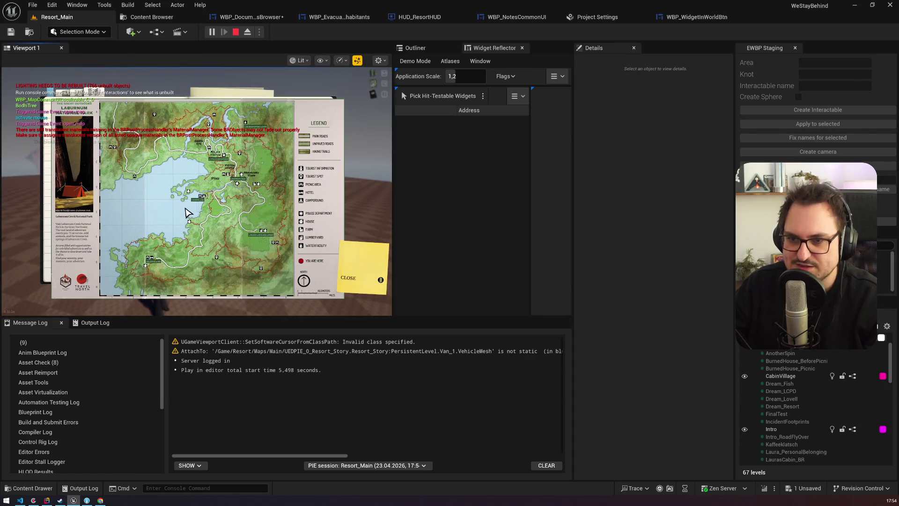
pyautogui.click(80, 97)
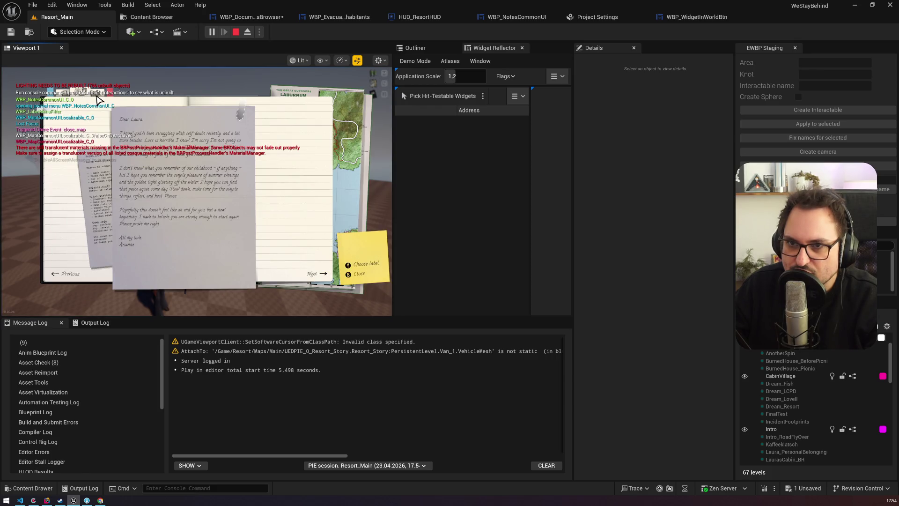
pyautogui.click(68, 274)
pyautogui.click(313, 274)
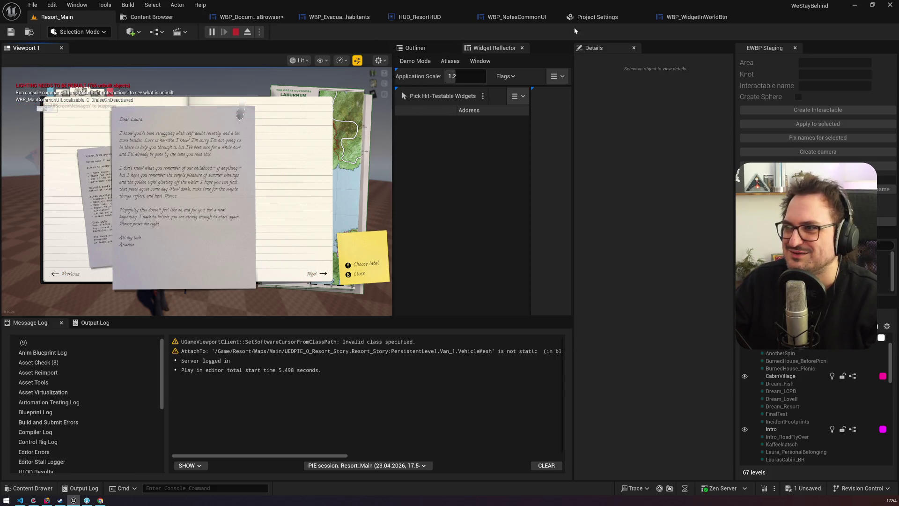
pyautogui.click(691, 18)
pyautogui.click(597, 17)
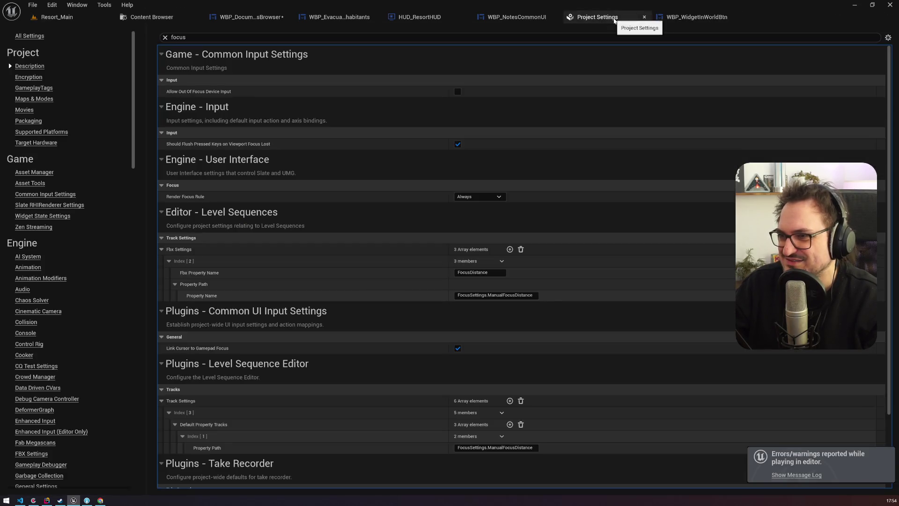
pyautogui.click(515, 17)
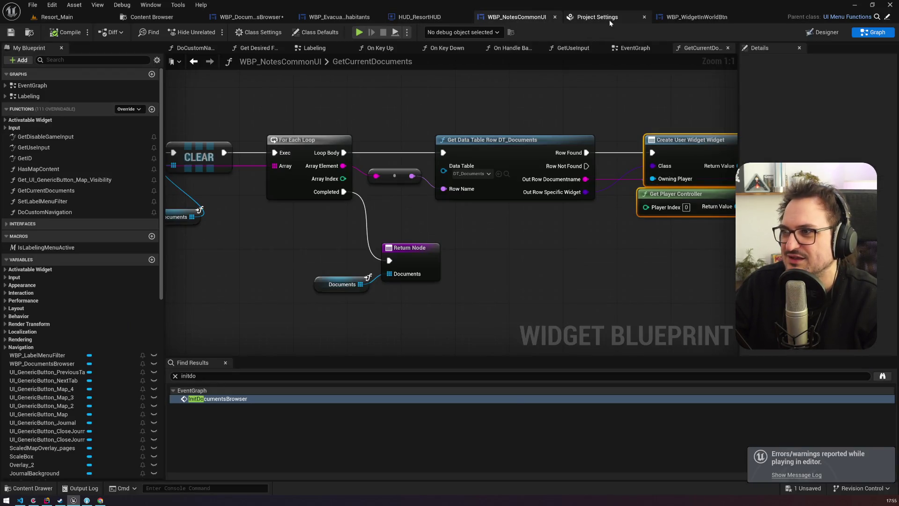
pyautogui.click(604, 17)
pyautogui.click(65, 18)
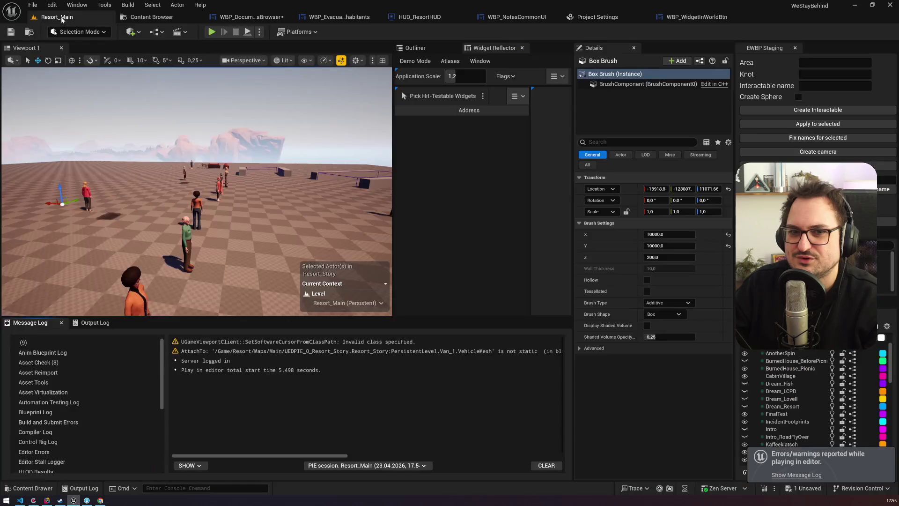
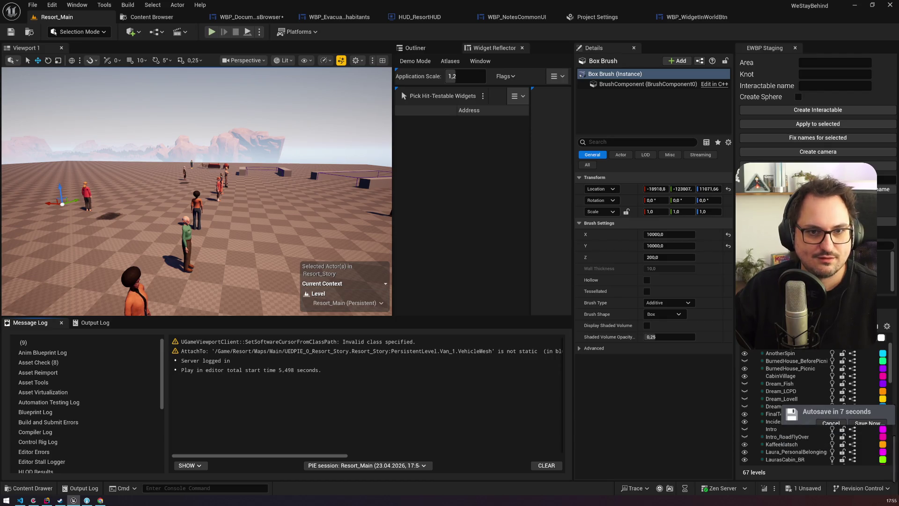
# Play-test the level and flip through the journal pages back to the Dear Laura letter.
pyautogui.hotkey('alt', 'p')
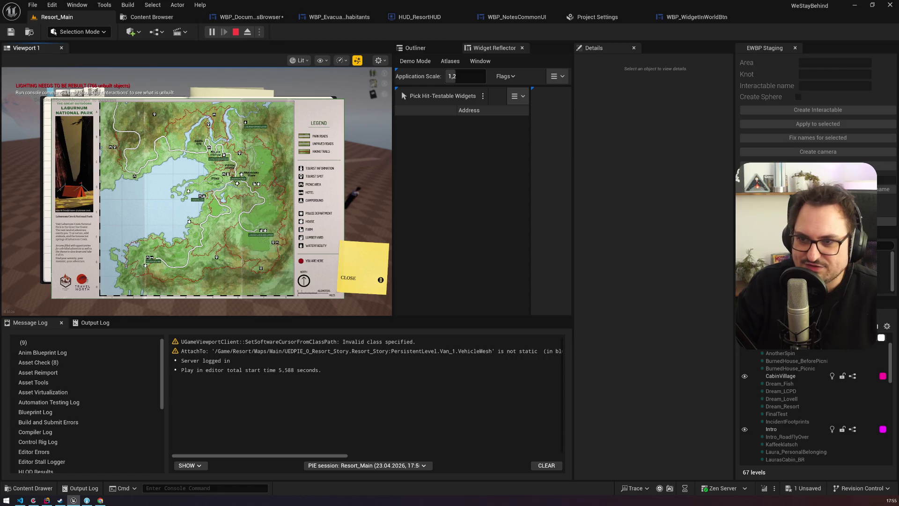
pyautogui.press('Tab')
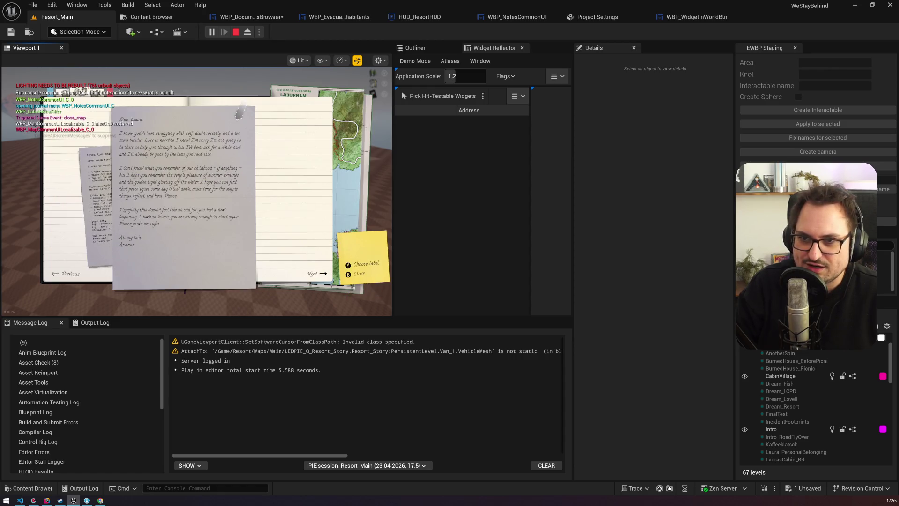
pyautogui.press('Right')
pyautogui.press('Right')
pyautogui.press('Right')
pyautogui.press('Right')
pyautogui.press('Right')
pyautogui.press('Right')
pyautogui.press('Left')
pyautogui.press('Right')
pyautogui.press('Left')
pyautogui.press('Right')
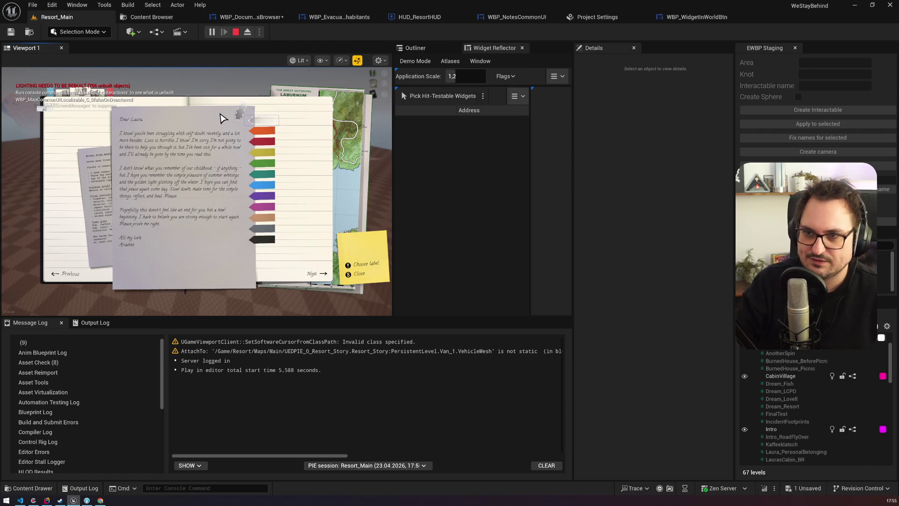
pyautogui.press('Escape')
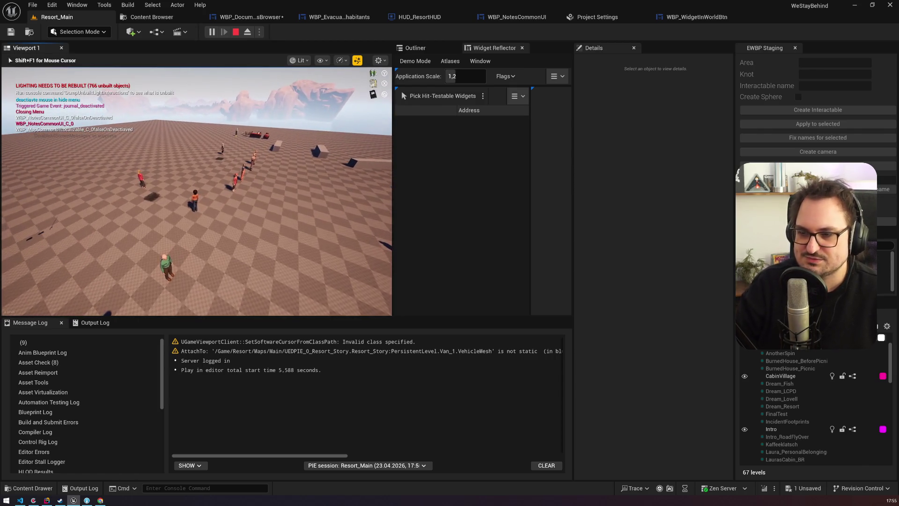
# Rerun the console command that opens the inhabitants letters, then stop playing.
pyautogui.press('`')
pyautogui.press('Up')
pyautogui.press('Return')
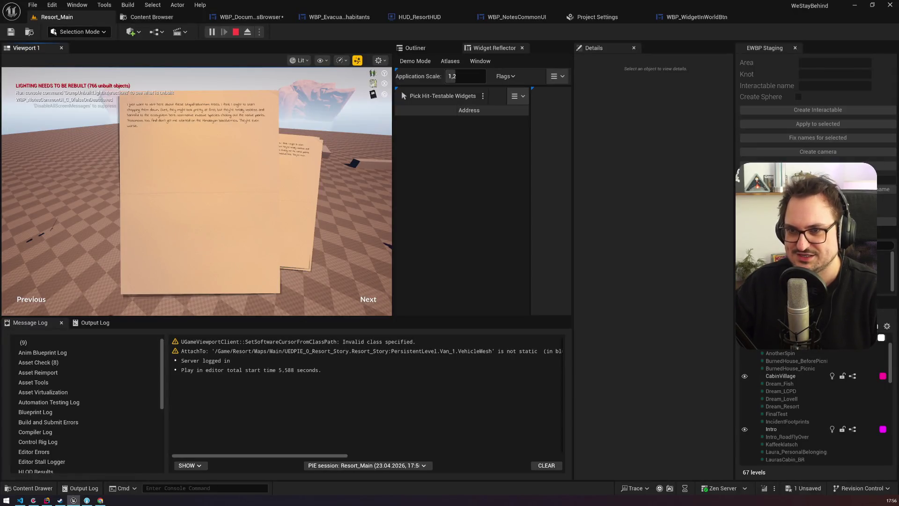
pyautogui.press('Escape')
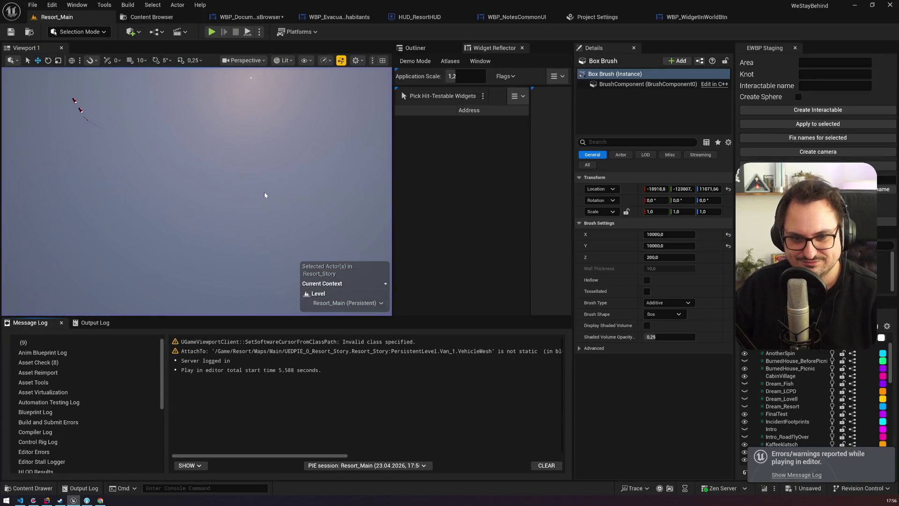
# Open the SetInputModeToGameAndUI function graph from HUD_ResortHUD's ShowMenu graph.
pyautogui.click(697, 17)
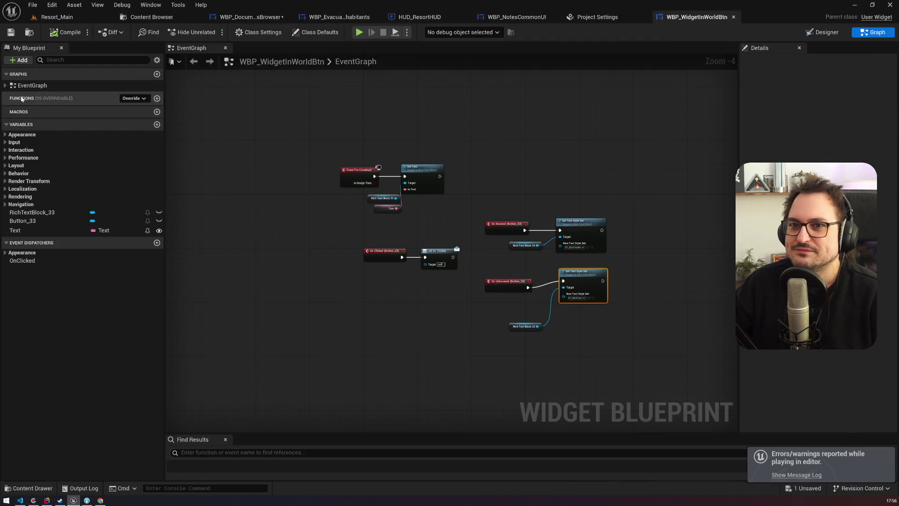
pyautogui.click(420, 17)
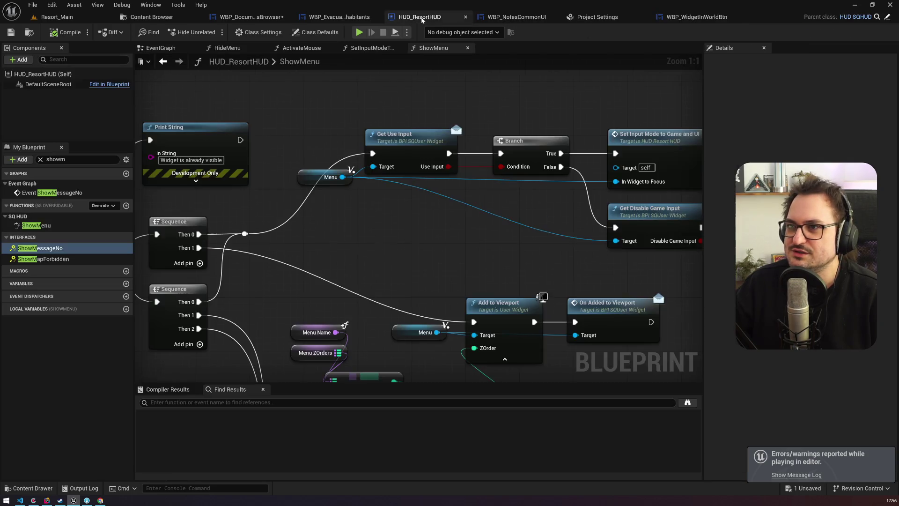
pyautogui.moveTo(435, 217)
pyautogui.mouseDown()
pyautogui.moveTo(337, 223)
pyautogui.moveTo(206, 207)
pyautogui.moveTo(381, 205)
pyautogui.moveTo(431, 137)
pyautogui.moveTo(492, 129)
pyautogui.moveTo(560, 245)
pyautogui.moveTo(354, 249)
pyautogui.mouseUp()
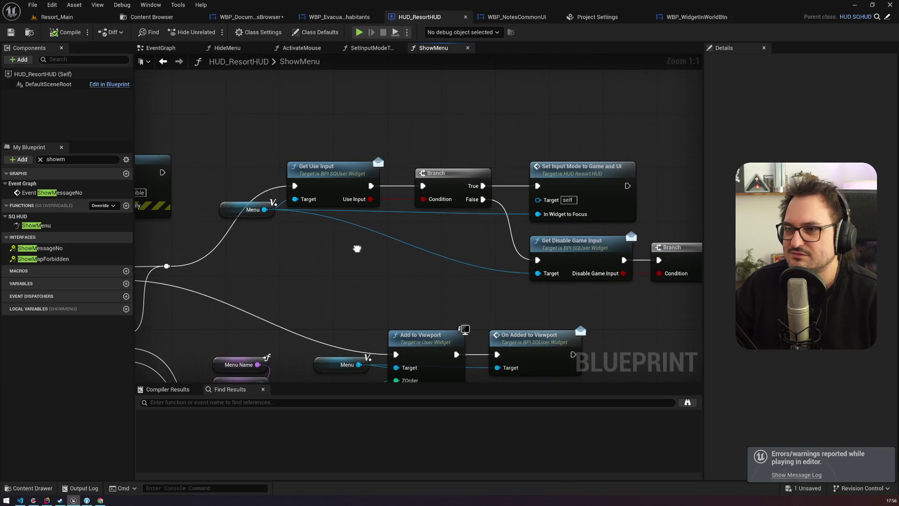
pyautogui.click(598, 190)
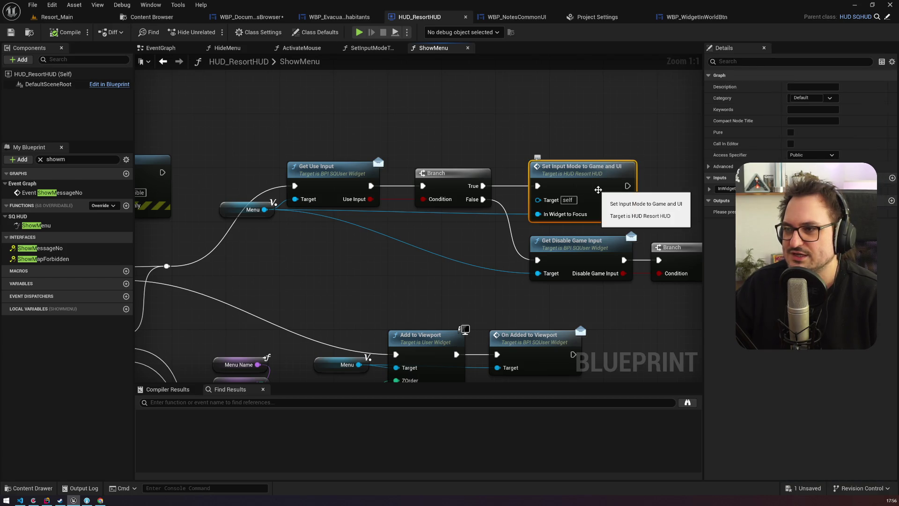
pyautogui.doubleClick(598, 190)
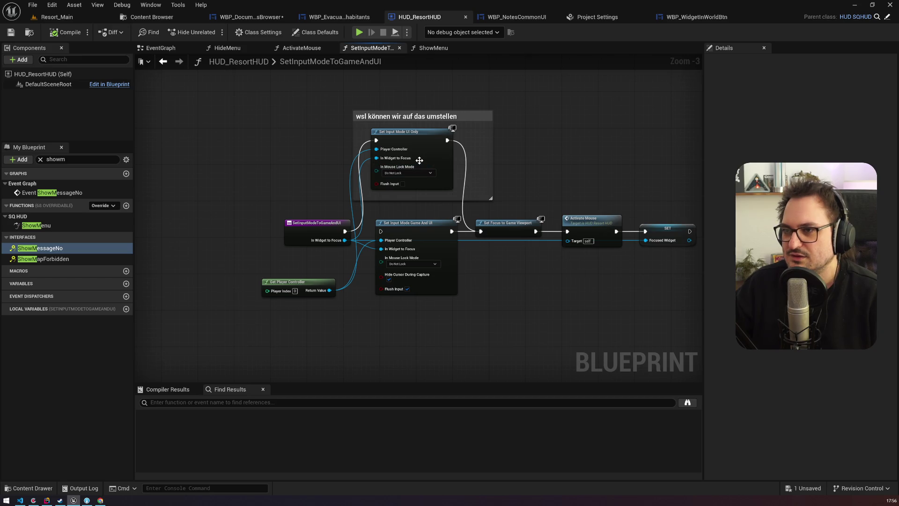
pyautogui.scroll(4, 420, 230)
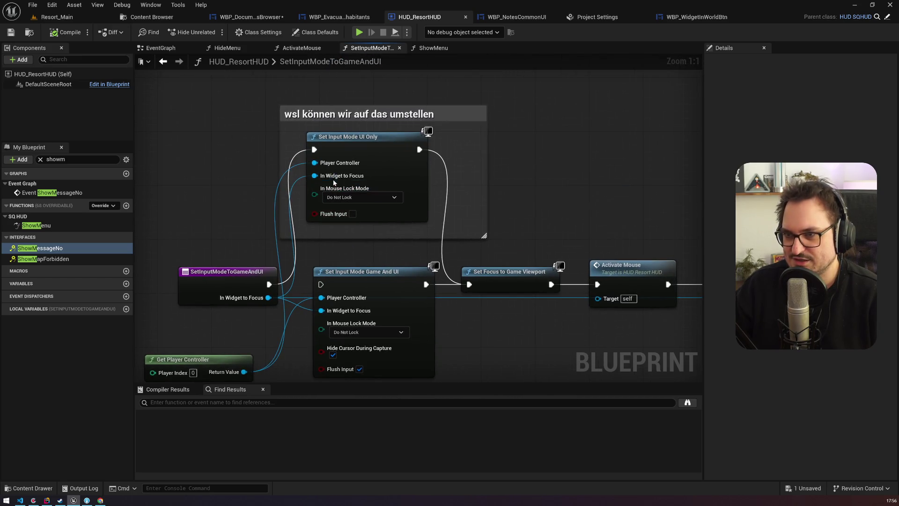
# Inspect the Set Input Mode UI Only and Set Focus to Game Viewport nodes, then view WBP_EvacuatedInhabitants.
pyautogui.click(349, 151)
pyautogui.click(523, 283)
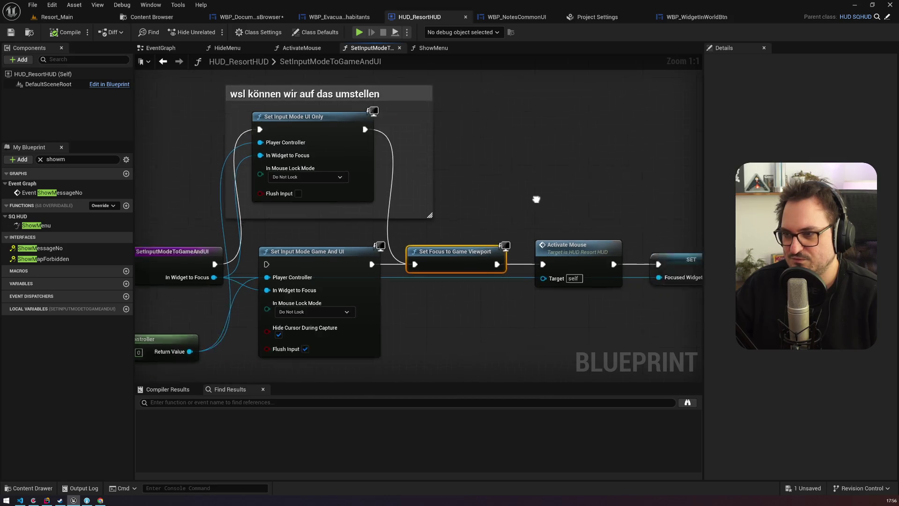
pyautogui.click(340, 16)
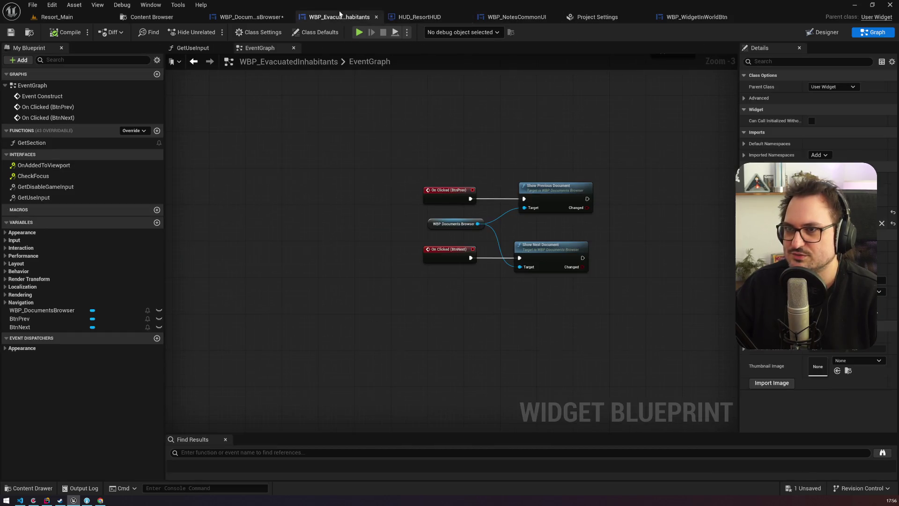
# Review the OnAddedToViewport and CheckFocus interface functions, then search the letter widget's Designer for 'focu'.
pyautogui.click(43, 168)
pyautogui.click(47, 176)
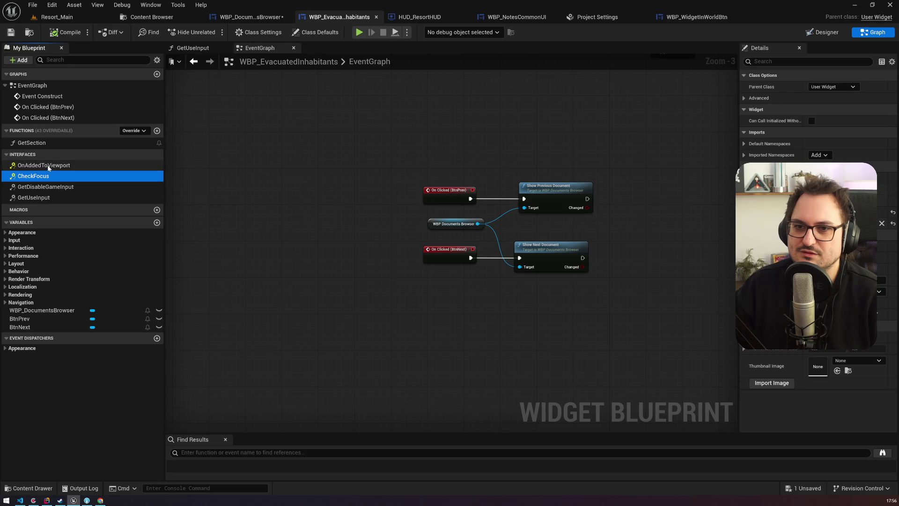
pyautogui.click(35, 164)
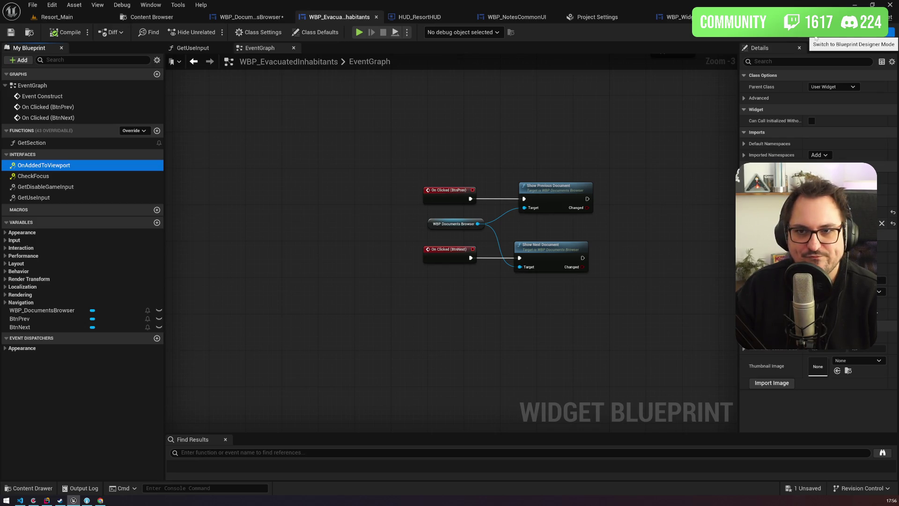
pyautogui.click(816, 38)
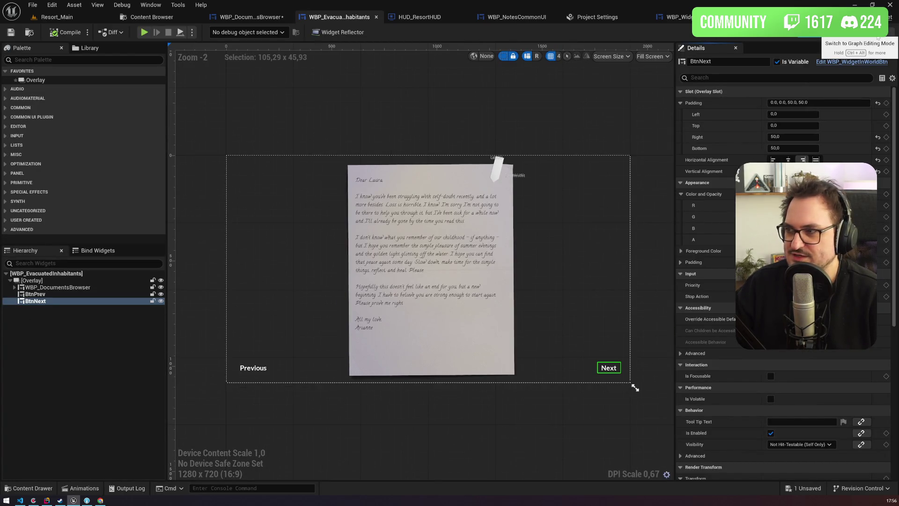
pyautogui.write('focu')
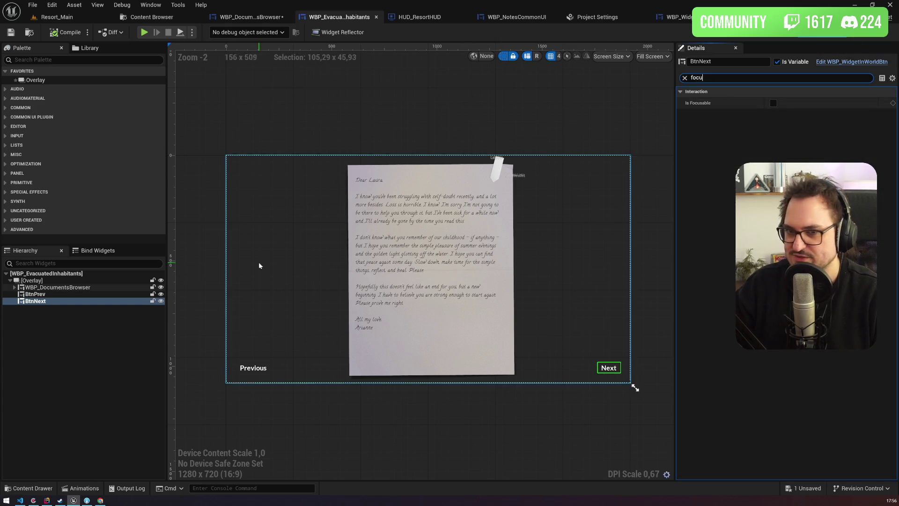
# Check WBP_WidgetInWorldBtn's layout, class settings and class defaults for its focusable option.
pyautogui.click(448, 21)
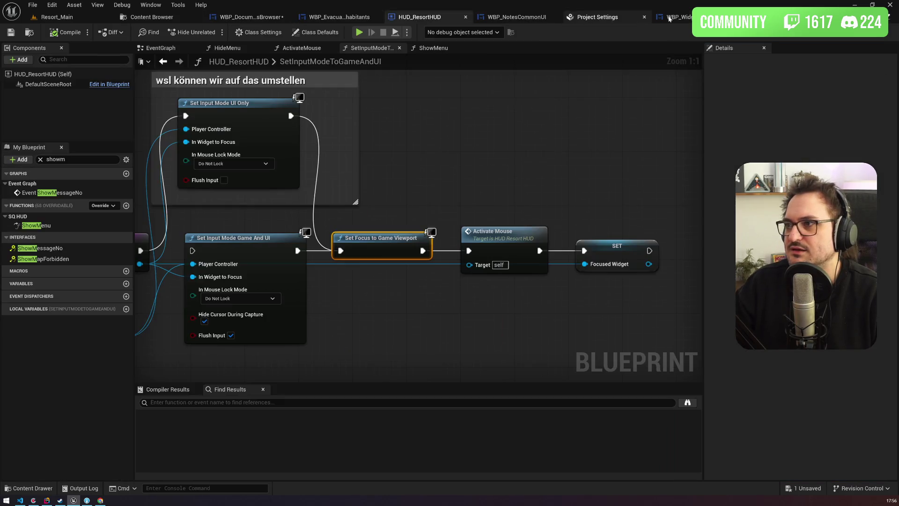
pyautogui.click(669, 18)
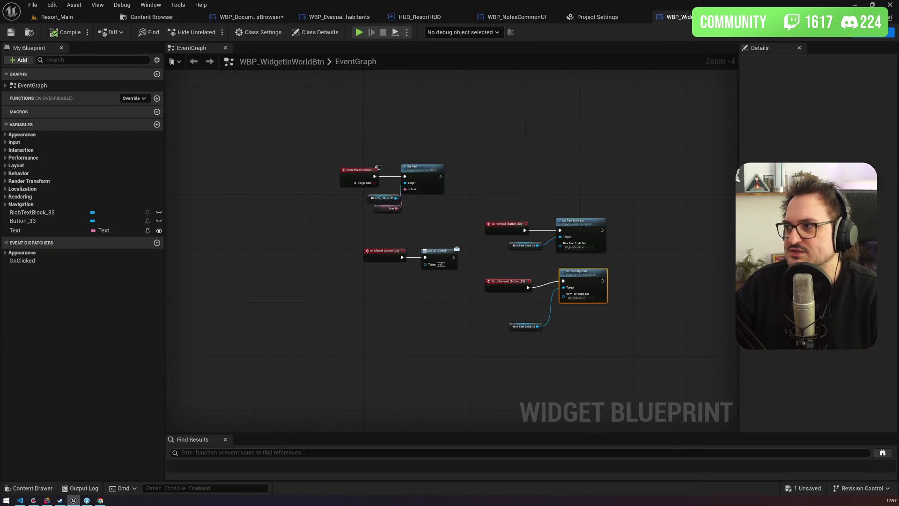
pyautogui.click(862, 31)
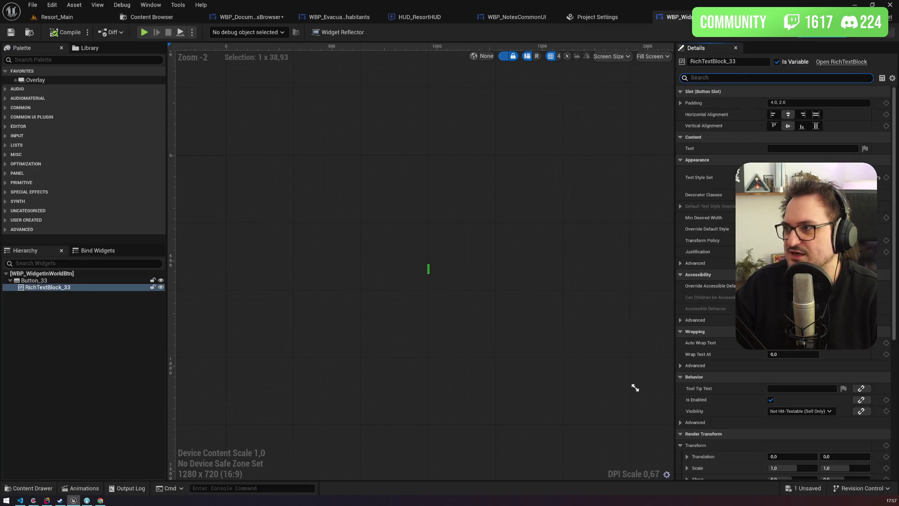
pyautogui.click(875, 32)
pyautogui.click(258, 32)
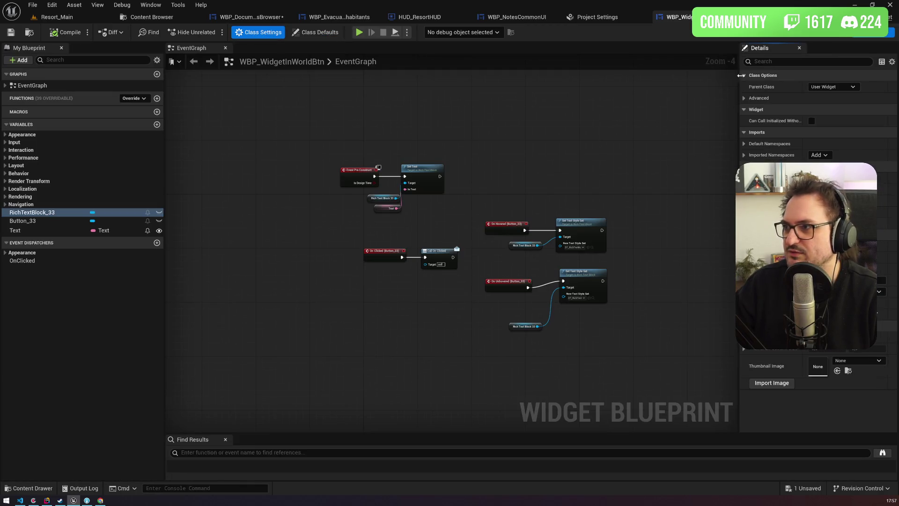
pyautogui.write('fopc')
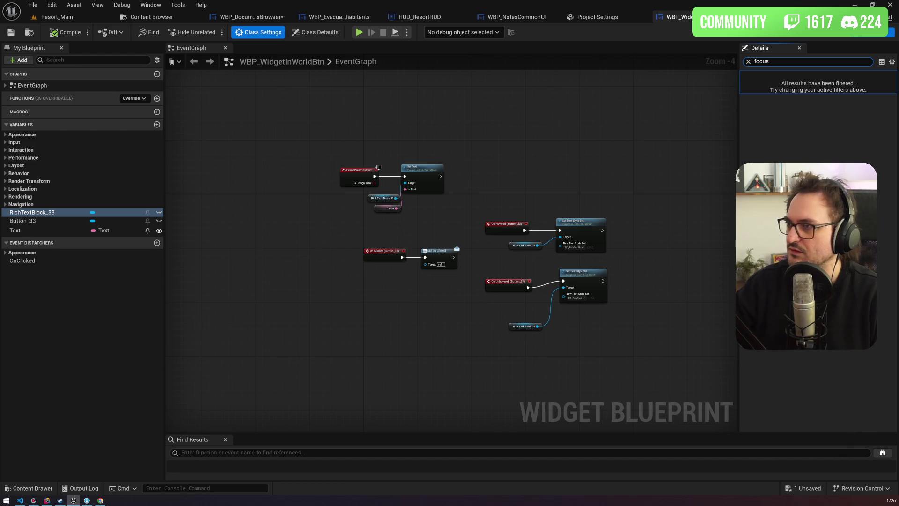
pyautogui.click(315, 32)
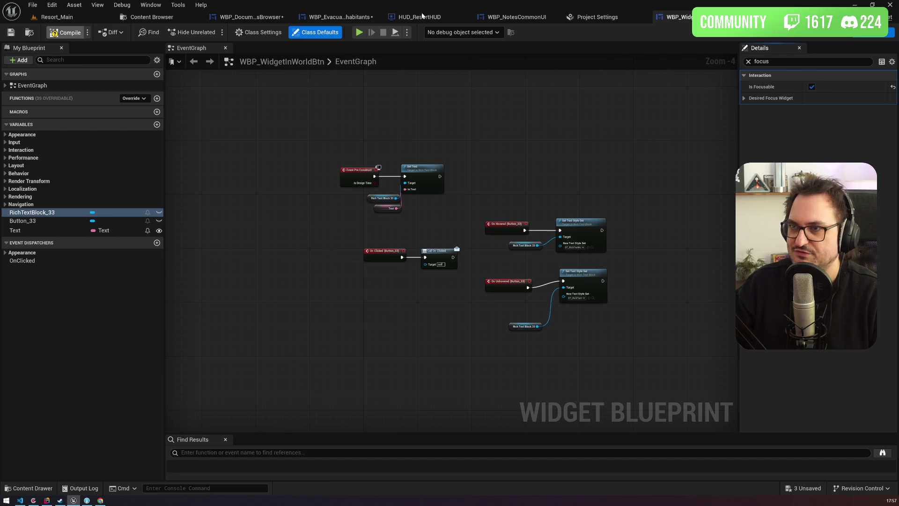
# Select BtnPrev and WBP_DocumentsBrowser in the letter widget layout, then return to Resort_Main.
pyautogui.click(331, 17)
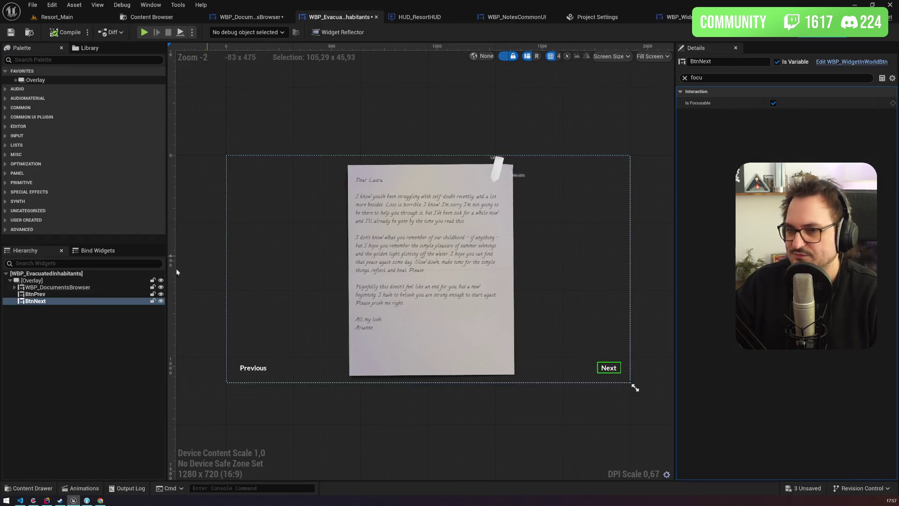
pyautogui.click(75, 294)
pyautogui.click(112, 287)
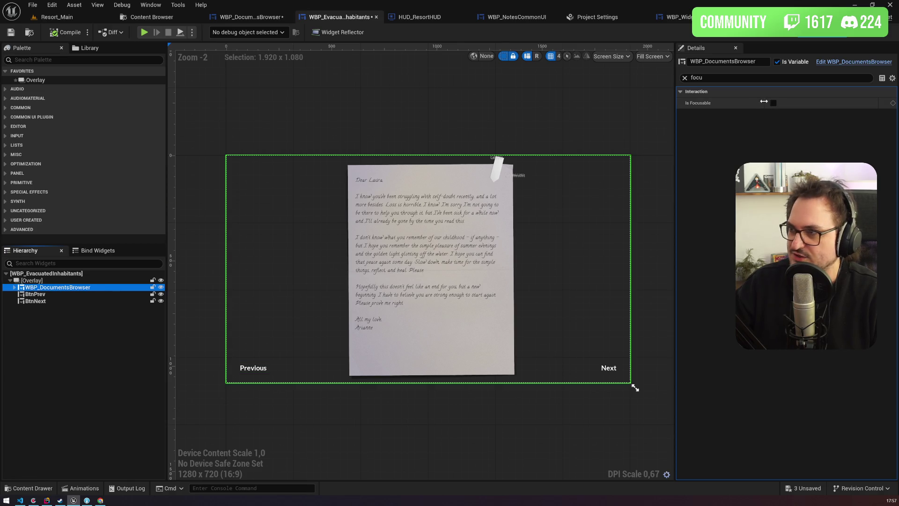
pyautogui.click(93, 17)
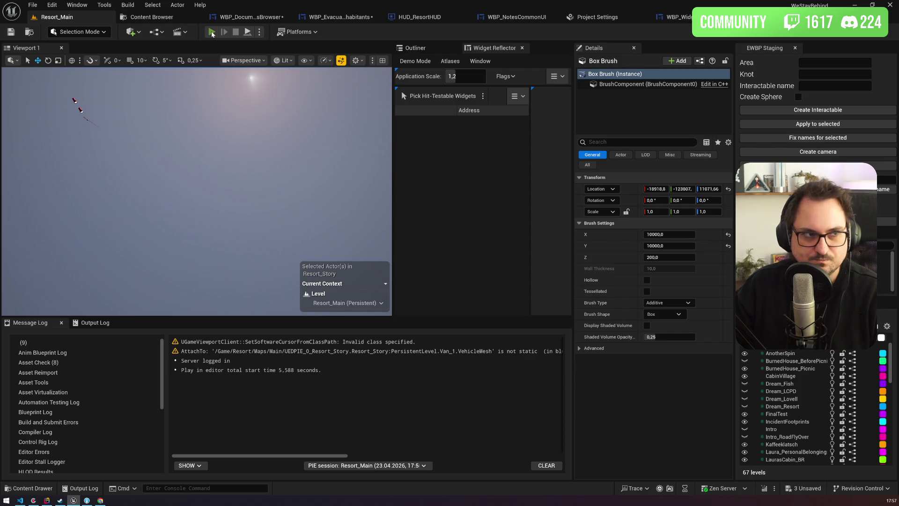
# Play-test with the recalled 'ce rundirection show_menu inhabitants' command, then select BtnPrev in the letter widget.
pyautogui.click(212, 32)
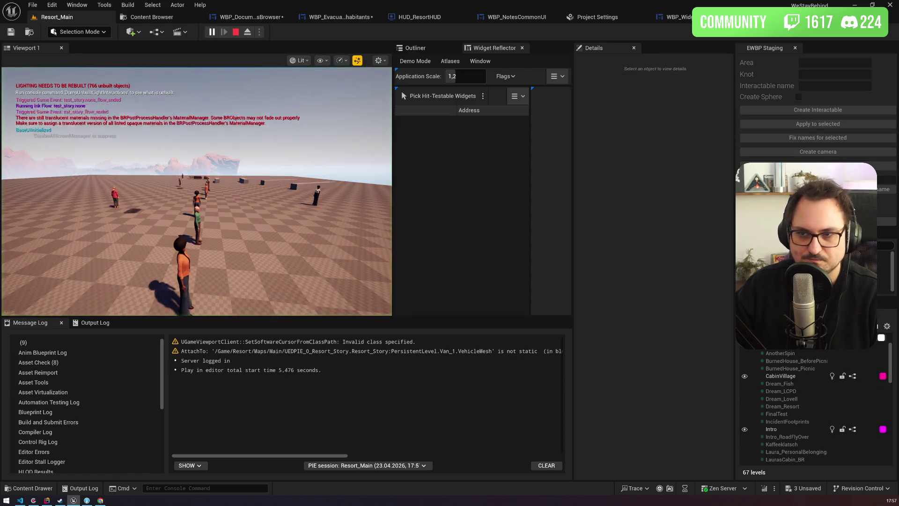
pyautogui.press('`')
pyautogui.press('Up')
pyautogui.press('Return')
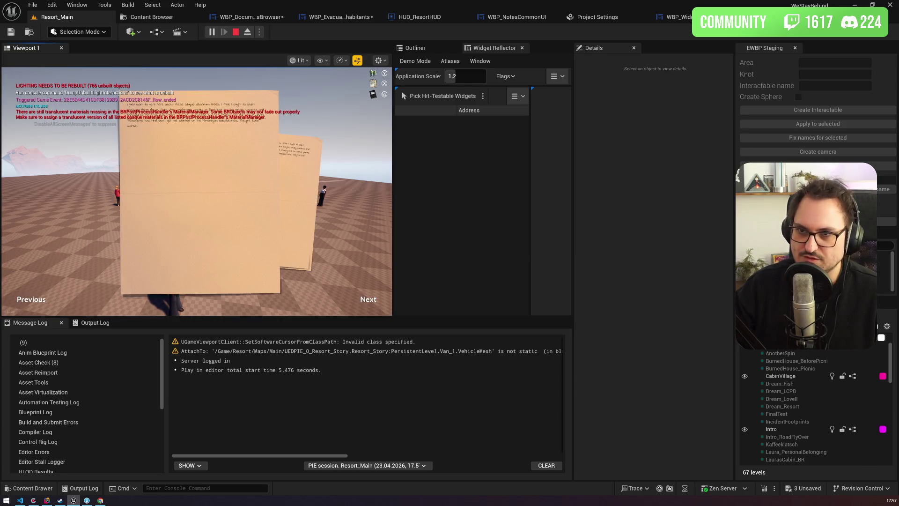
pyautogui.click(371, 18)
pyautogui.click(248, 368)
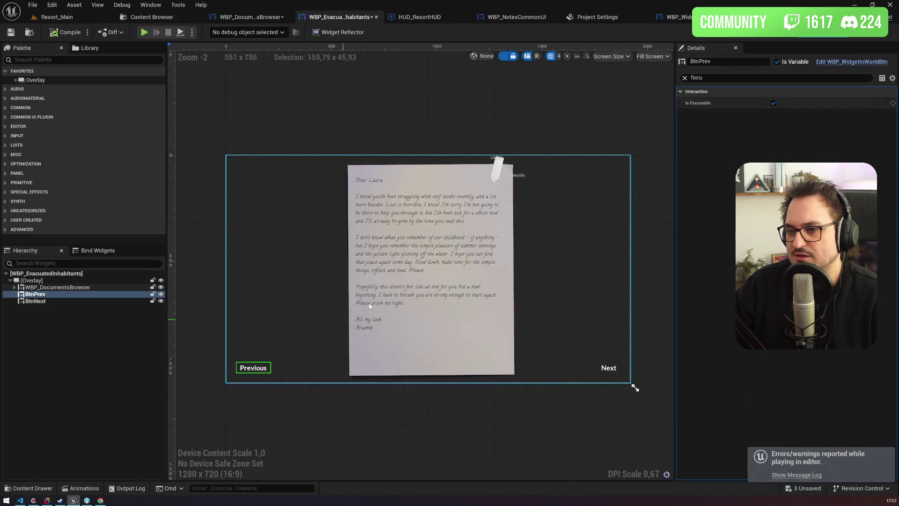
# Set WBP_EvacuatedInhabitants' Desired Focus Widget class default to BtnNext, then compile and save.
pyautogui.click(882, 38)
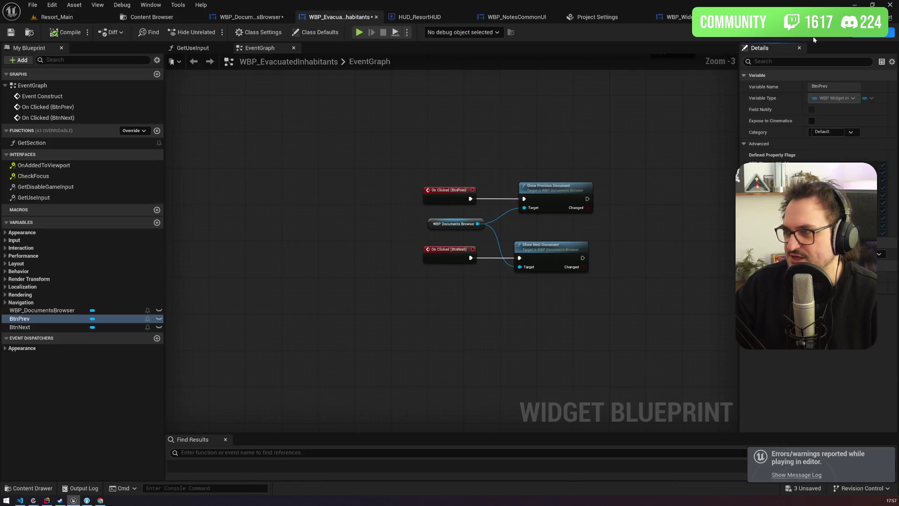
pyautogui.click(268, 35)
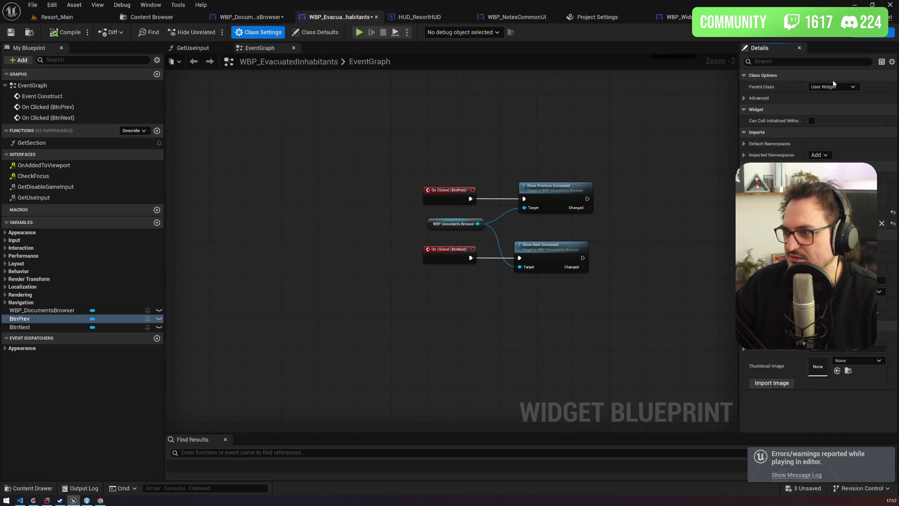
pyautogui.write('focus')
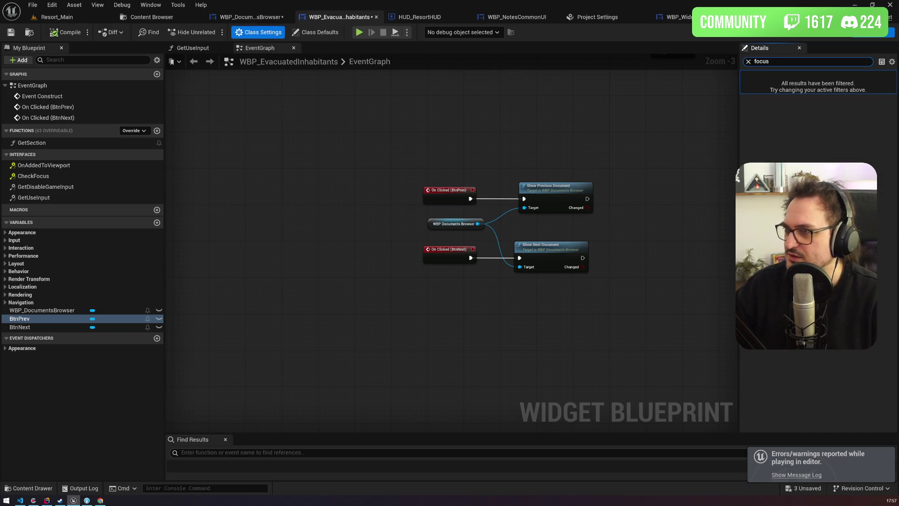
pyautogui.click(317, 32)
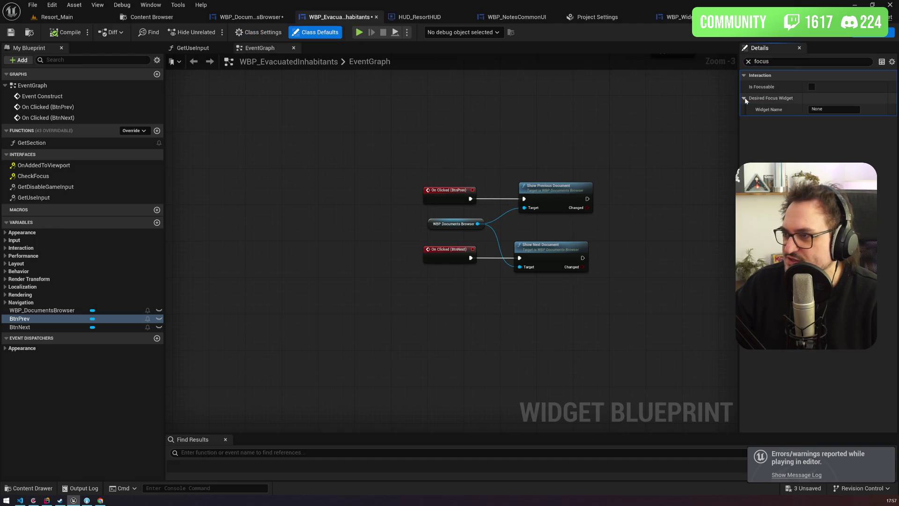
pyautogui.click(828, 110)
pyautogui.write('B')
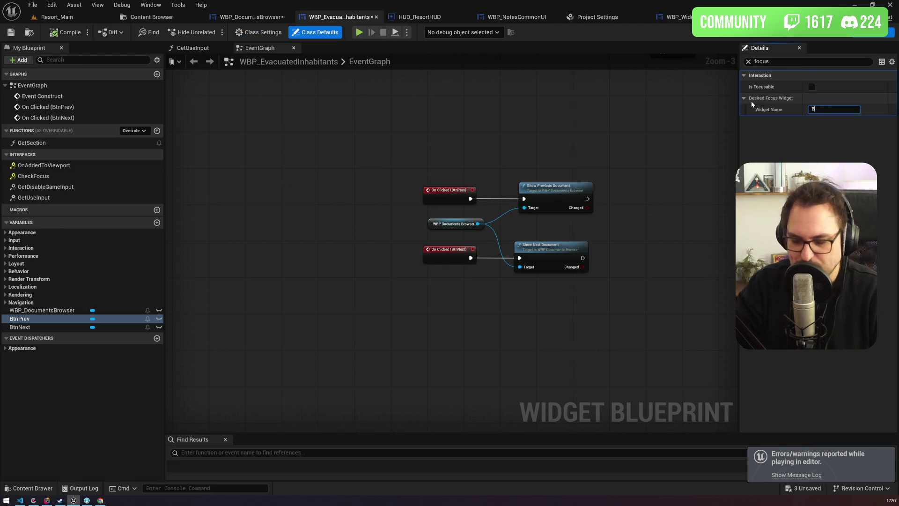
pyautogui.write('tn')
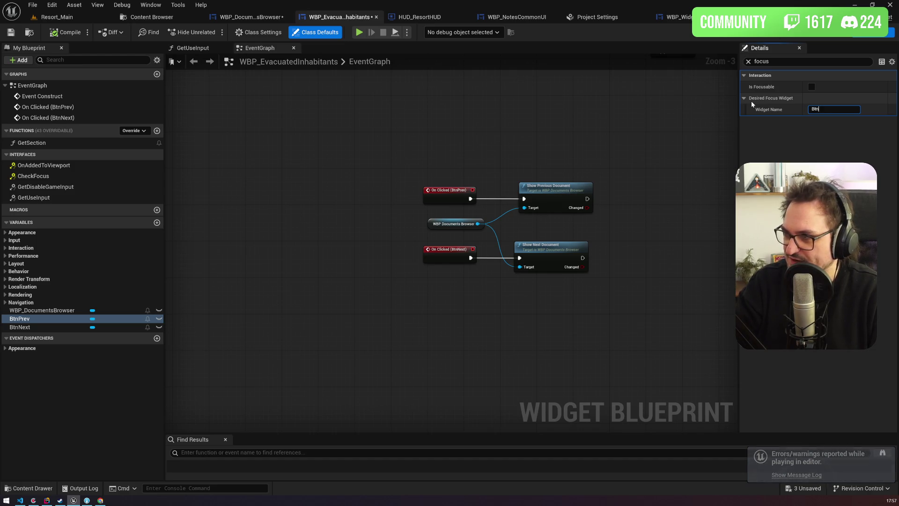
pyautogui.write('Next')
pyautogui.press('Return')
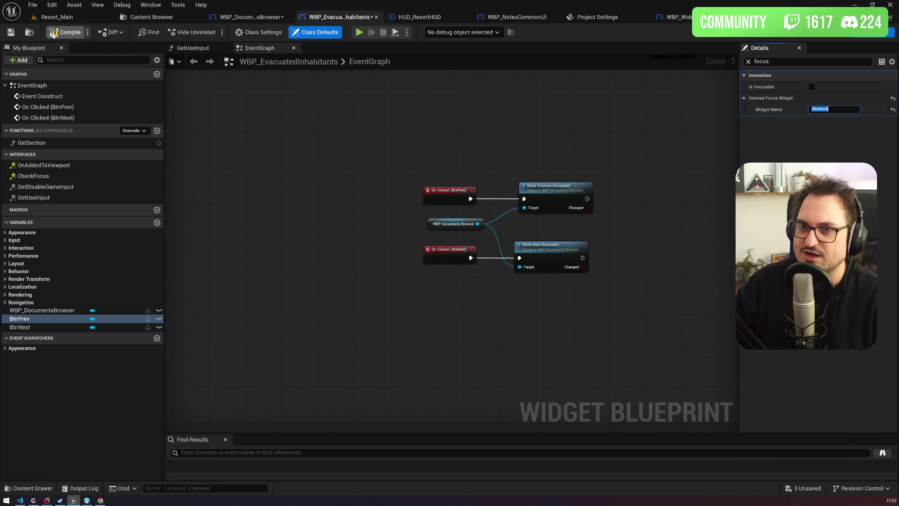
pyautogui.click(13, 33)
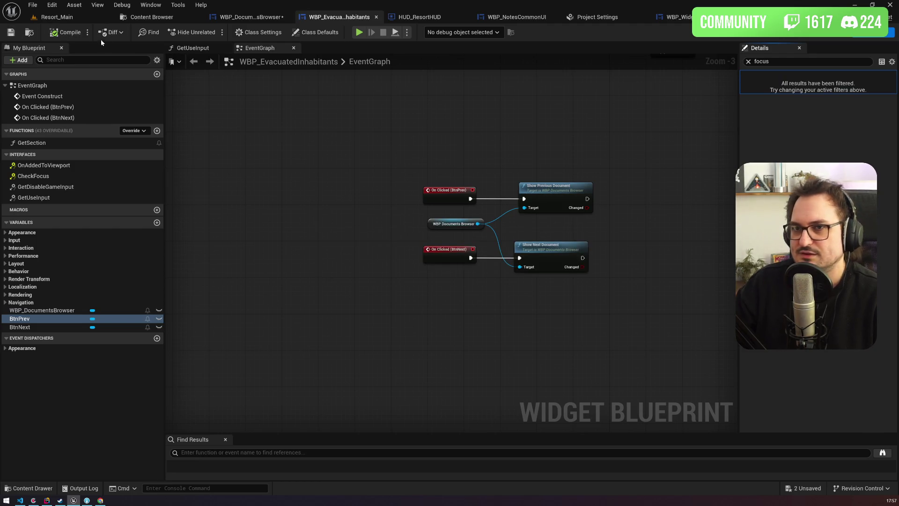
pyautogui.click(56, 19)
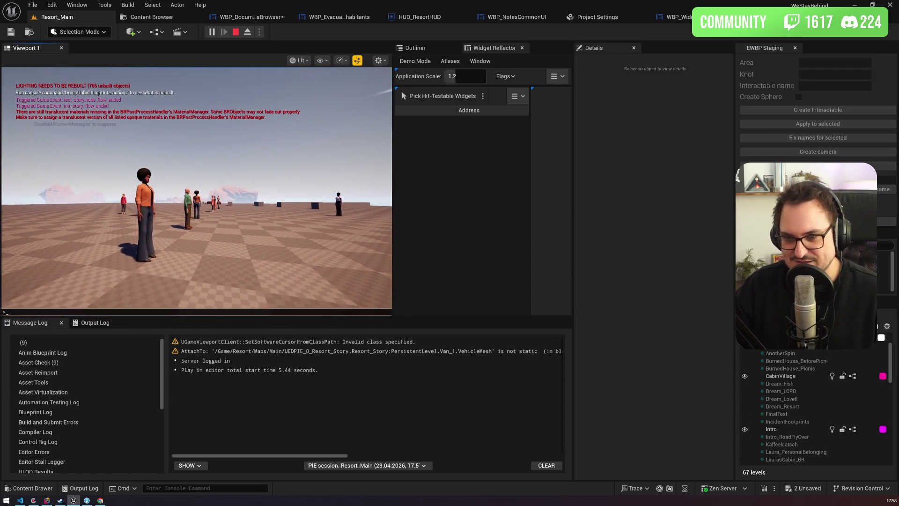
# Open the inhabitants notes via console, alternate Next and Previous five times, then stop playing.
pyautogui.press('`')
pyautogui.press('Up')
pyautogui.press('Return')
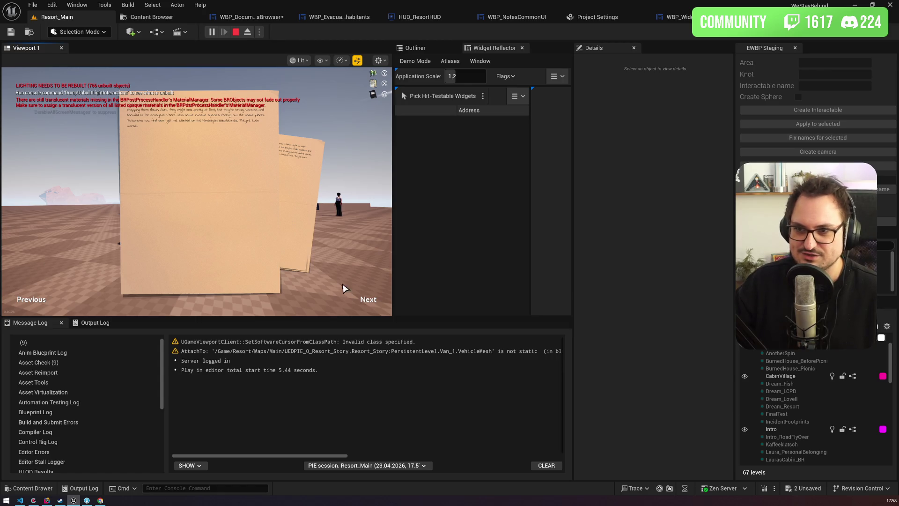
pyautogui.click(368, 299)
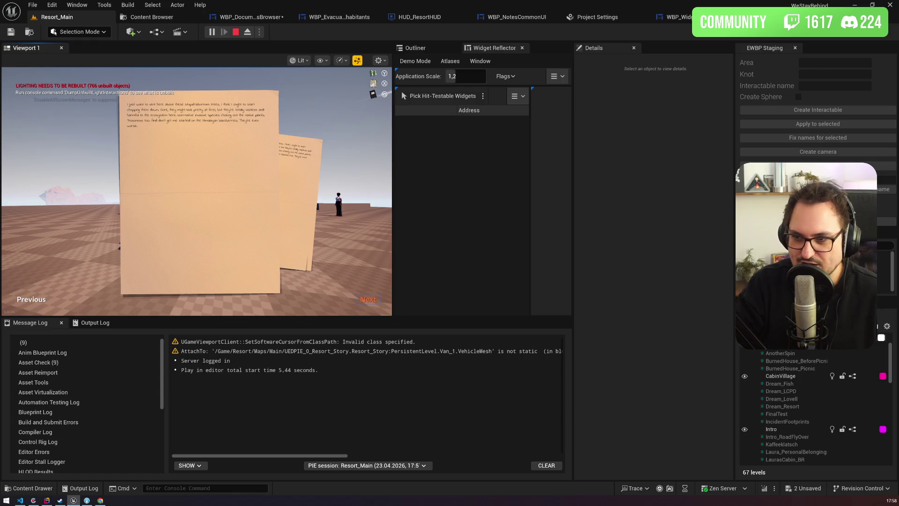
pyautogui.click(32, 299)
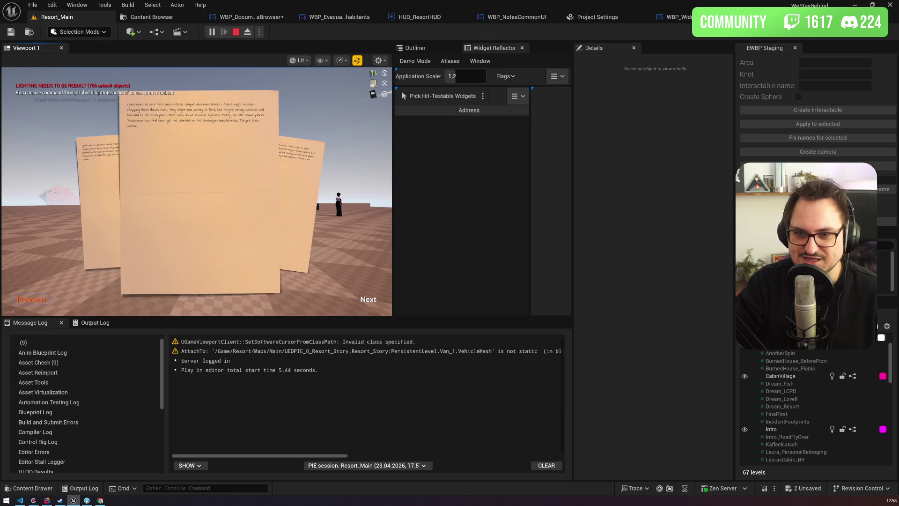
pyautogui.click(368, 299)
pyautogui.click(31, 299)
pyautogui.click(368, 299)
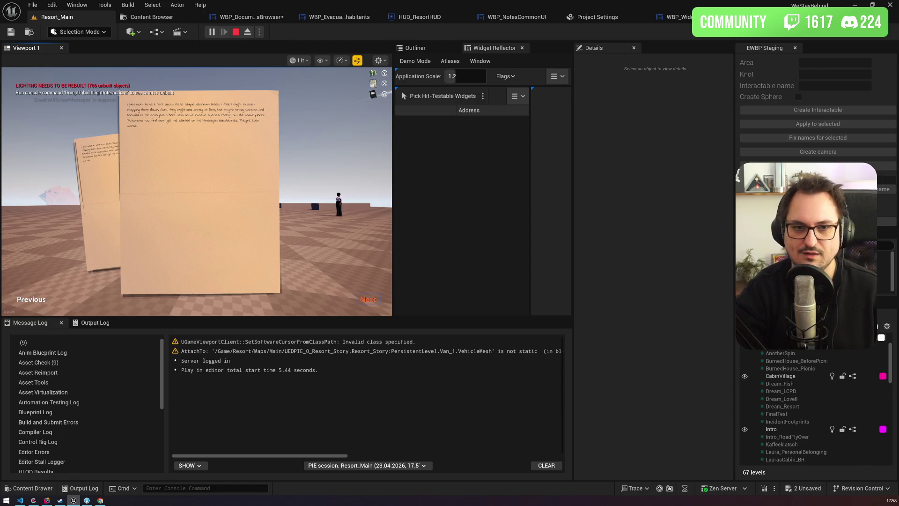
pyautogui.press('Escape')
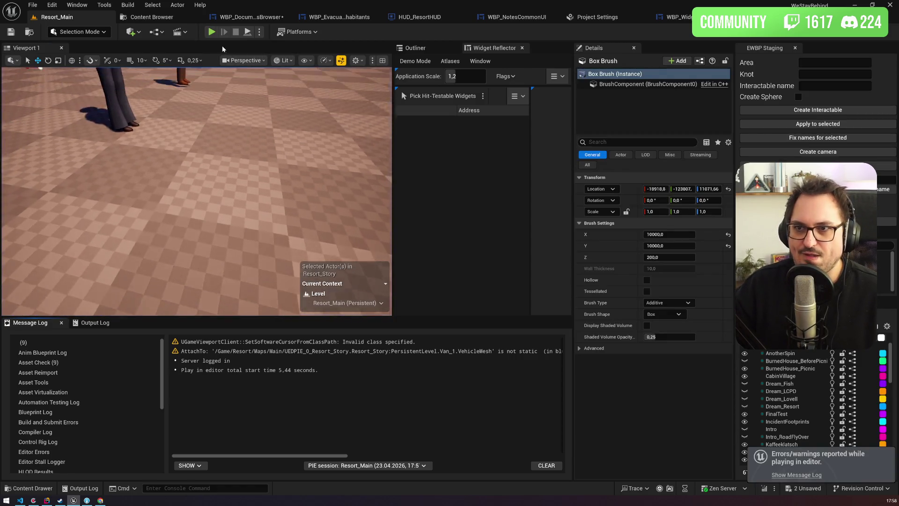
pyautogui.moveTo(225, 154)
pyautogui.mouseDown()
pyautogui.moveTo(201, 201)
pyautogui.moveTo(224, 156)
pyautogui.moveTo(219, 322)
pyautogui.mouseUp()
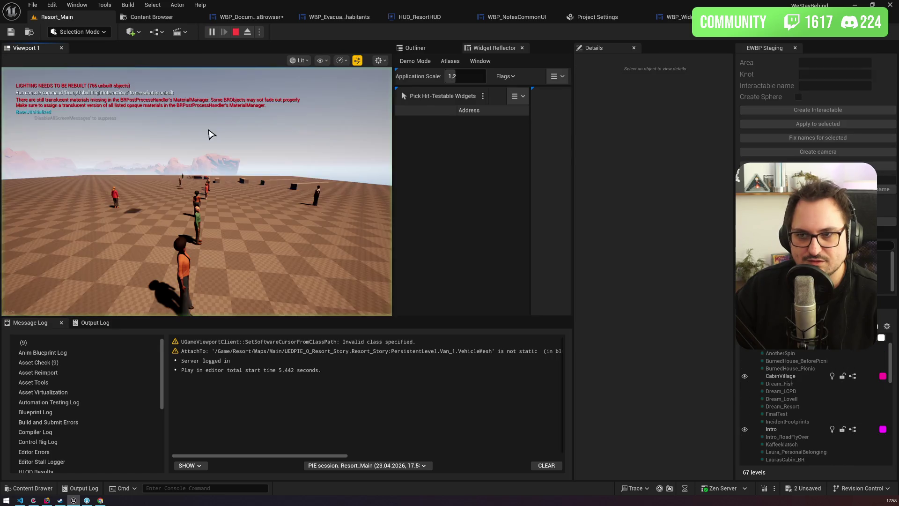
pyautogui.press('`')
pyautogui.press('Up')
pyautogui.press('Return')
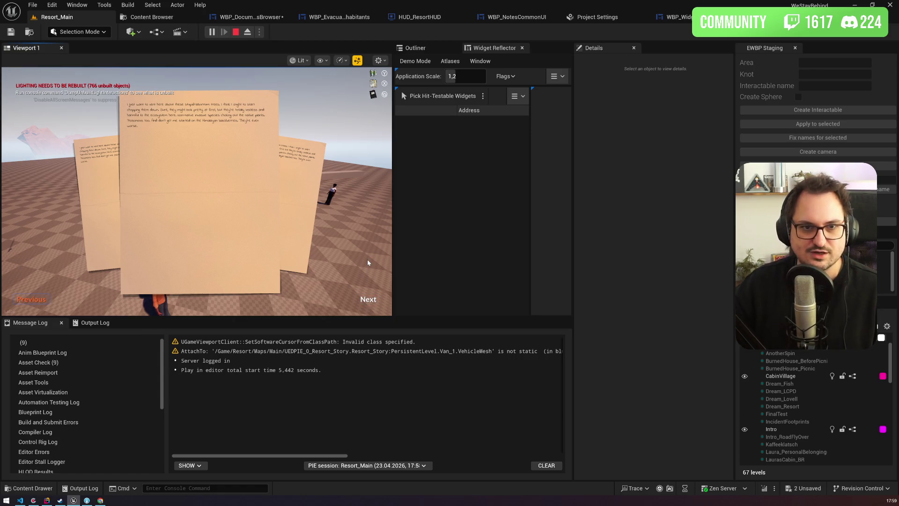
pyautogui.press('Escape')
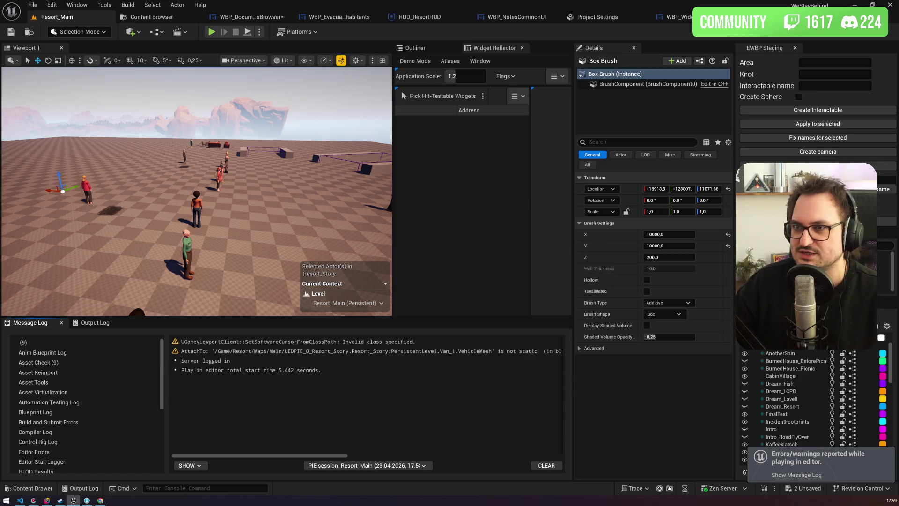
pyautogui.click(594, 17)
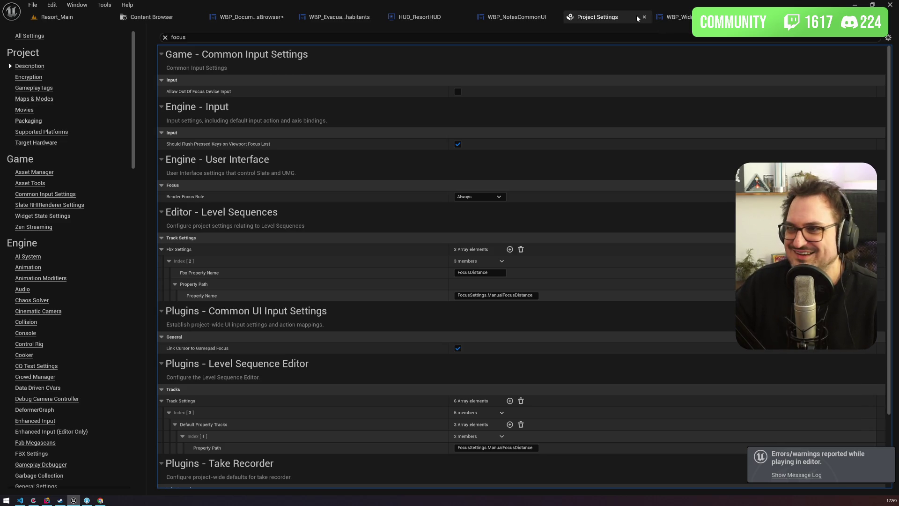
# Inspect WBP_NotesCommonUI and HUD_ResortHUD's input-mode nodes, then return to WBP_EvacuatedInhabitants.
pyautogui.click(551, 20)
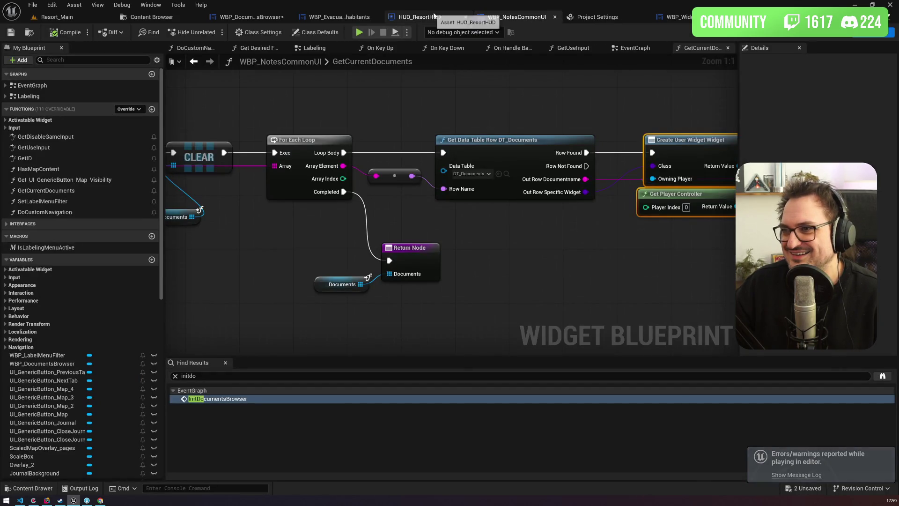
pyautogui.click(433, 17)
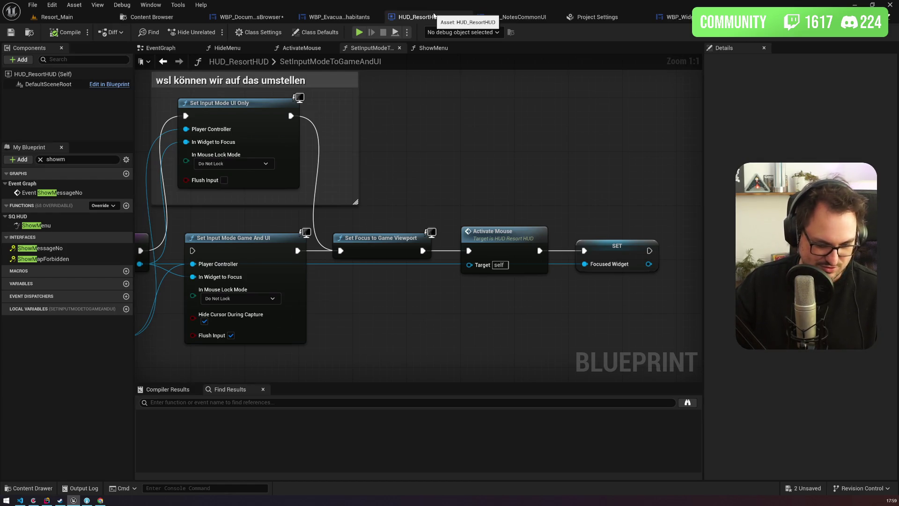
pyautogui.moveTo(424, 154)
pyautogui.mouseDown()
pyautogui.moveTo(626, 162)
pyautogui.moveTo(402, 162)
pyautogui.mouseUp()
pyautogui.click(357, 18)
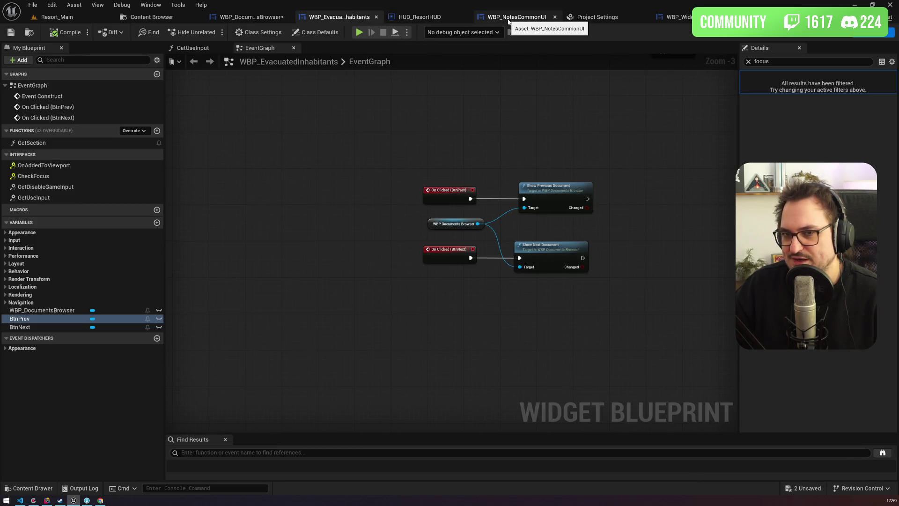
# Add an Event CheckFocus wired to a Print String node, compile, and go back to Resort_Main.
pyautogui.click(46, 177)
pyautogui.doubleClick(45, 176)
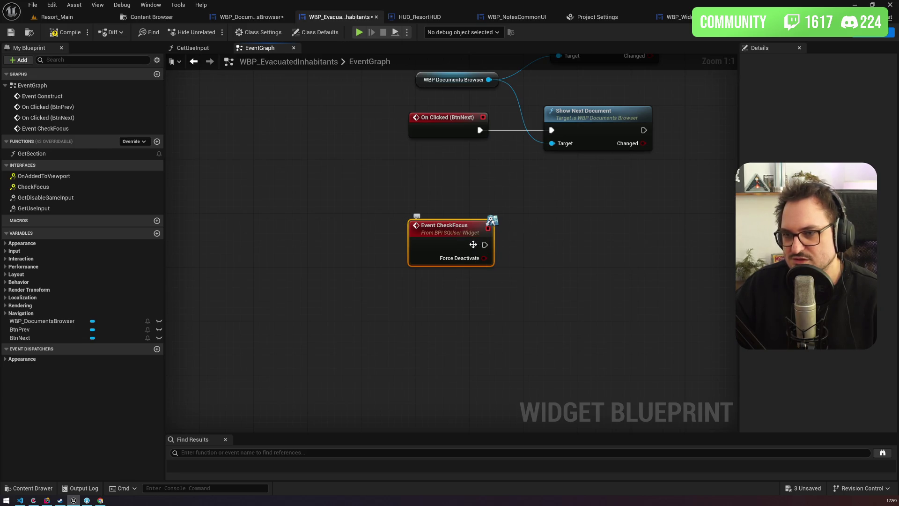
pyautogui.moveTo(485, 245); pyautogui.dragTo(533, 245)
pyautogui.write('print')
pyautogui.press('Return')
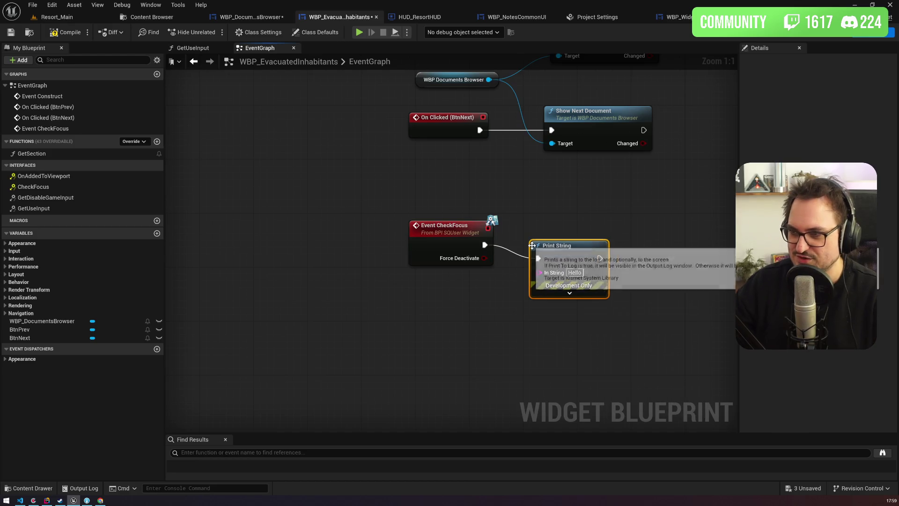
pyautogui.click(66, 32)
pyautogui.click(57, 16)
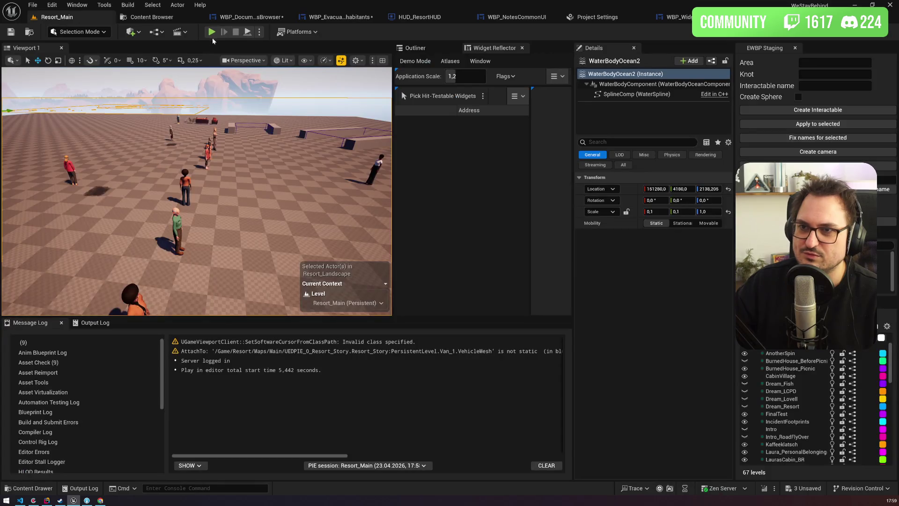
# Play-test the notes menu focus, stop, and bring up HUD_ResortHUD's SetInputModeToGameAndUI graph.
pyautogui.click(211, 33)
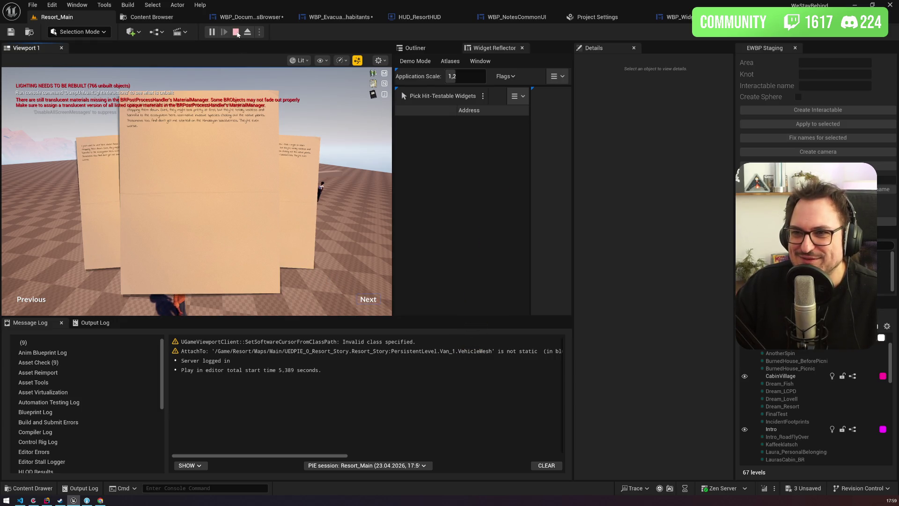
pyautogui.press('Escape')
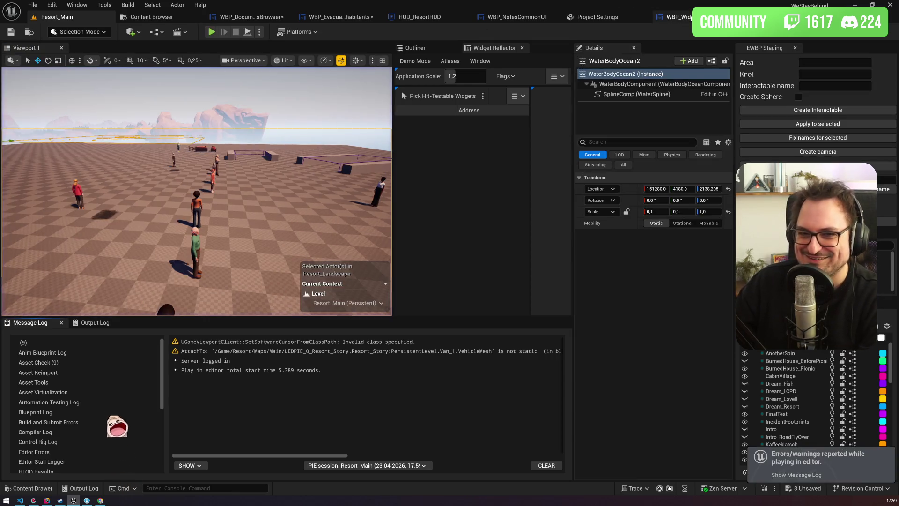
pyautogui.click(418, 17)
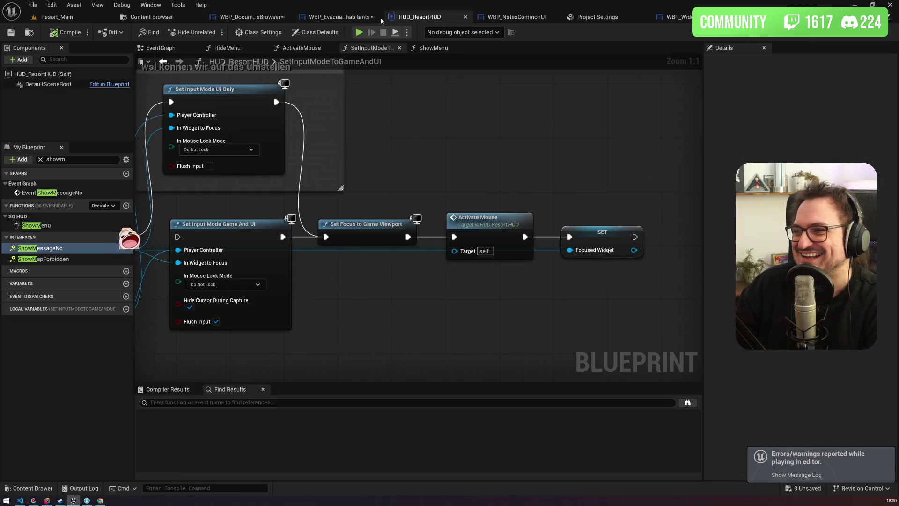
# Add an OnAddedToViewport event calling Set Desired Focus Widget with BtnNext, compile, and return to Resort_Main.
pyautogui.click(349, 20)
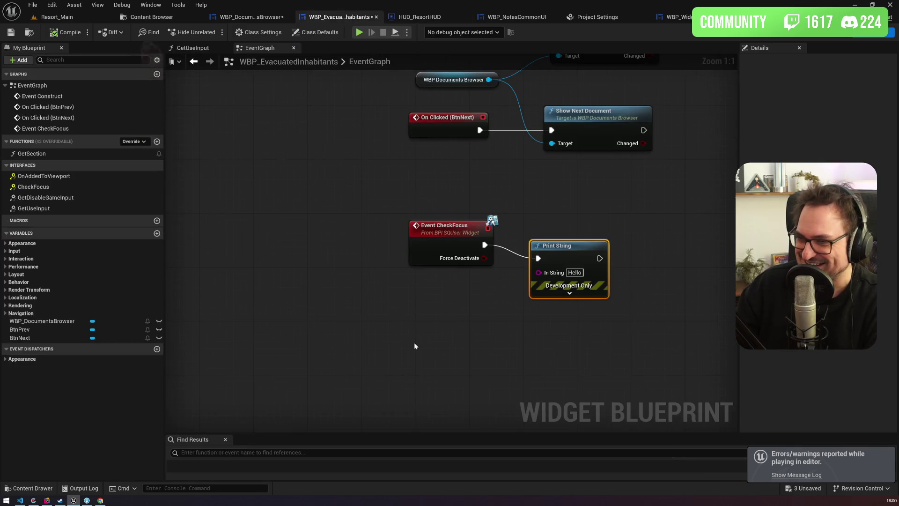
pyautogui.click(55, 169)
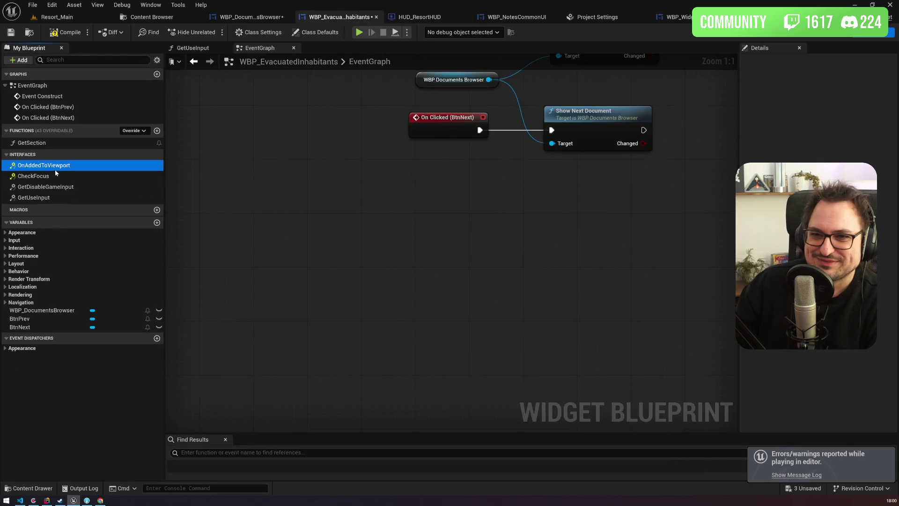
pyautogui.doubleClick(55, 170)
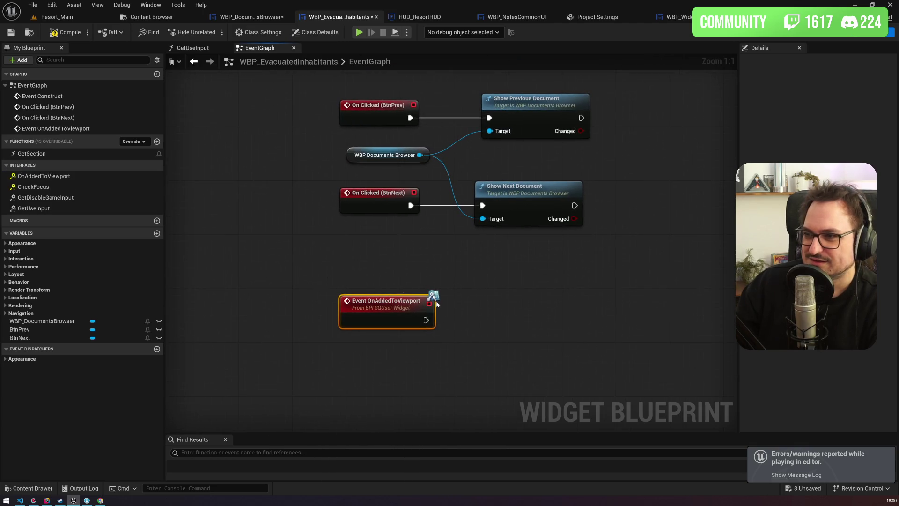
pyautogui.moveTo(426, 322); pyautogui.dragTo(456, 323)
pyautogui.write('setdesi')
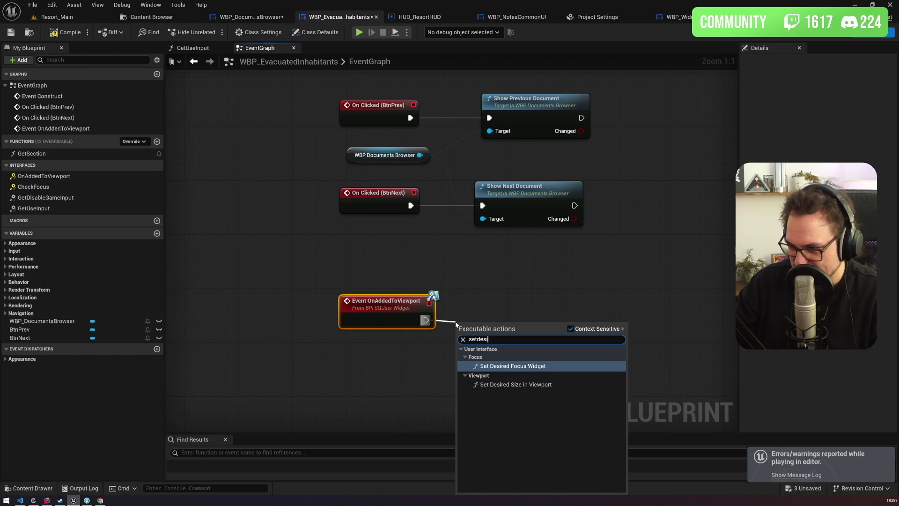
pyautogui.press('Return')
pyautogui.moveTo(14, 337)
pyautogui.mouseDown()
pyautogui.moveTo(461, 386)
pyautogui.moveTo(471, 361)
pyautogui.mouseUp()
pyautogui.click(56, 33)
pyautogui.click(58, 17)
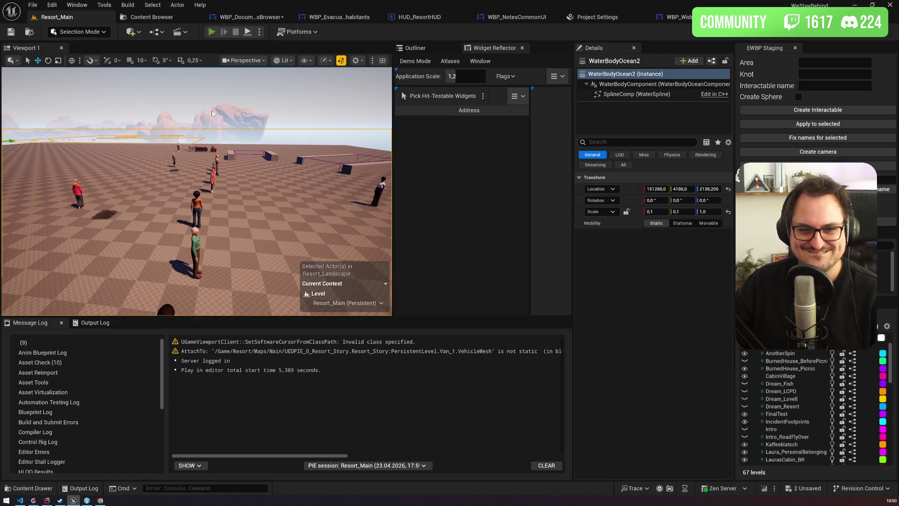
pyautogui.click(211, 32)
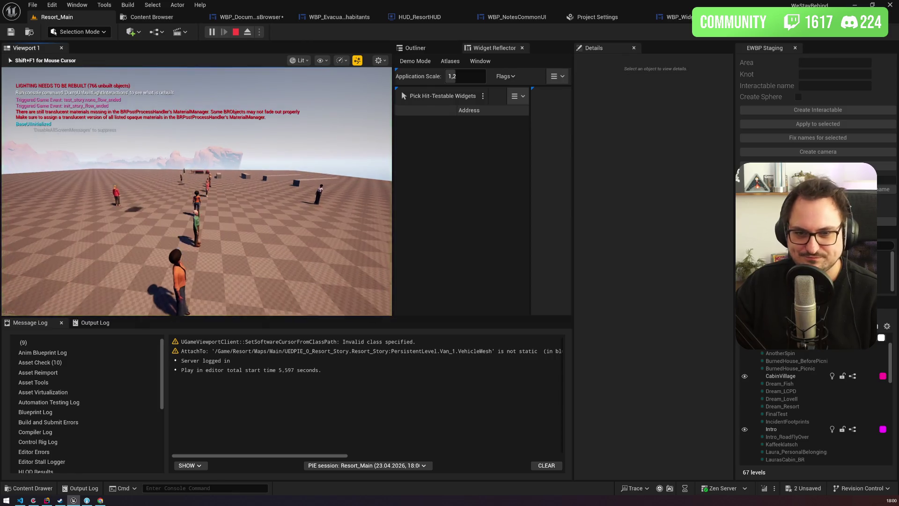
pyautogui.press('`')
pyautogui.press('Up')
pyautogui.press('Return')
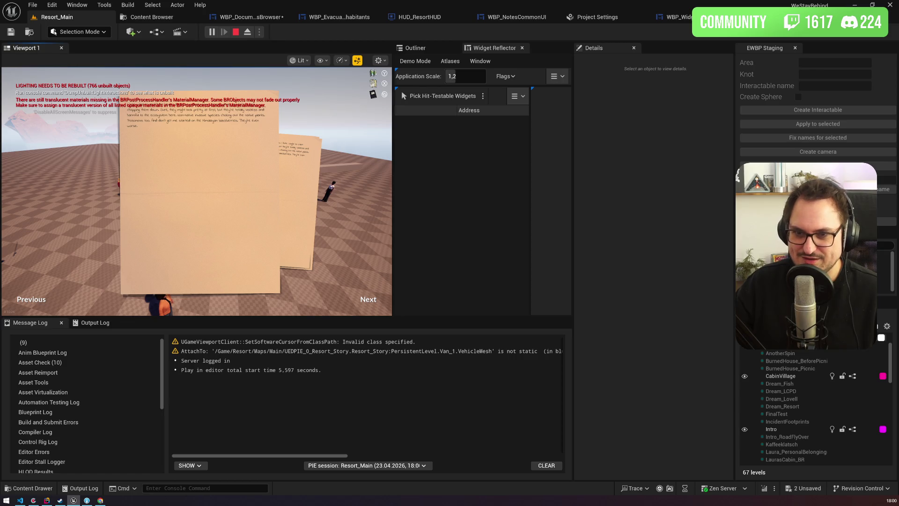
pyautogui.click(361, 291)
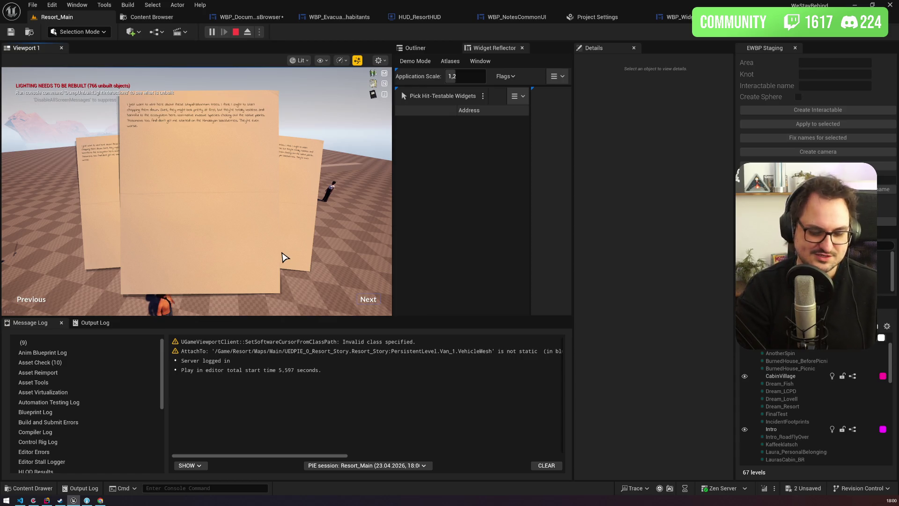
pyautogui.press('Right')
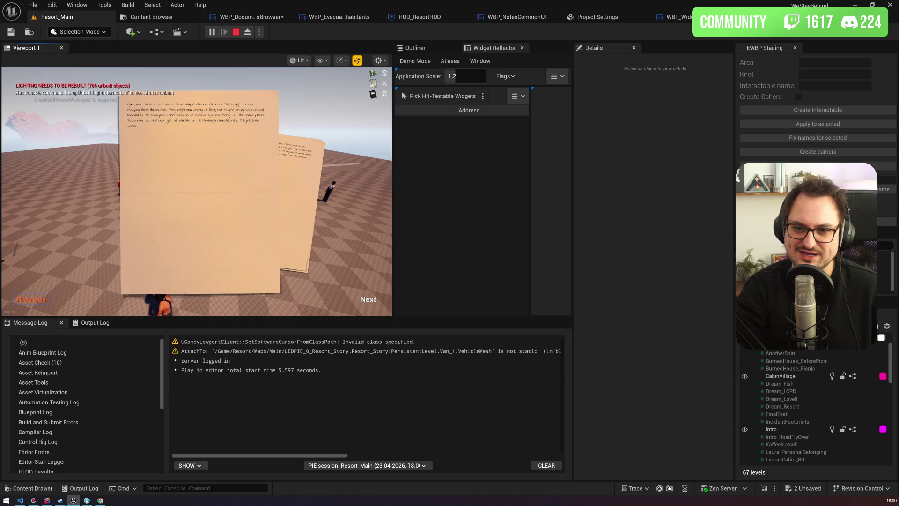
pyautogui.press('Left')
pyautogui.press('Right')
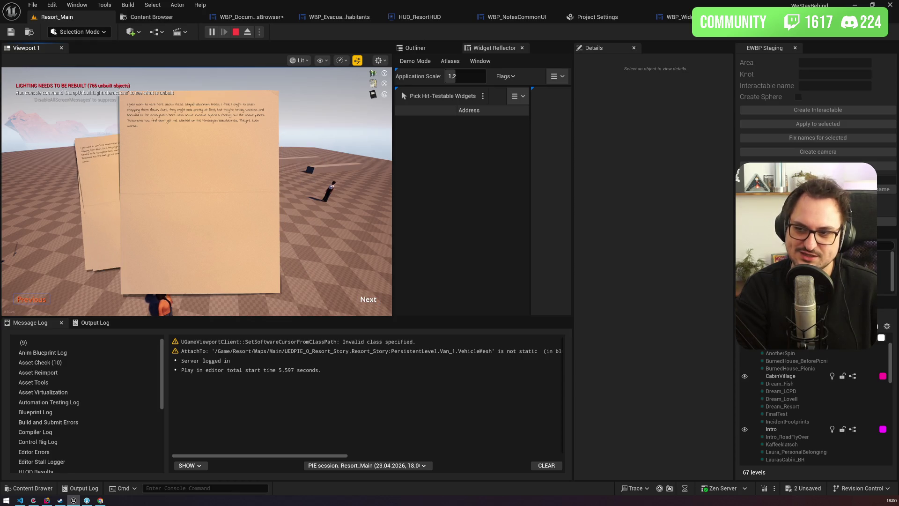
pyautogui.press('Right')
pyautogui.press('Left')
pyautogui.press('Right')
pyautogui.press('Left')
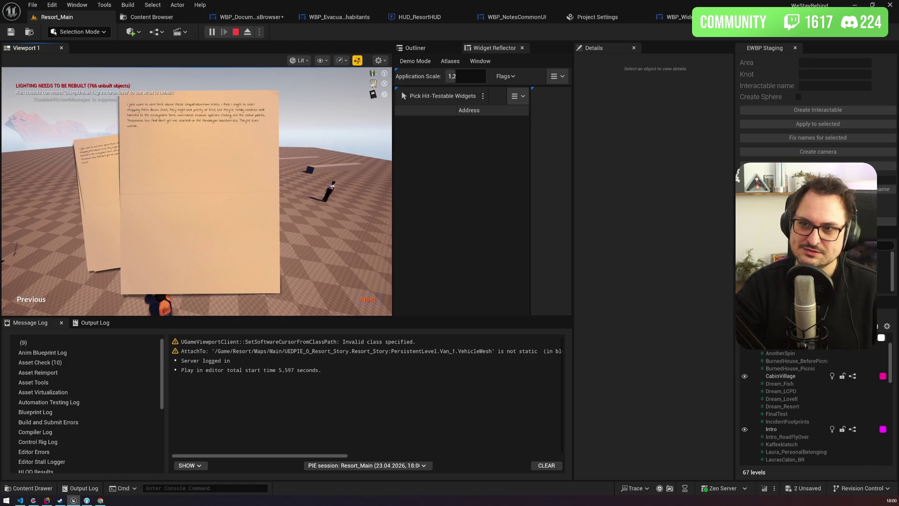
pyautogui.click(46, 299)
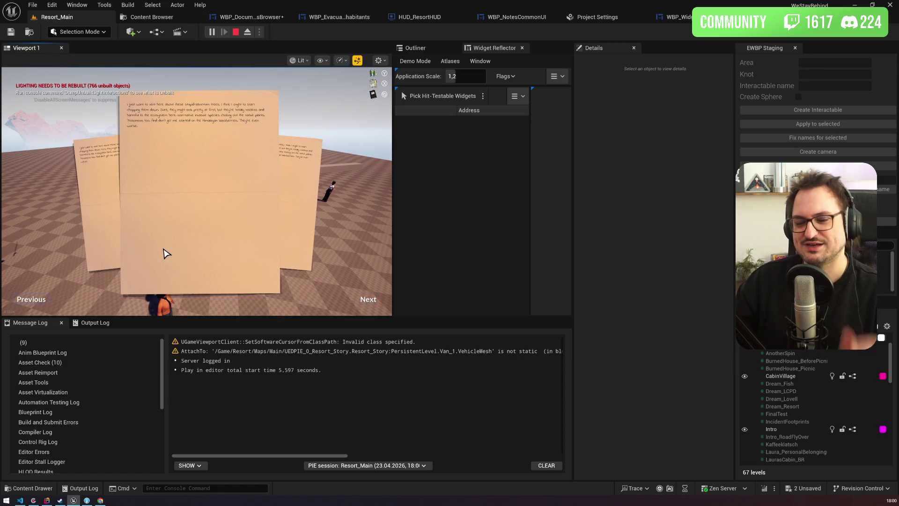
pyautogui.press('Escape')
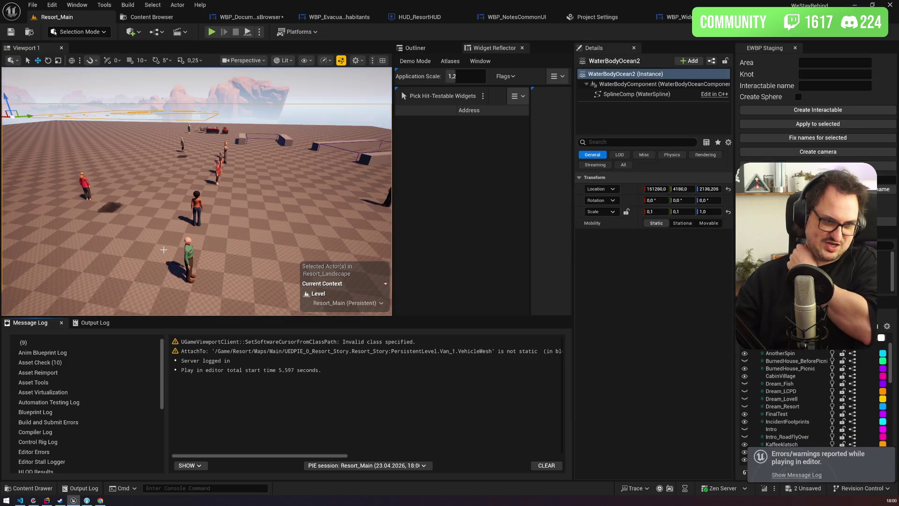
pyautogui.click(338, 17)
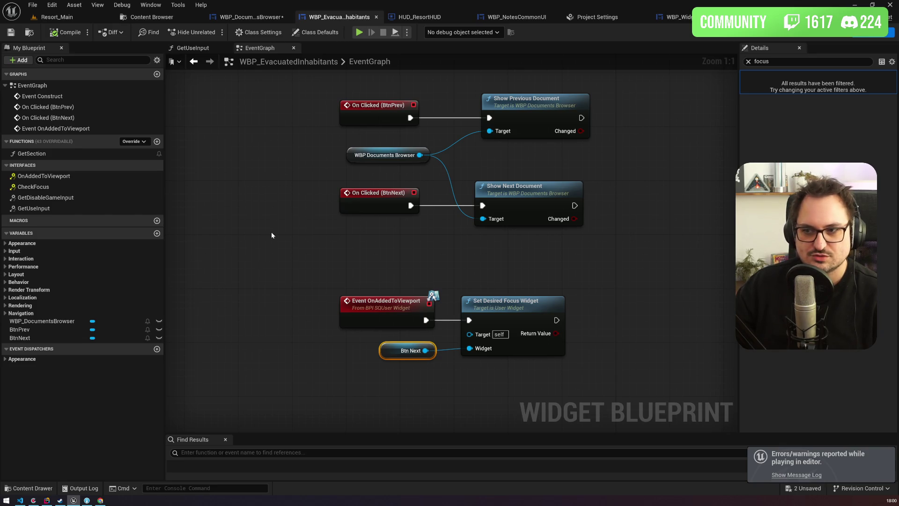
# Remove the OnAddedToViewport event node, play-test the reader, then open WBP_WidgetInWorldBtn's graph.
pyautogui.click(315, 249)
pyautogui.hotkey('ctrl', 'z')
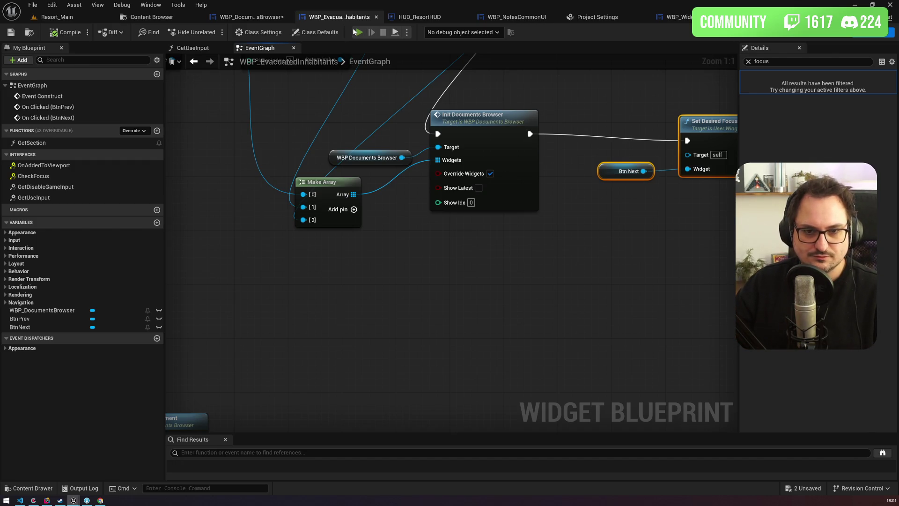
pyautogui.click(357, 32)
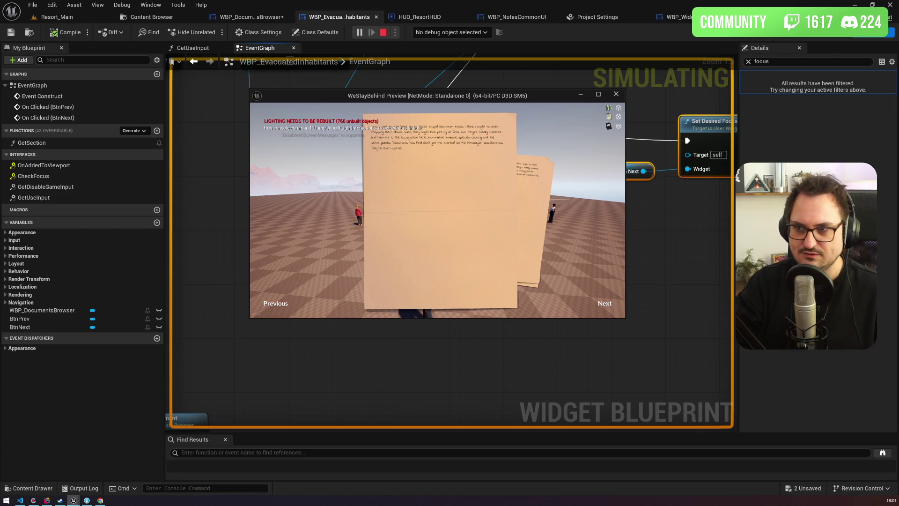
pyautogui.press('Escape')
pyautogui.click(434, 164)
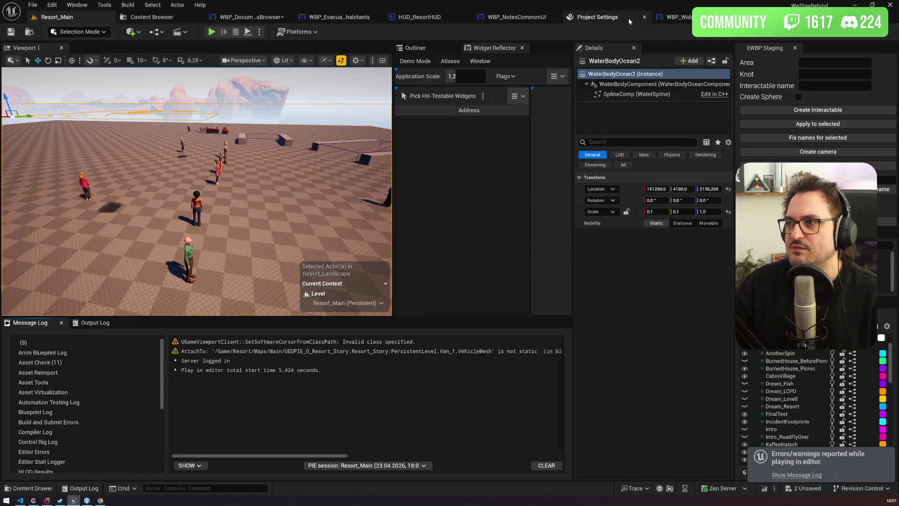
pyautogui.click(674, 17)
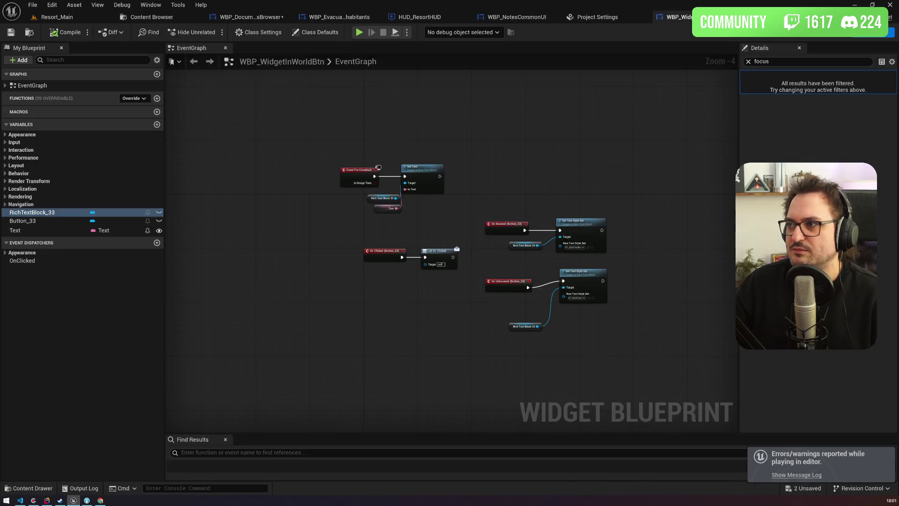
# Re-add the OnAddedToViewport event with a Print String printing 'asdsadsadsadsad'.
pyautogui.click(338, 17)
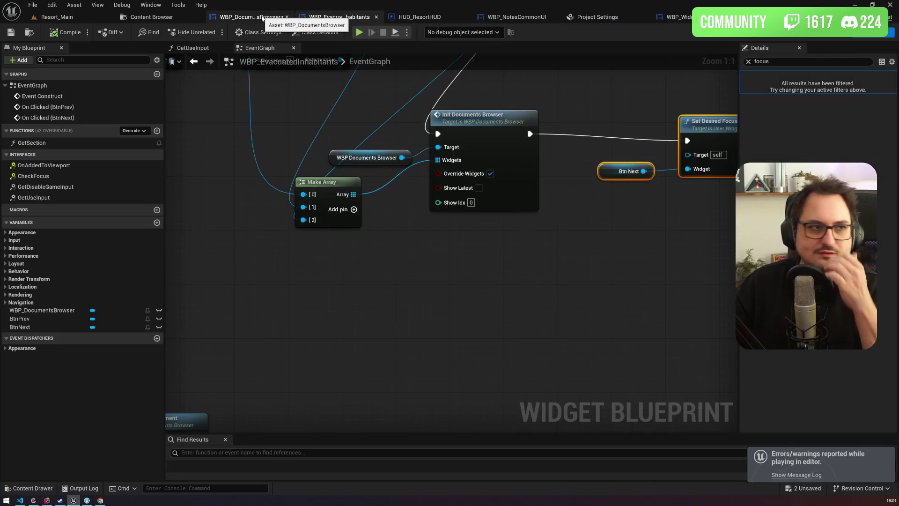
pyautogui.moveTo(415, 89)
pyautogui.mouseDown()
pyautogui.moveTo(316, 131)
pyautogui.moveTo(563, 150)
pyautogui.mouseUp()
pyautogui.scroll(-2, 375, 184)
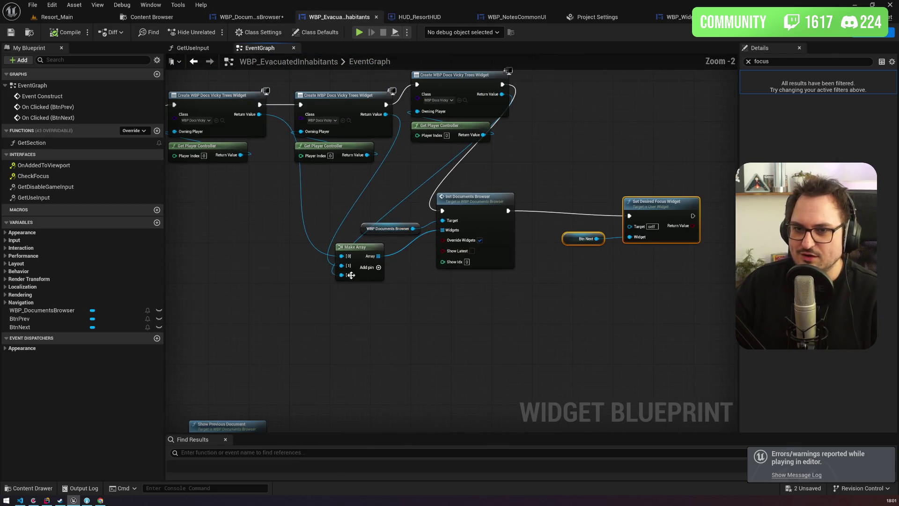
pyautogui.doubleClick(78, 169)
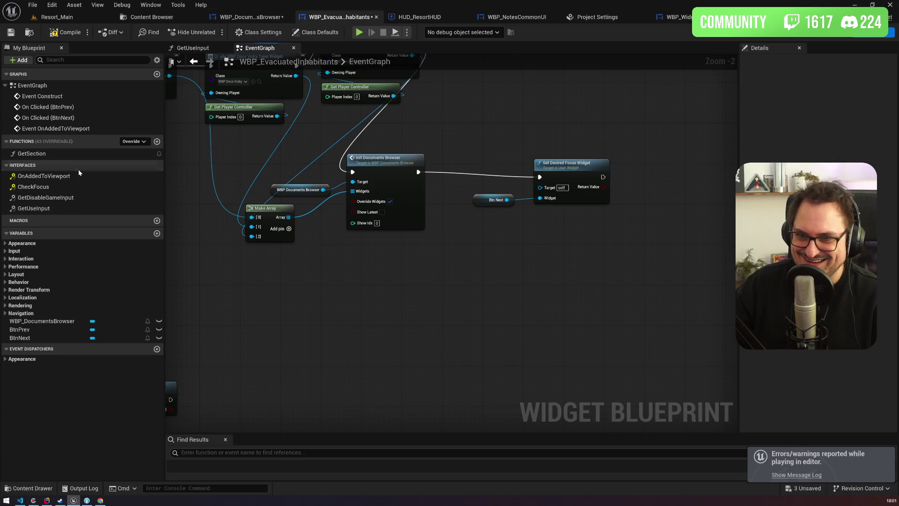
pyautogui.moveTo(377, 256); pyautogui.dragTo(434, 247)
pyautogui.write('print')
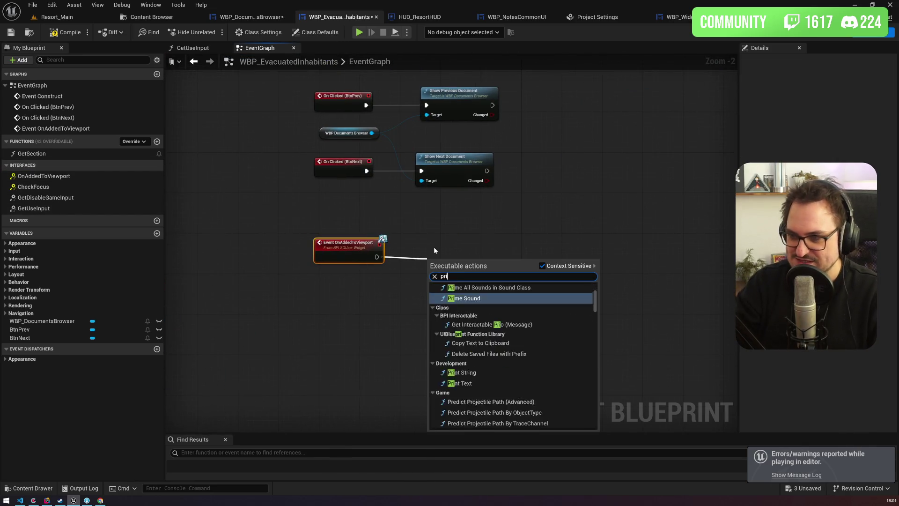
pyautogui.press('Return')
pyautogui.click(458, 283)
pyautogui.write('asdsadsad')
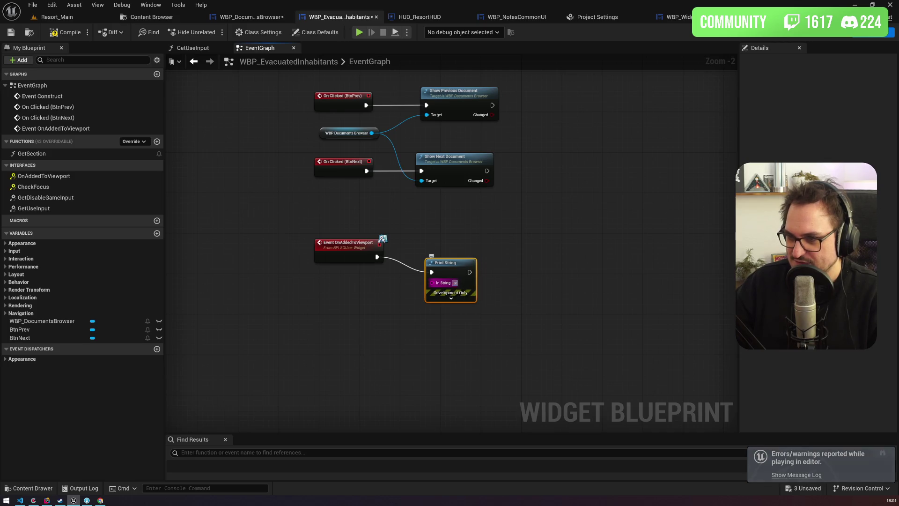
pyautogui.write('sadsad')
pyautogui.click(505, 236)
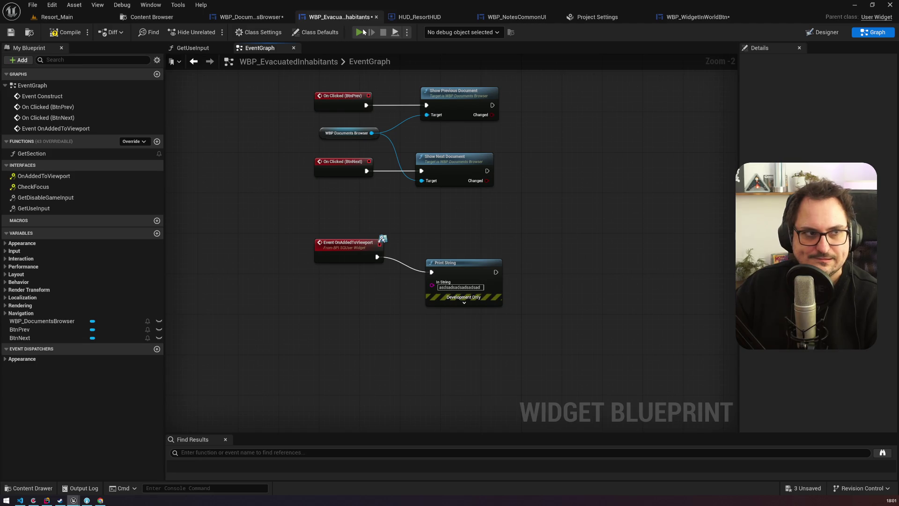
# Play-test briefly, then review the WBP_WidgetInWorldBtn and WBP_DocumentsBrowser graphs before returning.
pyautogui.click(359, 33)
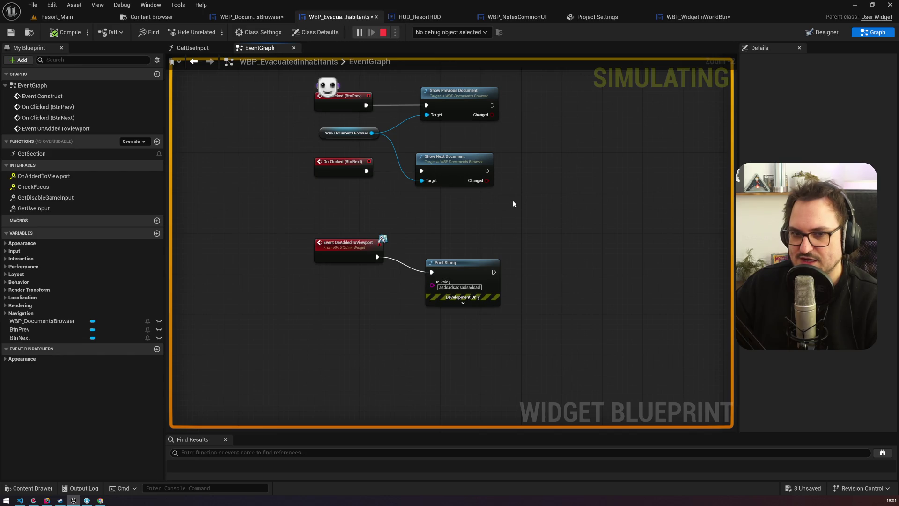
pyautogui.press('Escape')
pyautogui.click(698, 17)
pyautogui.moveTo(456, 243); pyautogui.dragTo(456, 188)
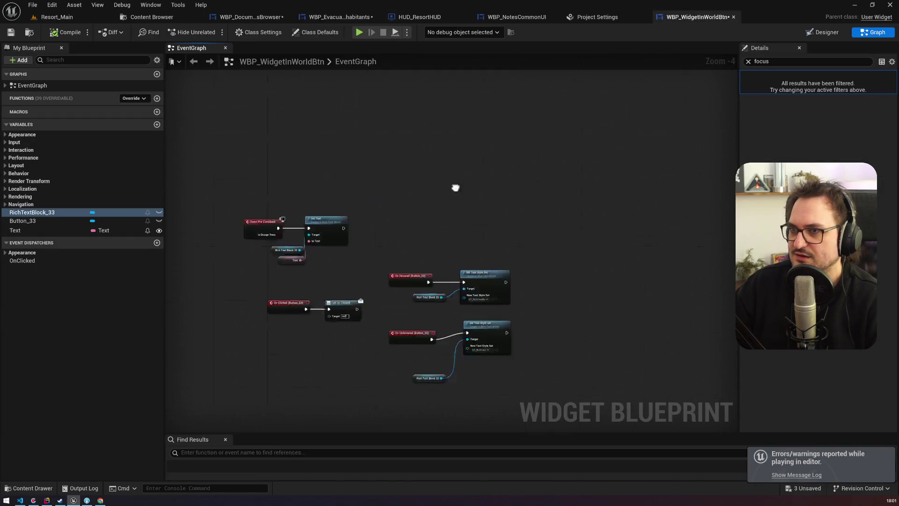
pyautogui.click(257, 15)
pyautogui.click(323, 18)
pyautogui.moveTo(548, 134)
pyautogui.mouseDown()
pyautogui.moveTo(358, 321)
pyautogui.moveTo(477, 256)
pyautogui.mouseUp()
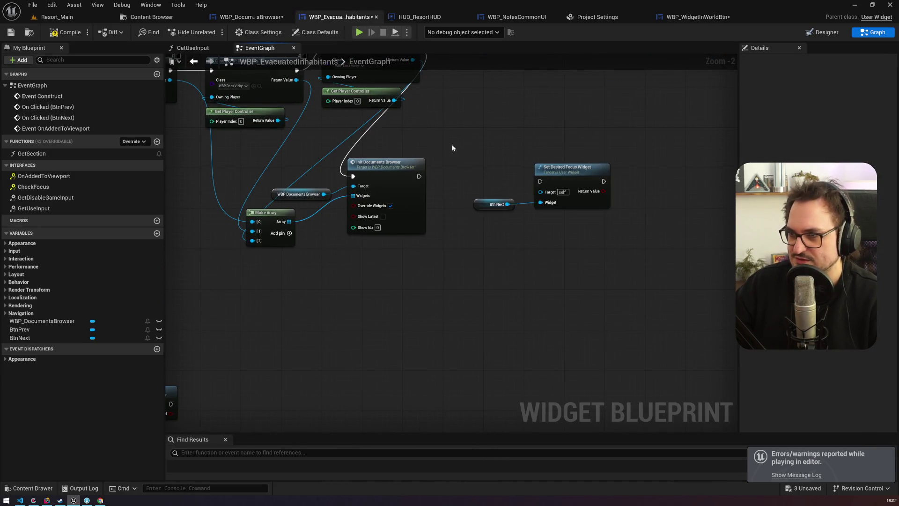
# Chain Set Desired Focus Widget after the Print String and change its message to 'ADDED TO VP'.
pyautogui.click(569, 169)
pyautogui.scroll(-4, 492, 198)
pyautogui.moveTo(550, 107)
pyautogui.mouseDown()
pyautogui.moveTo(451, 244)
pyautogui.moveTo(504, 273)
pyautogui.mouseUp()
pyautogui.scroll(5, 409, 232)
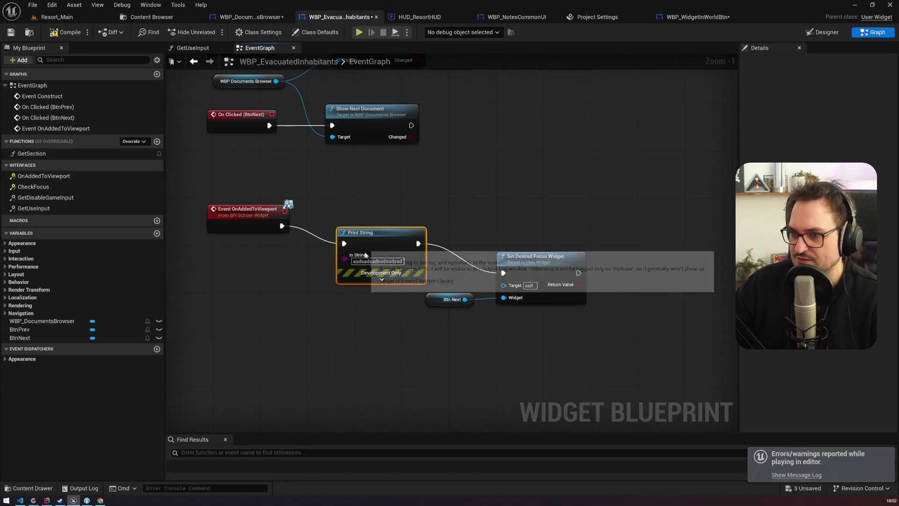
pyautogui.click(378, 261)
pyautogui.write('ADDED TO VP')
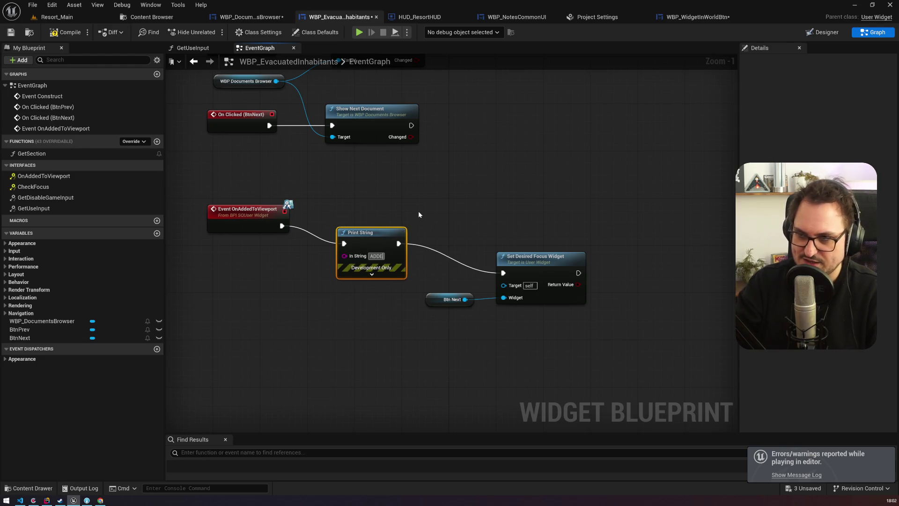
pyautogui.press('Return')
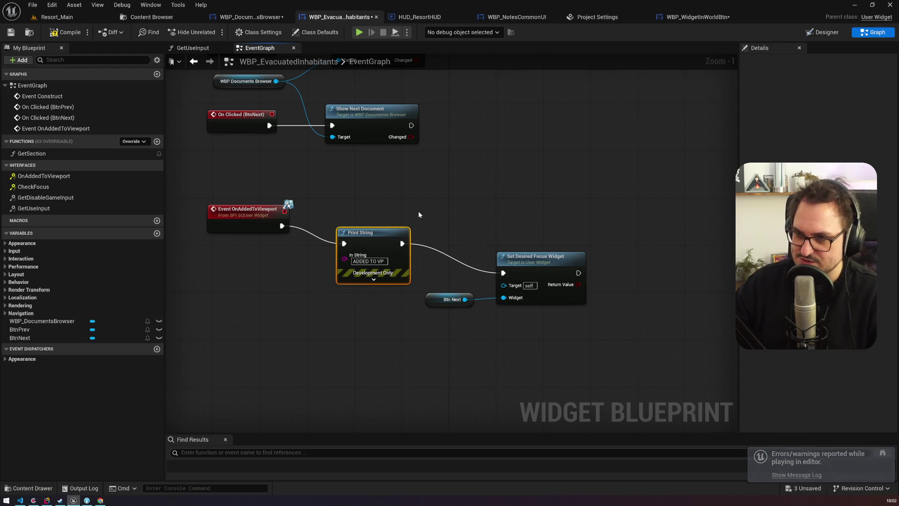
# Paste a Print String printing 'INIT DOC BRW' after Init Documents Browser.
pyautogui.moveTo(470, 209)
pyautogui.mouseDown()
pyautogui.moveTo(443, 227)
pyautogui.moveTo(462, 142)
pyautogui.moveTo(459, 167)
pyautogui.mouseUp()
pyautogui.hotkey('ctrl', 'v')
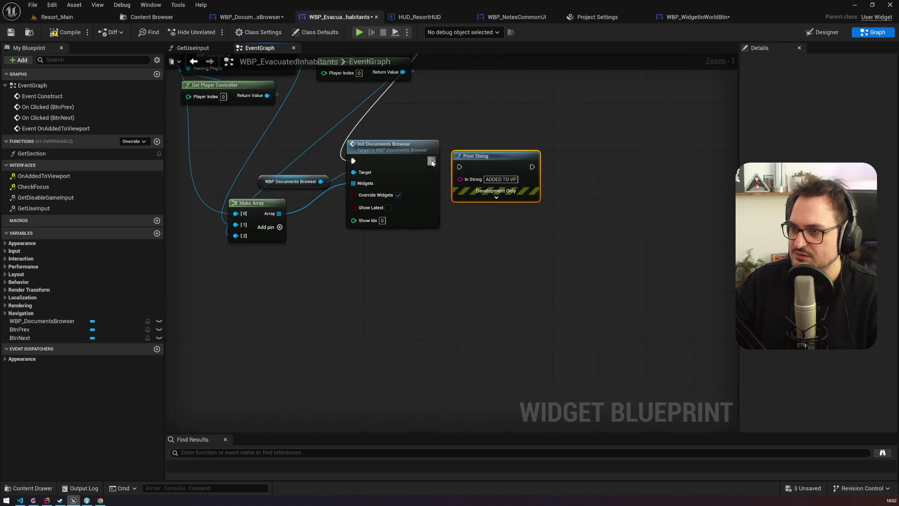
pyautogui.write('INIT DOC BRW')
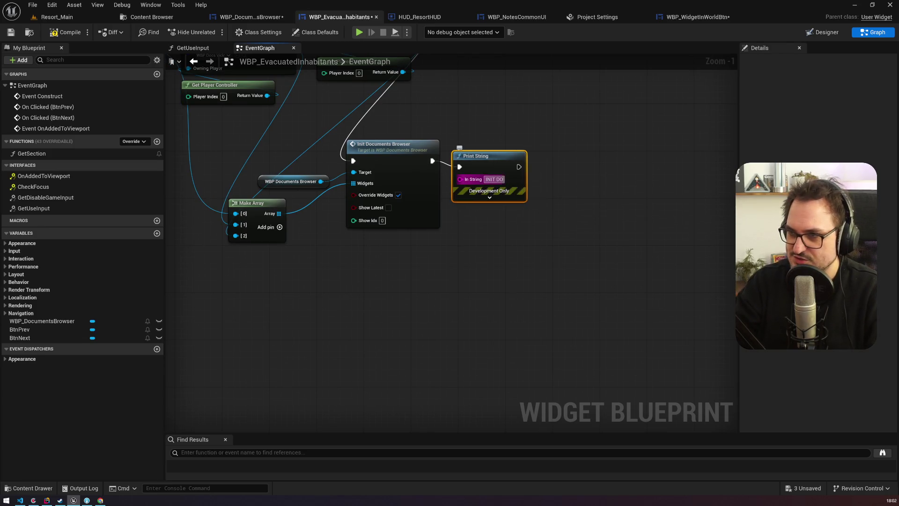
pyautogui.click(445, 122)
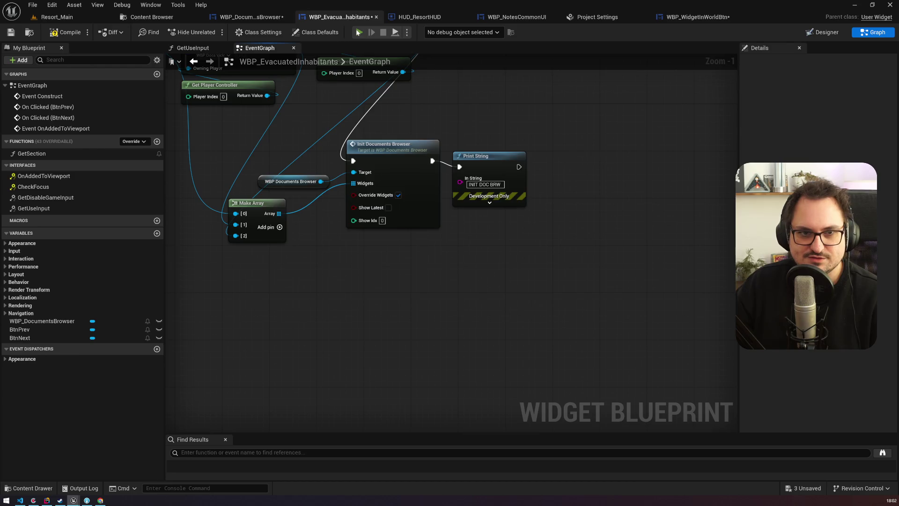
# Play-test, open the document reader with the recalled console command, then end the session.
pyautogui.click(358, 32)
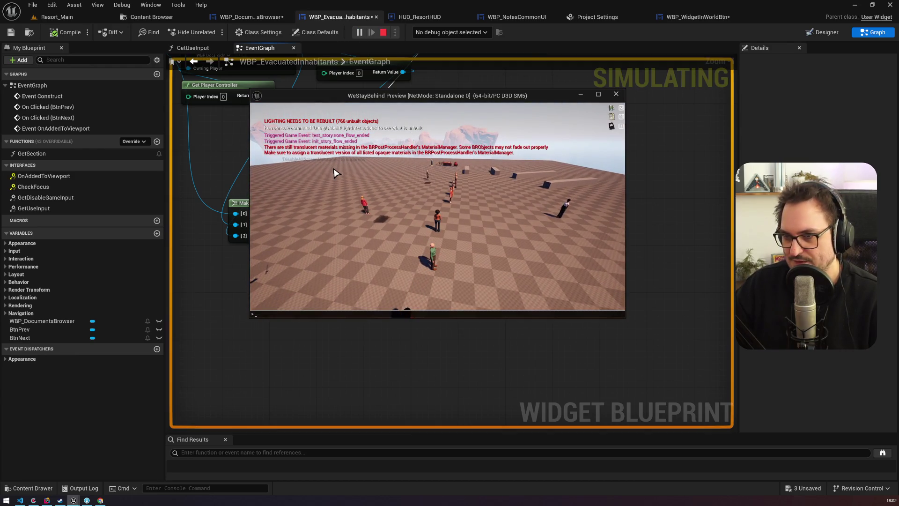
pyautogui.press('Up')
pyautogui.press('Return')
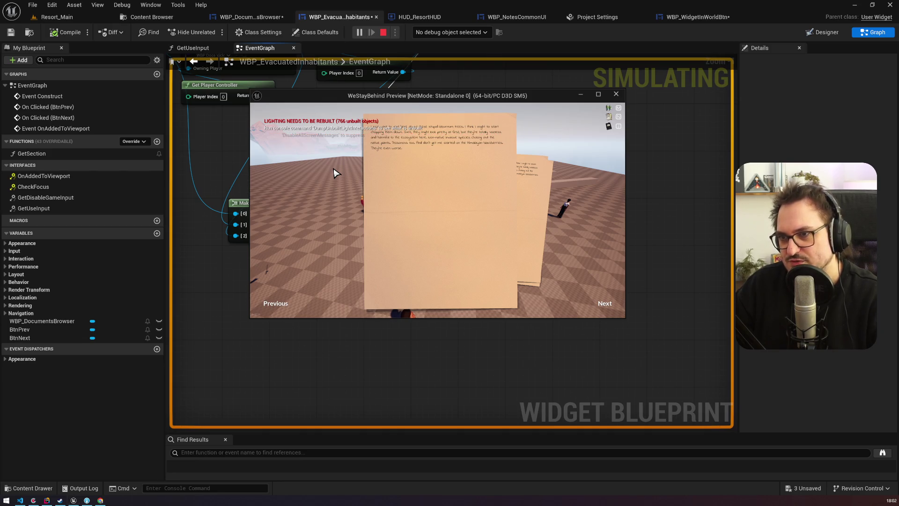
pyautogui.press('Escape')
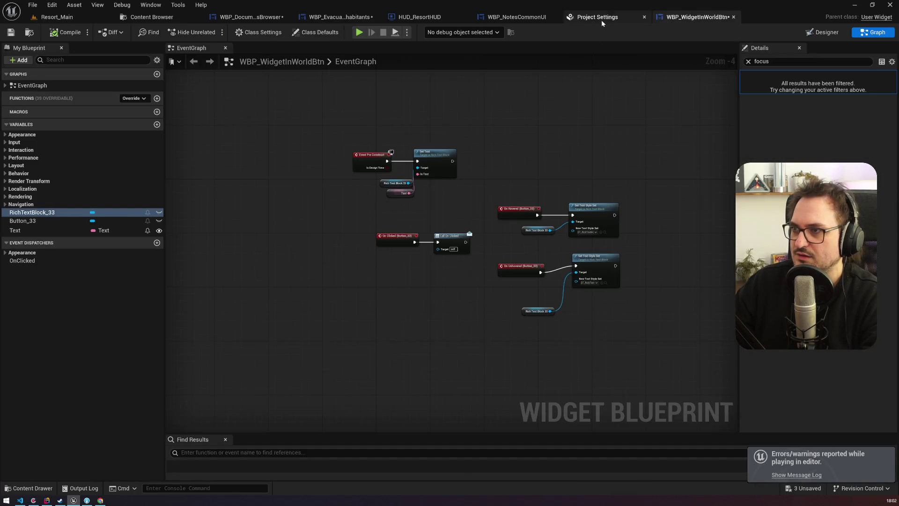
# Review how HUD_ResortHUD's input mode graph stores the FocusedWidget.
pyautogui.click(598, 17)
pyautogui.click(516, 17)
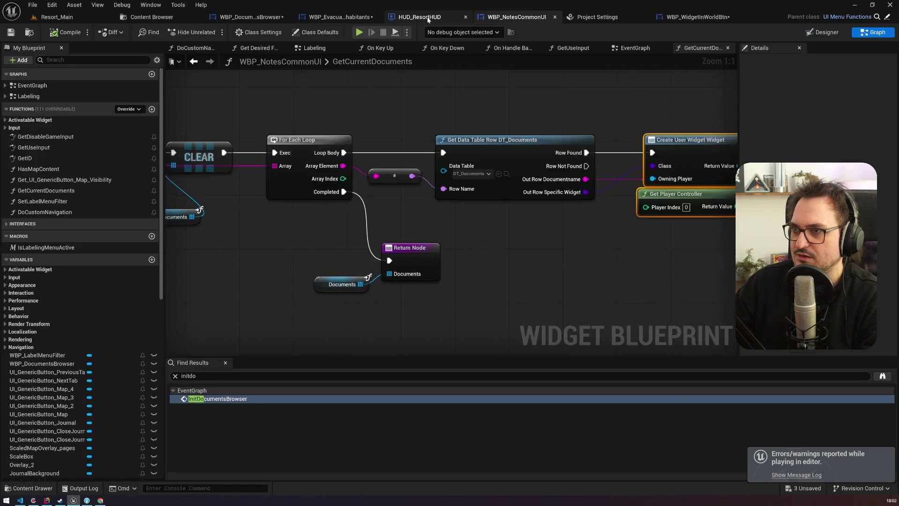
pyautogui.click(419, 17)
pyautogui.scroll(-2, 501, 162)
pyautogui.moveTo(511, 99); pyautogui.dragTo(496, 143)
pyautogui.click(563, 198)
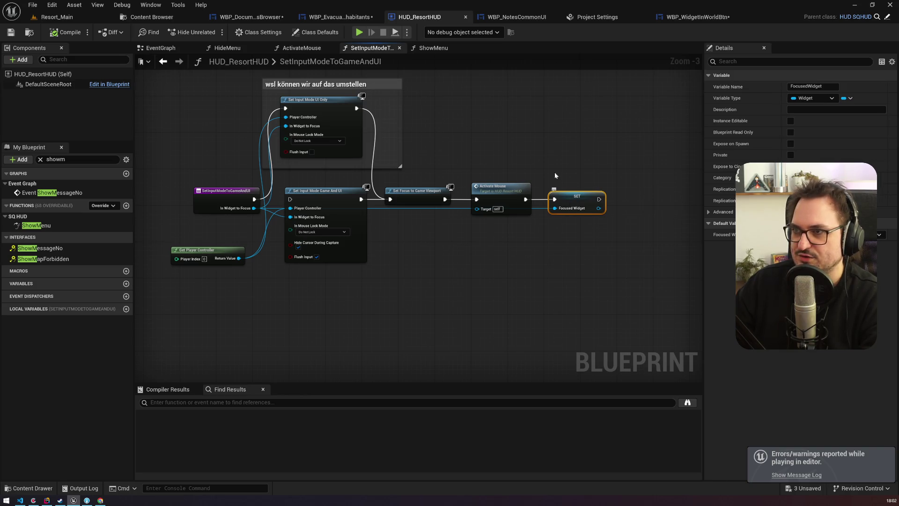
# Add an Event On Initialized node to WBP_EvacuatedInhabitants' event graph.
pyautogui.click(515, 17)
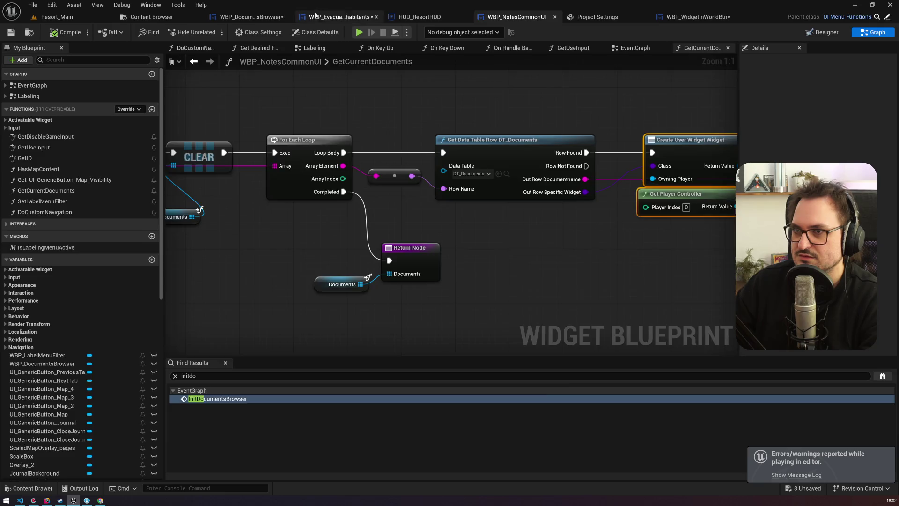
pyautogui.click(337, 17)
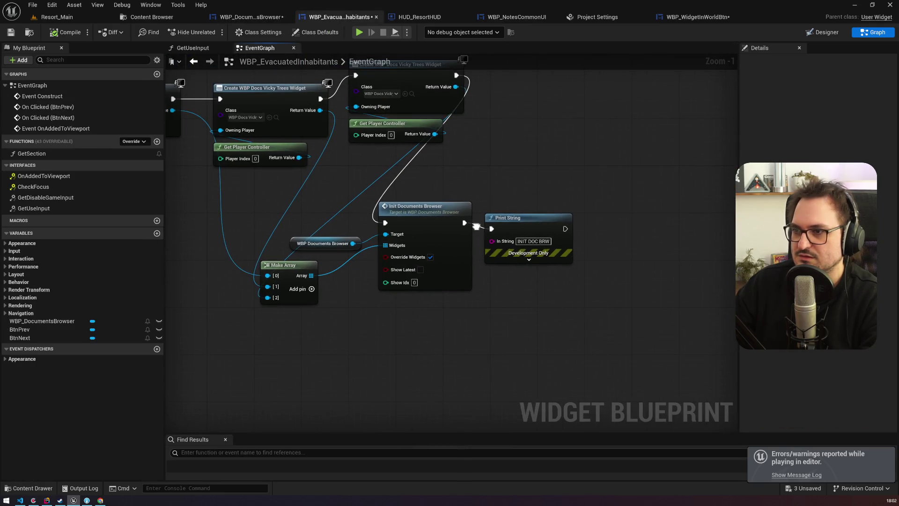
pyautogui.rightClick(426, 233)
pyautogui.write('init')
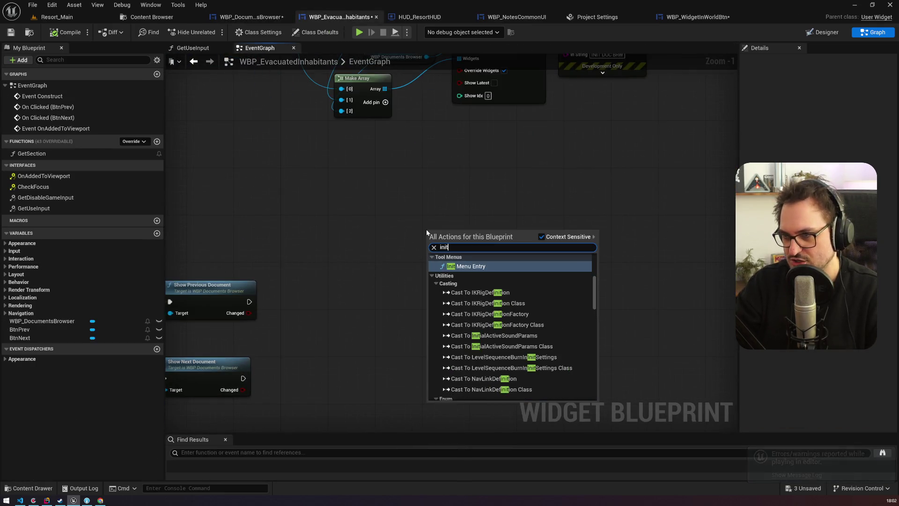
pyautogui.write('ial')
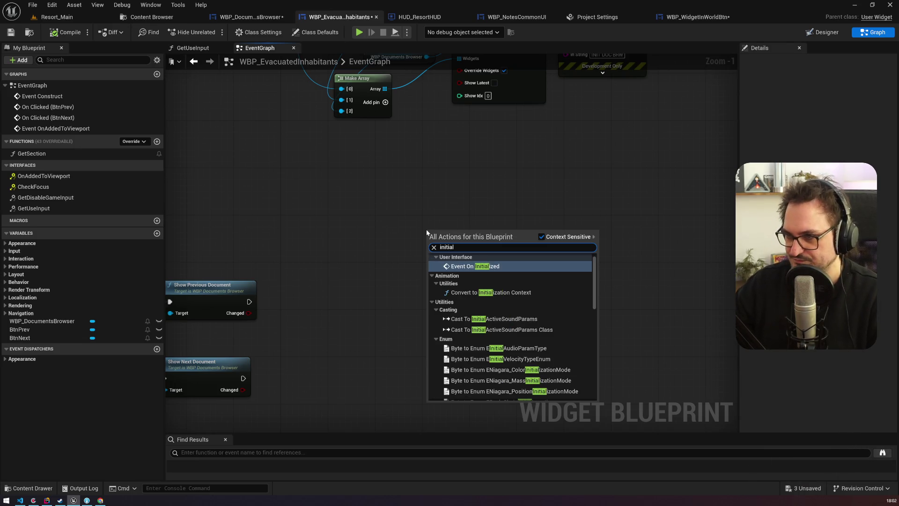
pyautogui.click(475, 266)
pyautogui.scroll(-5, 462, 283)
pyautogui.scroll(3, 389, 202)
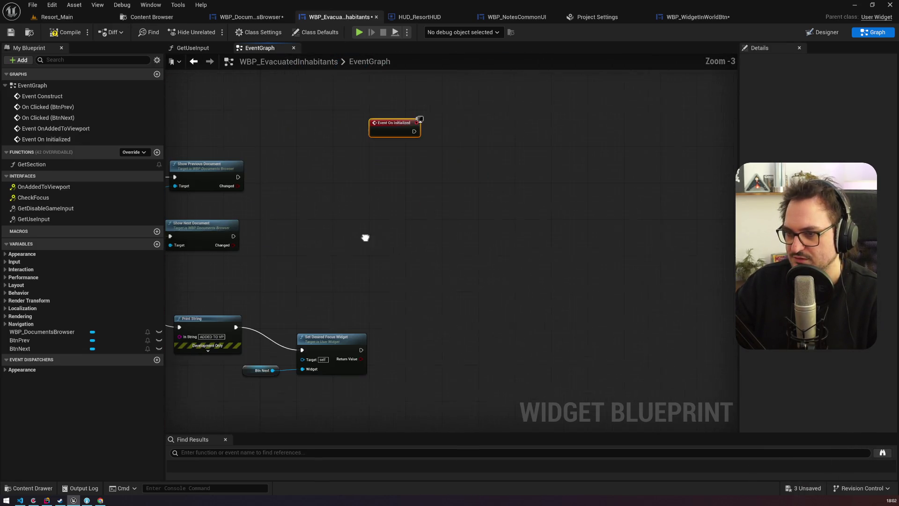
# Copy the Print String and Btn Next focus nodes after On Initialized, wired, printing INIT.
pyautogui.moveTo(207, 292); pyautogui.dragTo(359, 392)
pyautogui.hotkey('ctrl', 'c')
pyautogui.hotkey('ctrl', 'v')
pyautogui.moveTo(434, 119); pyautogui.dragTo(499, 118)
pyautogui.moveTo(414, 126); pyautogui.dragTo(462, 123)
pyautogui.doubleClick(494, 131)
pyautogui.write('INIT')
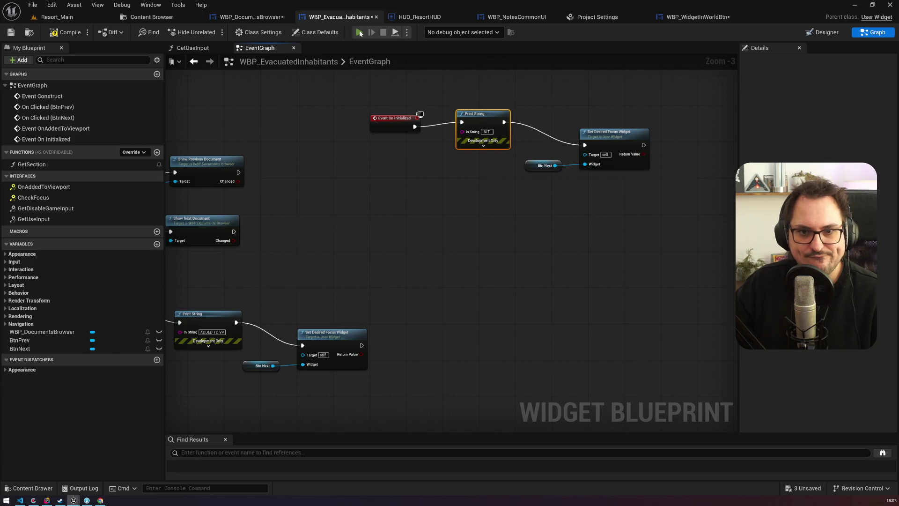
pyautogui.click(359, 32)
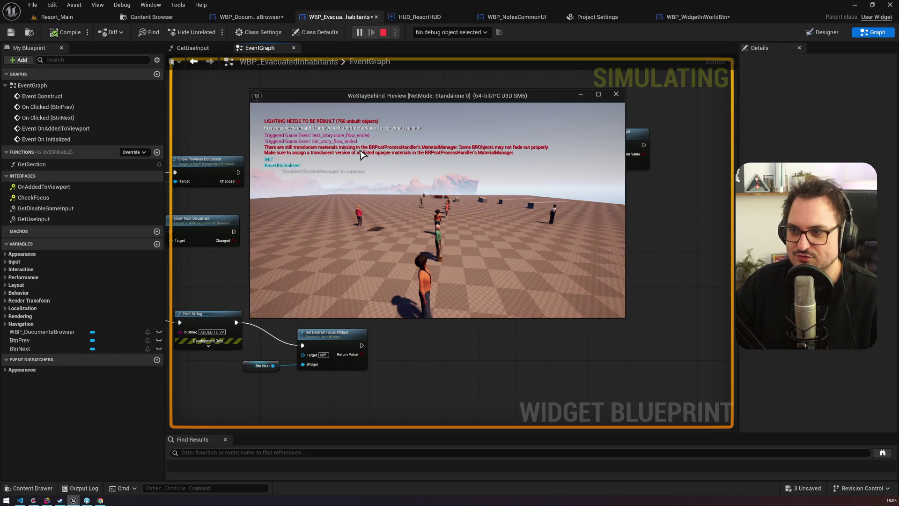
pyautogui.press('Up')
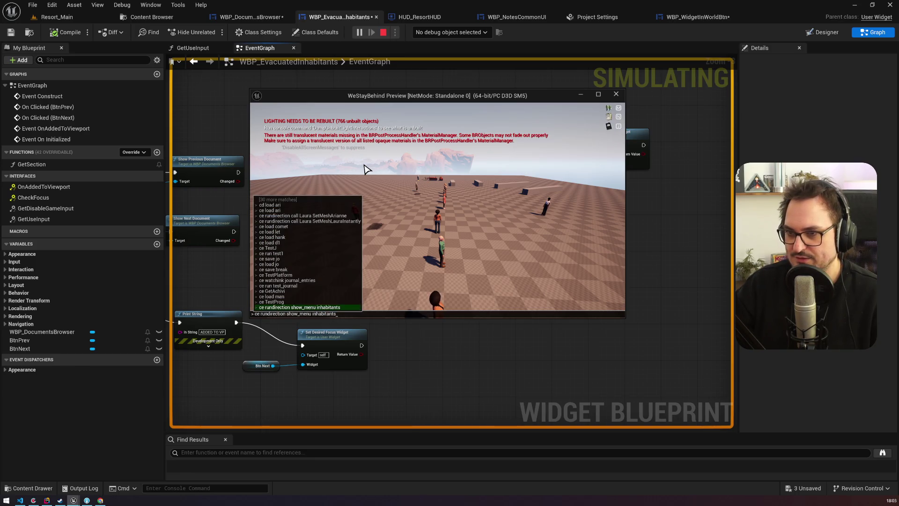
pyautogui.press('Return')
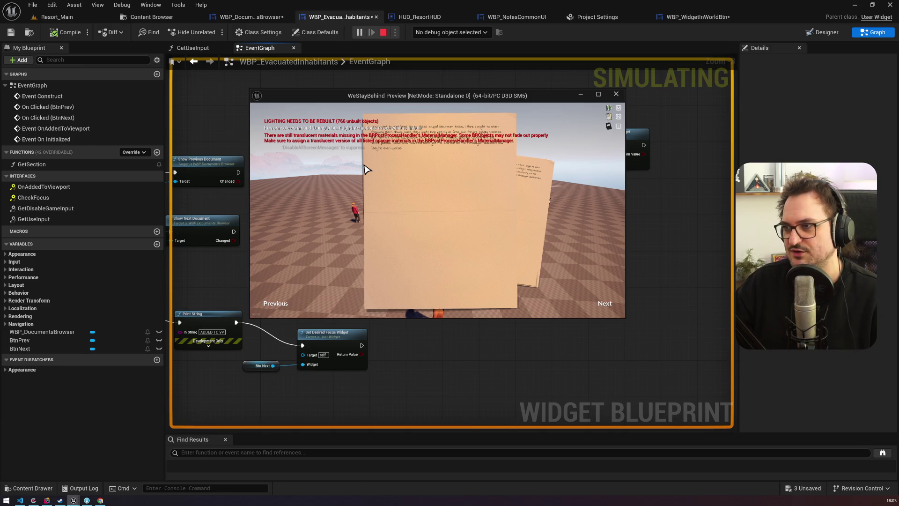
pyautogui.press('Escape')
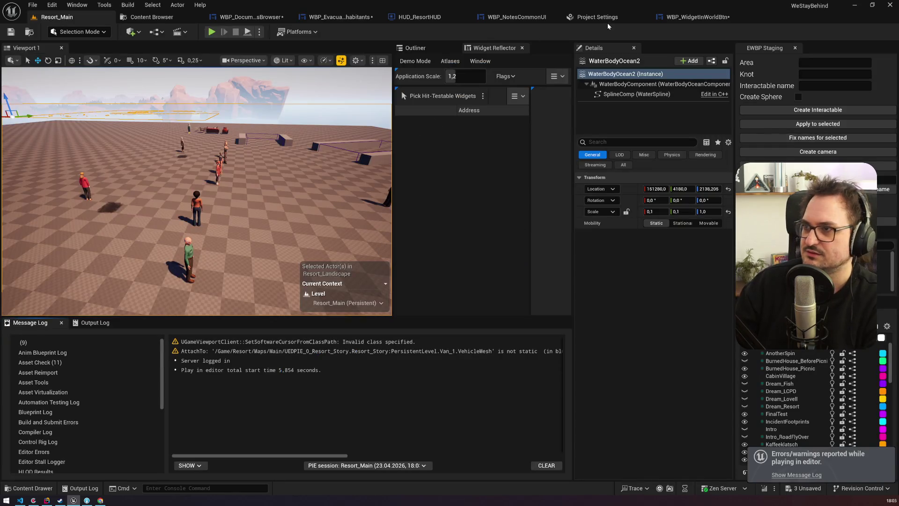
pyautogui.click(597, 17)
pyautogui.click(697, 18)
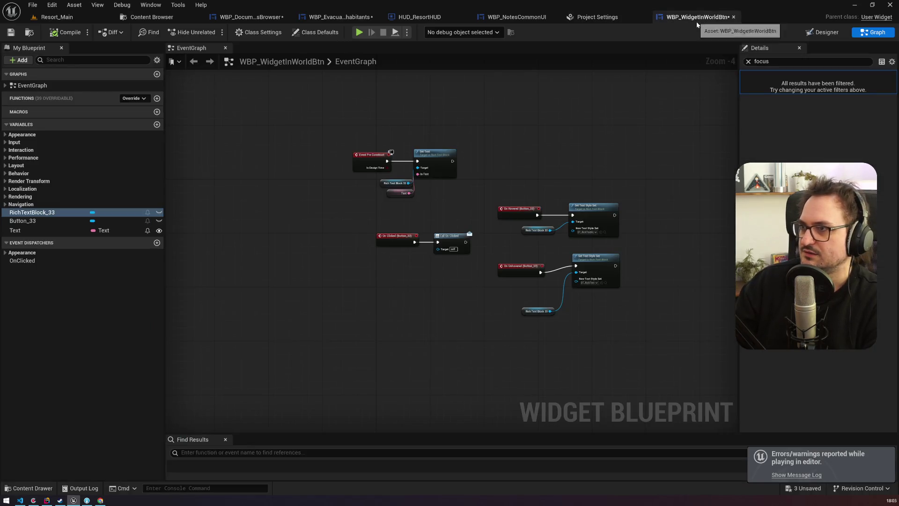
pyautogui.click(515, 17)
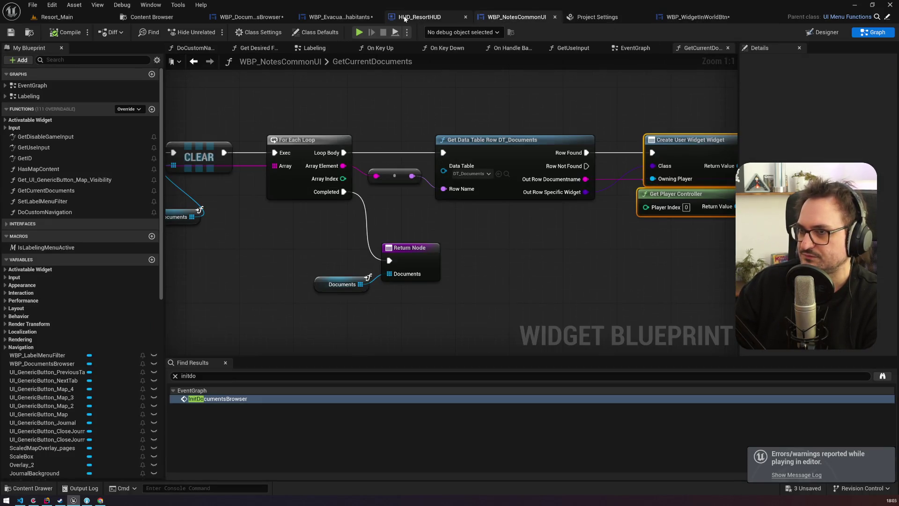
pyautogui.click(405, 18)
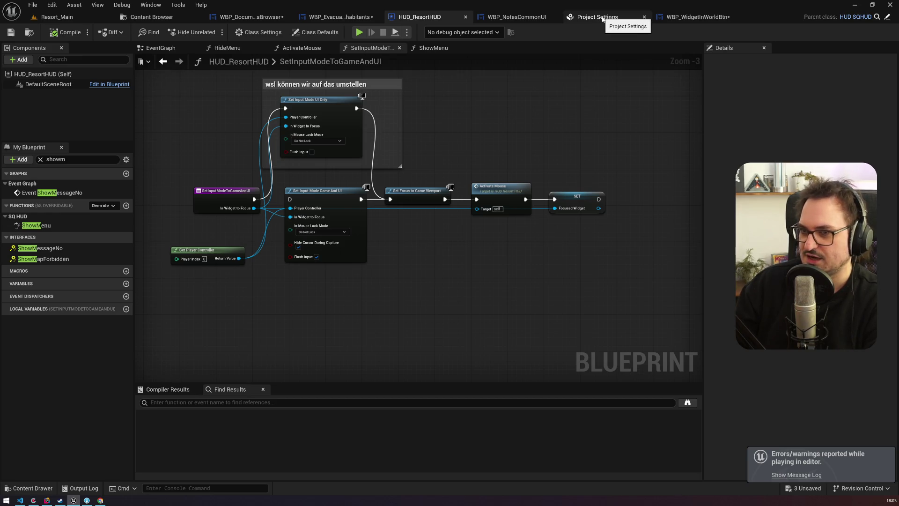
pyautogui.click(603, 18)
pyautogui.click(698, 17)
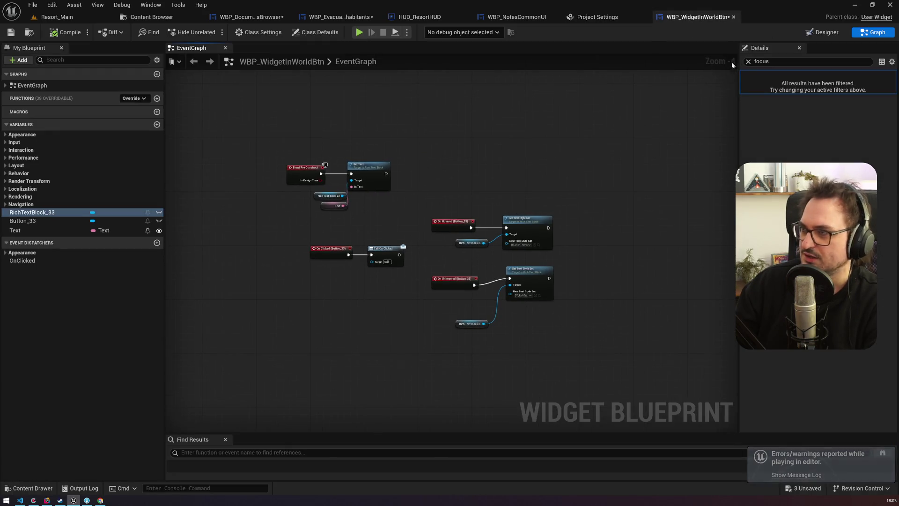
pyautogui.click(748, 61)
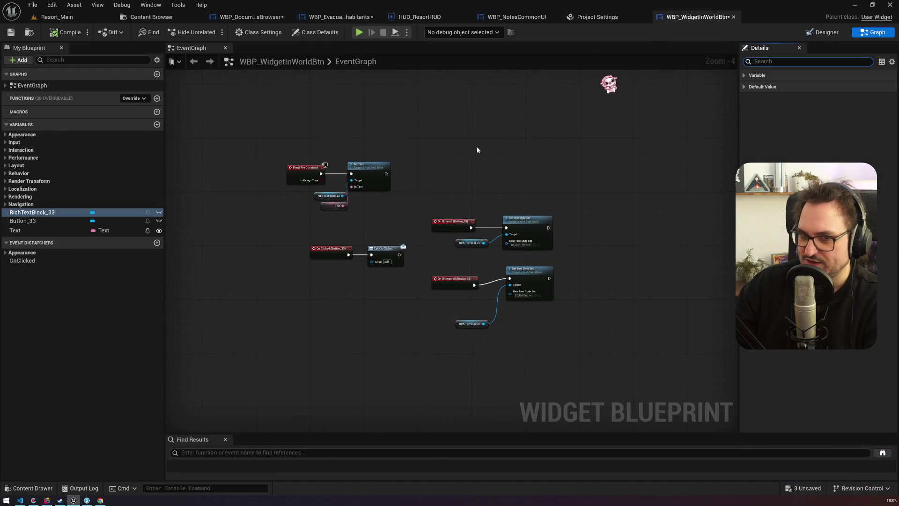
pyautogui.click(814, 33)
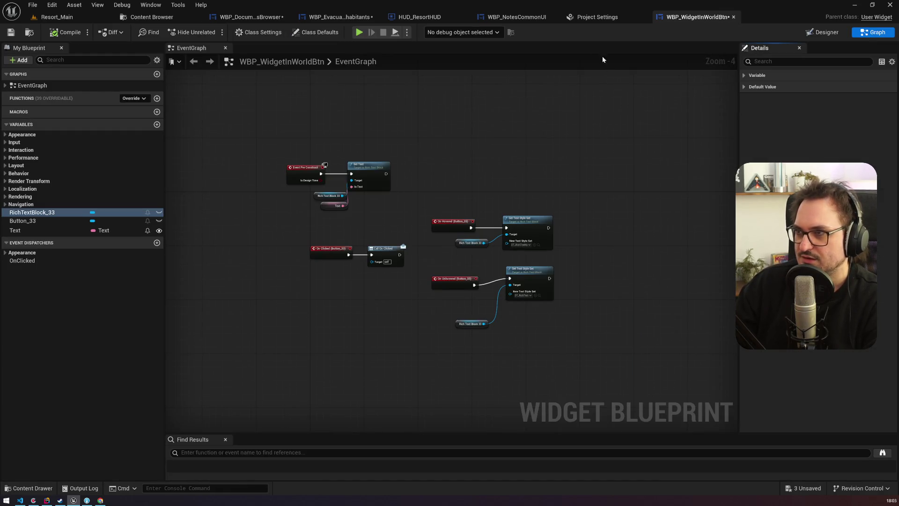
pyautogui.click(418, 17)
pyautogui.click(331, 18)
pyautogui.moveTo(328, 149)
pyautogui.mouseDown()
pyautogui.moveTo(564, 184)
pyautogui.moveTo(391, 166)
pyautogui.mouseUp()
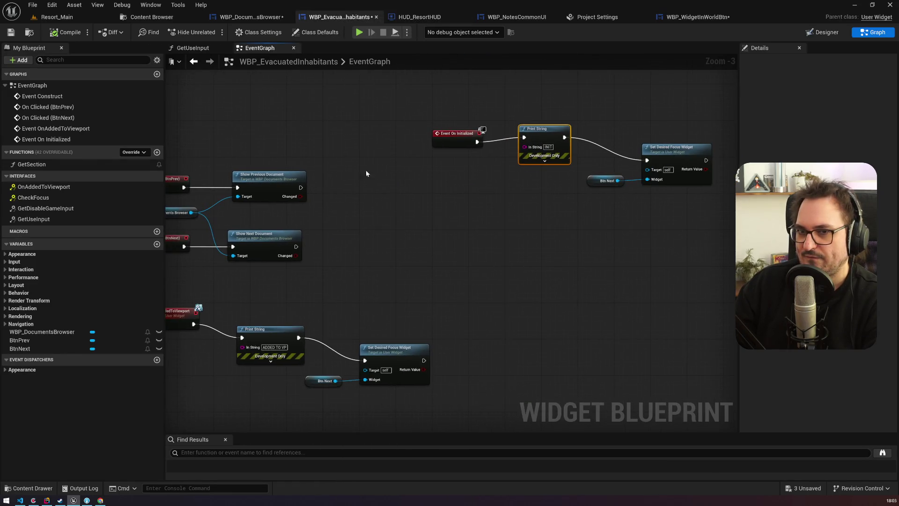
# Check the CheckFocus function, then override On Focus Received.
pyautogui.click(46, 198)
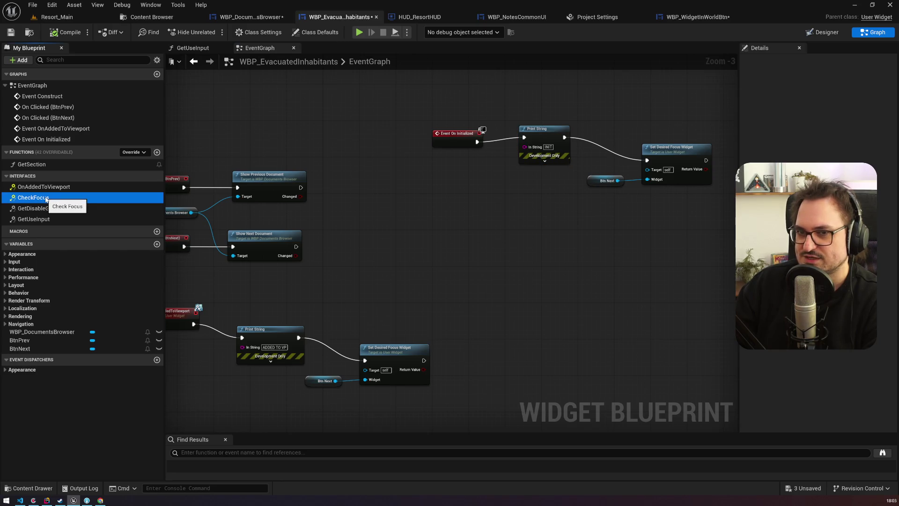
pyautogui.click(144, 154)
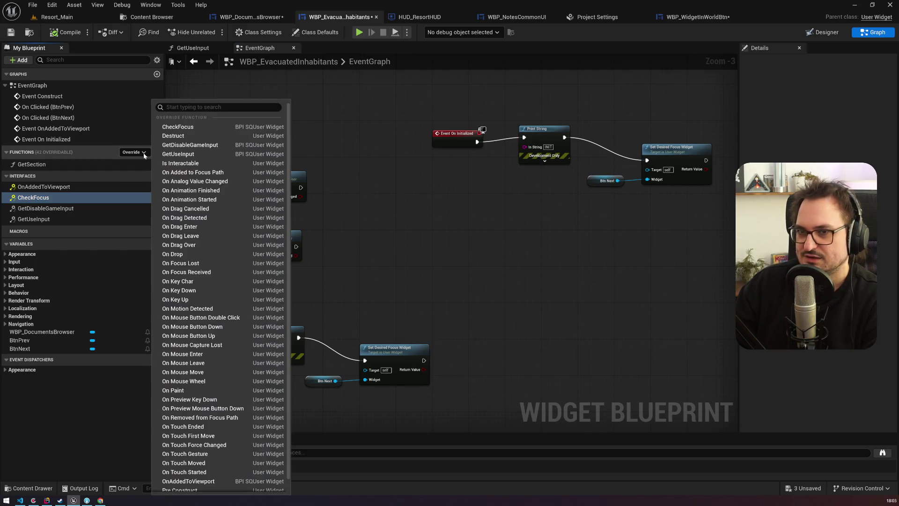
pyautogui.click(208, 272)
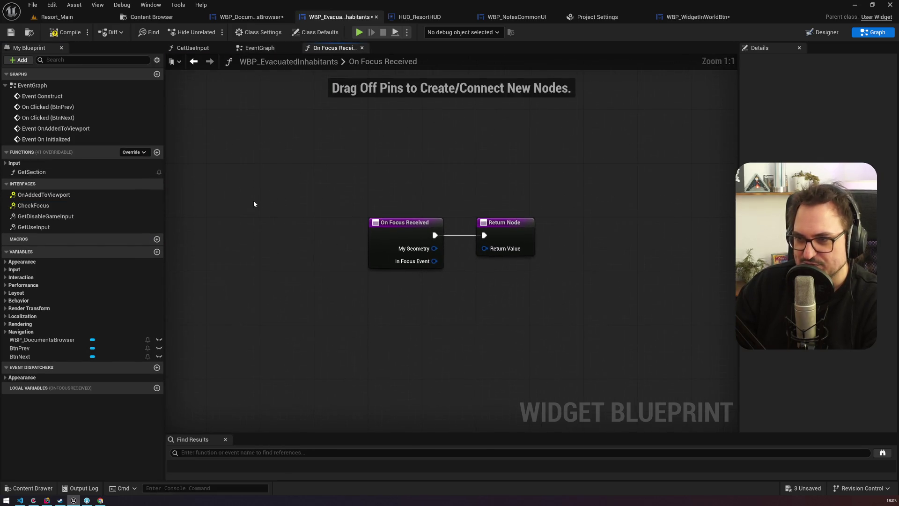
# Add Event On Added to Focus Path driving pasted print and focus nodes that print 'ADDED TO FP'.
pyautogui.click(133, 153)
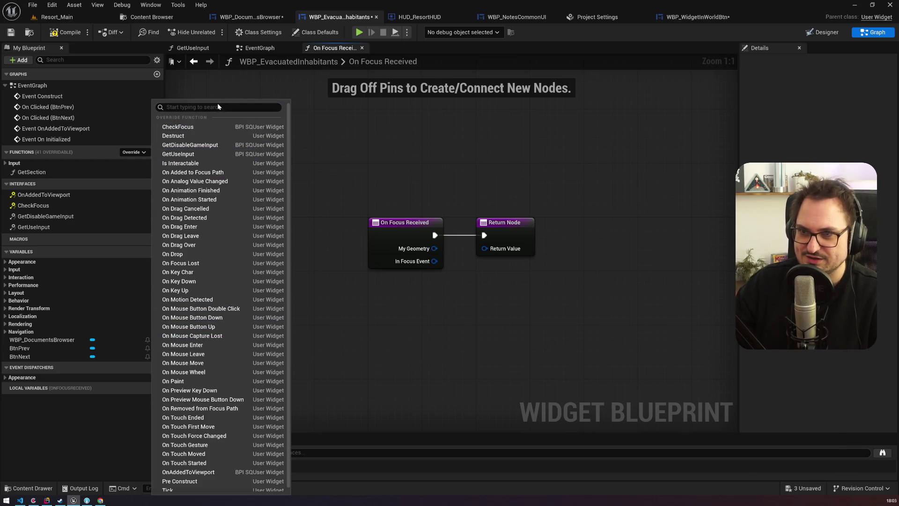
pyautogui.write('focus')
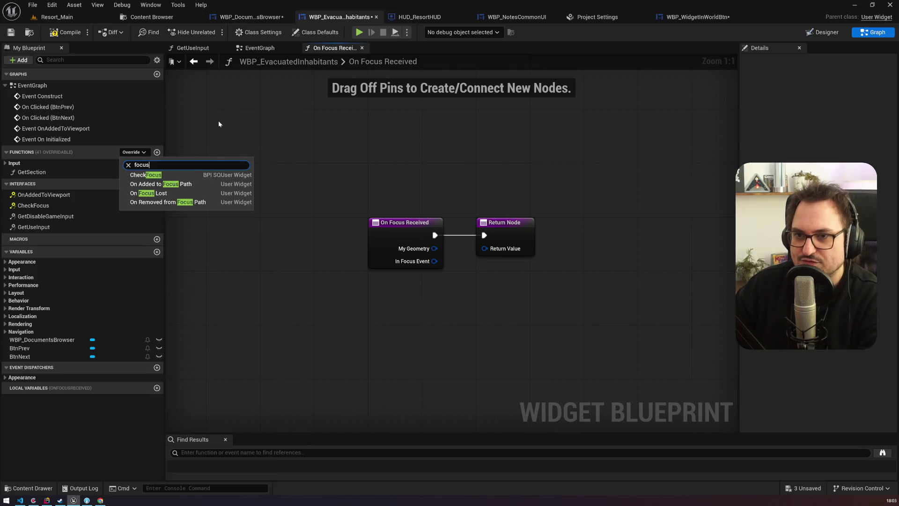
pyautogui.click(189, 185)
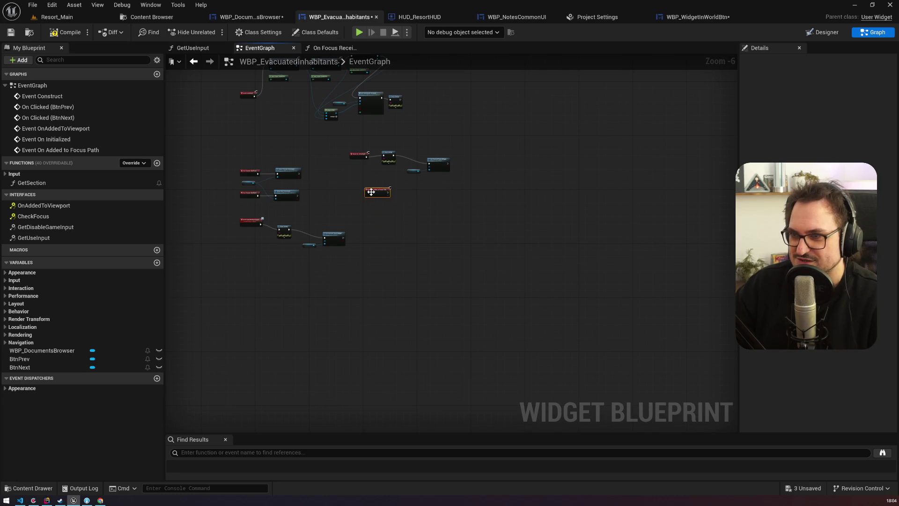
pyautogui.moveTo(609, 183); pyautogui.dragTo(403, 93)
pyautogui.hotkey('ctrl', 'c')
pyautogui.hotkey('ctrl', 'v')
pyautogui.moveTo(320, 212); pyautogui.dragTo(405, 235)
pyautogui.click(436, 248)
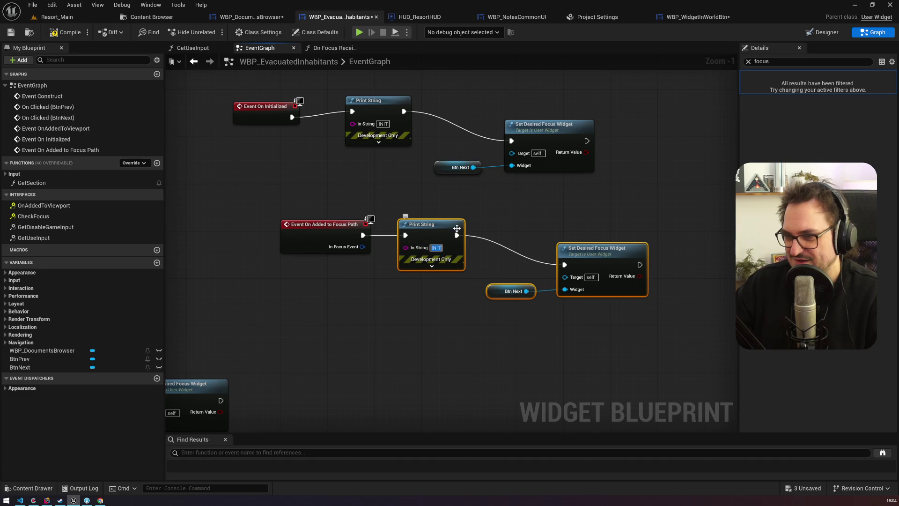
pyautogui.write('ADDED TO FP')
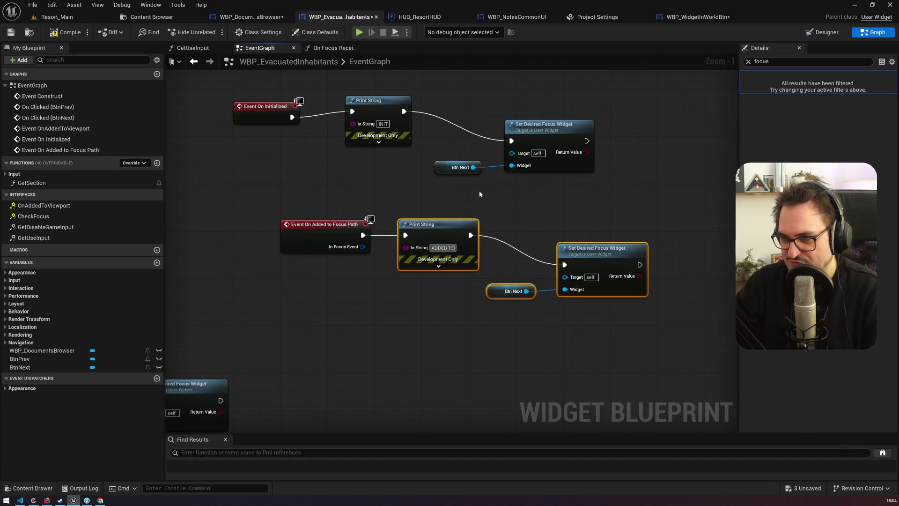
pyautogui.press('Return')
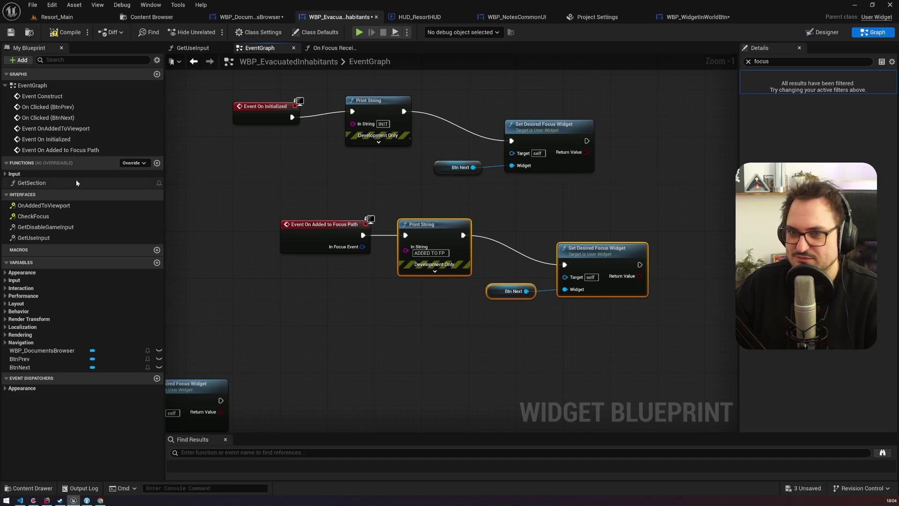
# In On Focus Received, wire pasted Print String and Btn Next focus nodes to Return Node, printing 'ON FOCUS REC'.
pyautogui.click(41, 183)
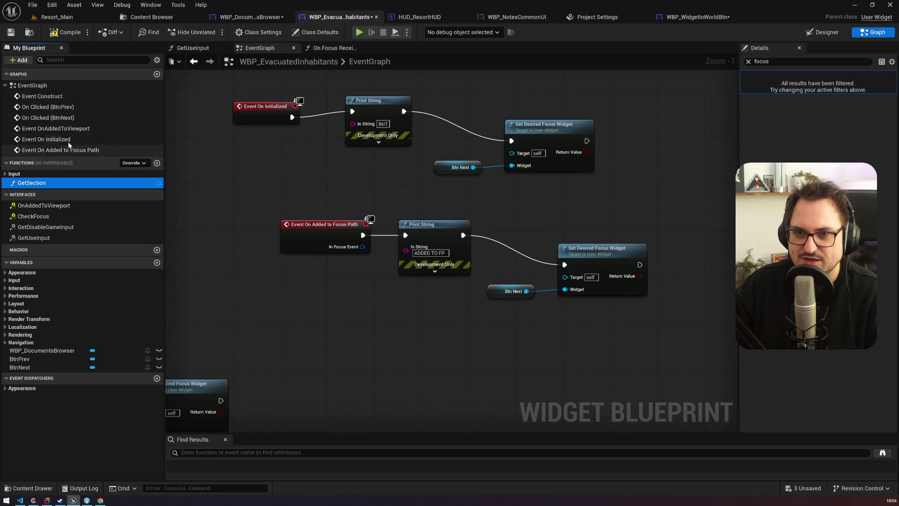
pyautogui.click(14, 174)
pyautogui.doubleClick(37, 184)
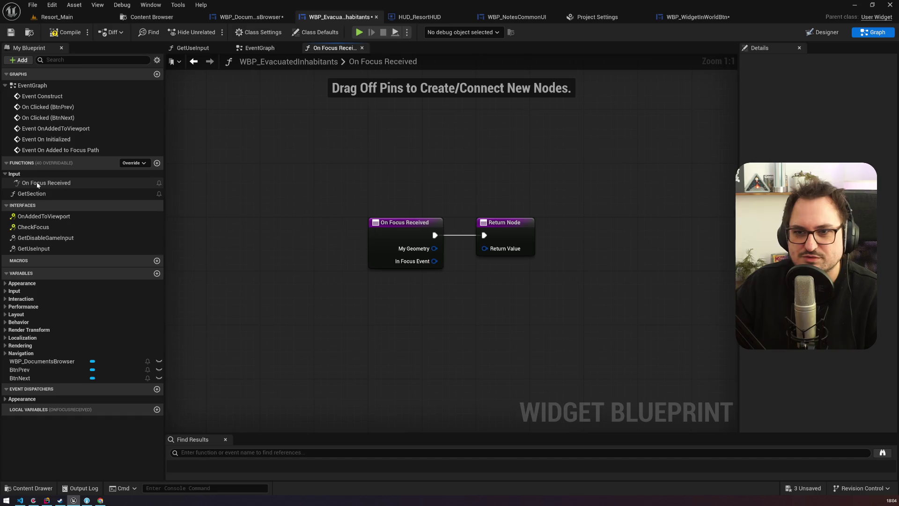
pyautogui.moveTo(451, 231); pyautogui.dragTo(687, 231)
pyautogui.hotkey('ctrl', 'v')
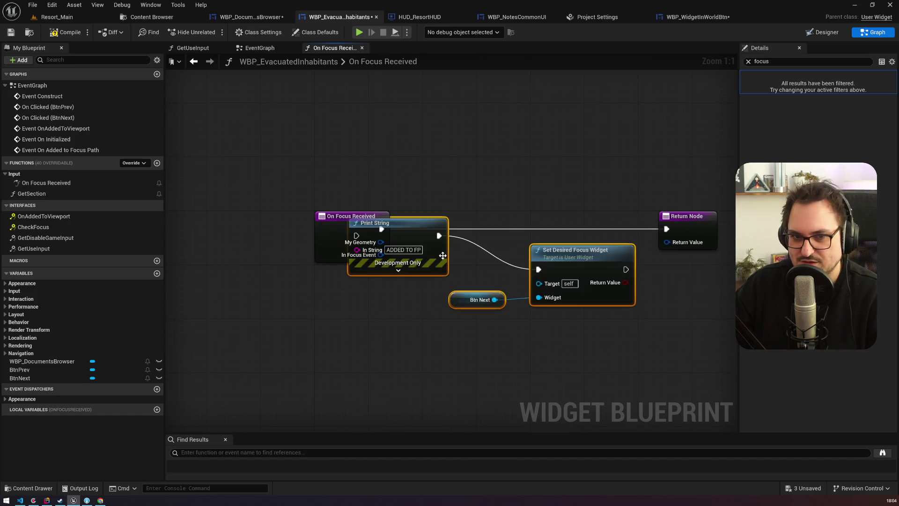
pyautogui.moveTo(443, 255); pyautogui.dragTo(490, 275)
pyautogui.moveTo(382, 229); pyautogui.dragTo(403, 255)
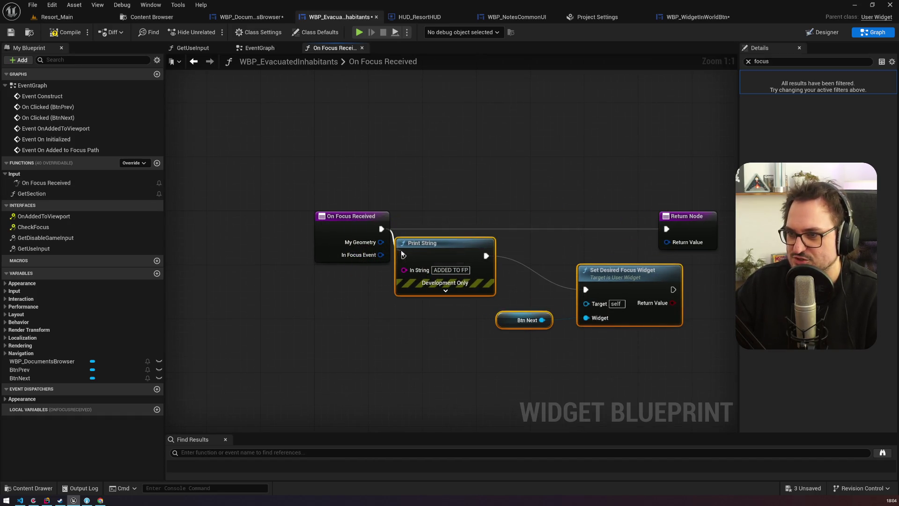
pyautogui.moveTo(352, 216); pyautogui.dragTo(304, 209)
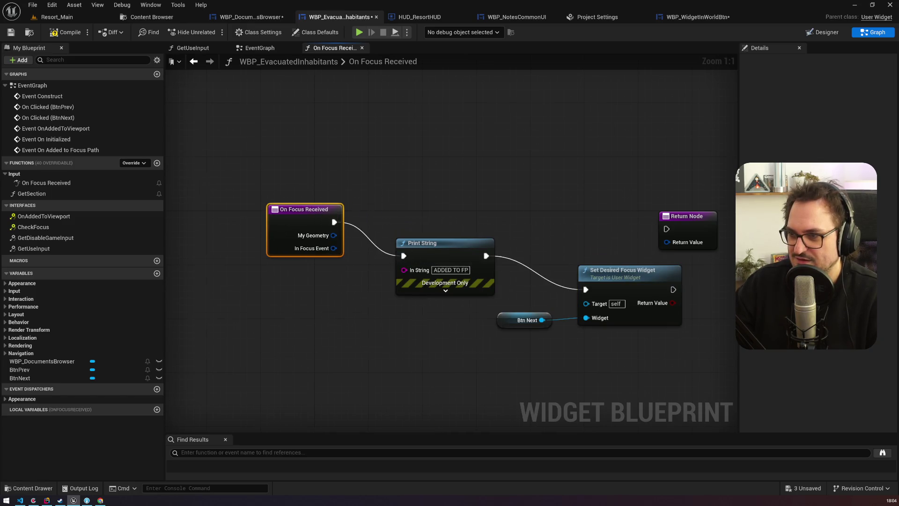
pyautogui.moveTo(534, 259)
pyautogui.mouseDown()
pyautogui.moveTo(501, 202)
pyautogui.moveTo(527, 200)
pyautogui.mouseUp()
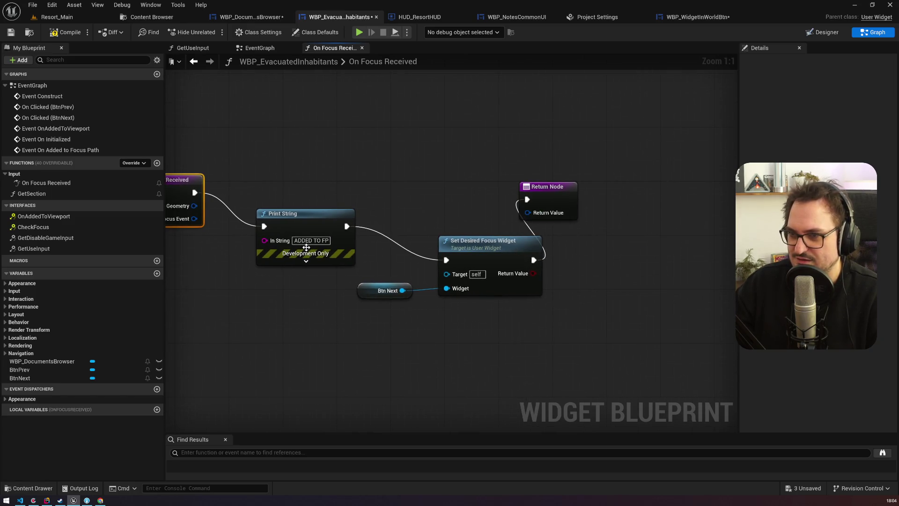
pyautogui.moveTo(306, 248); pyautogui.dragTo(424, 251)
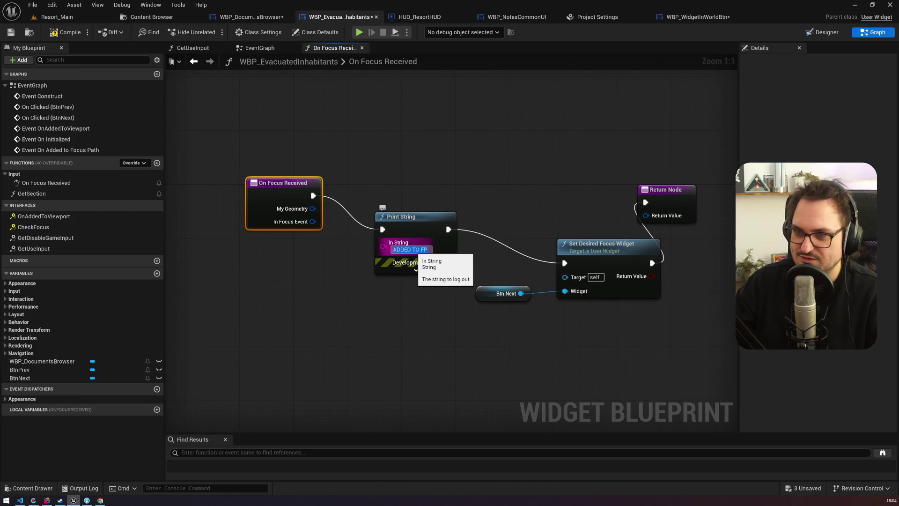
pyautogui.write('ON FOCUS REC')
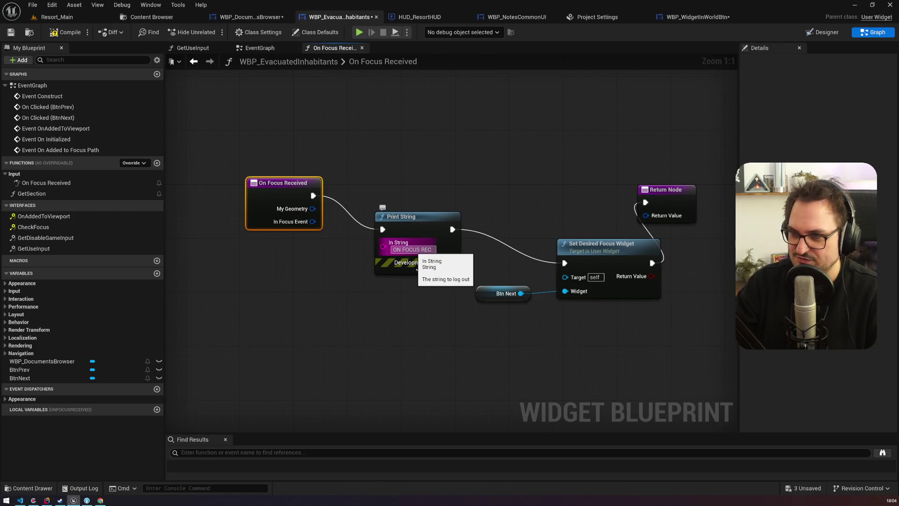
pyautogui.click(417, 268)
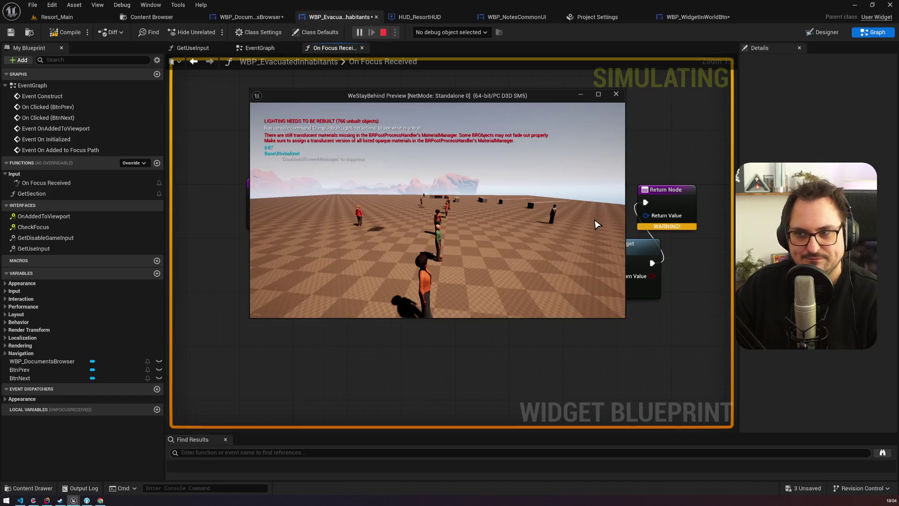
# Rerun the show_menu inhabitants console command to view the document browser, then end play.
pyautogui.press('`')
pyautogui.press('Up')
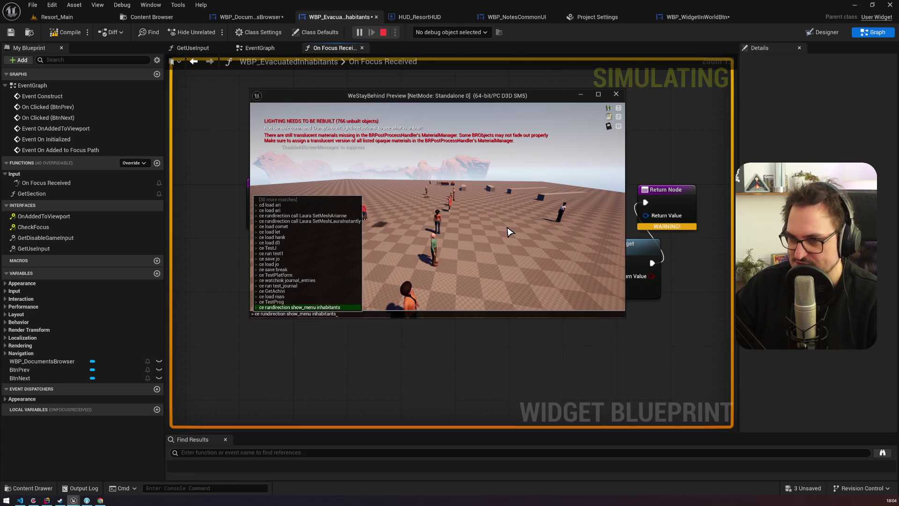
pyautogui.press('Return')
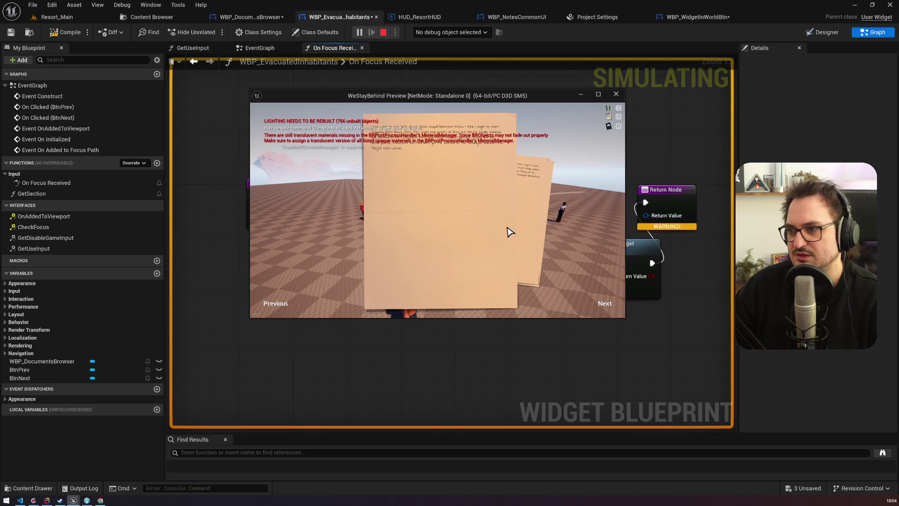
pyautogui.hotkey('alt', 'Tab')
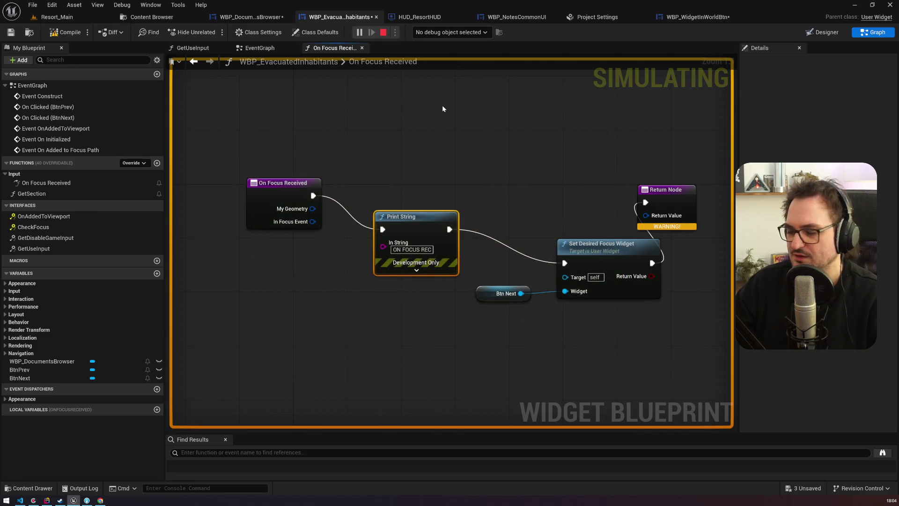
pyautogui.press('Escape')
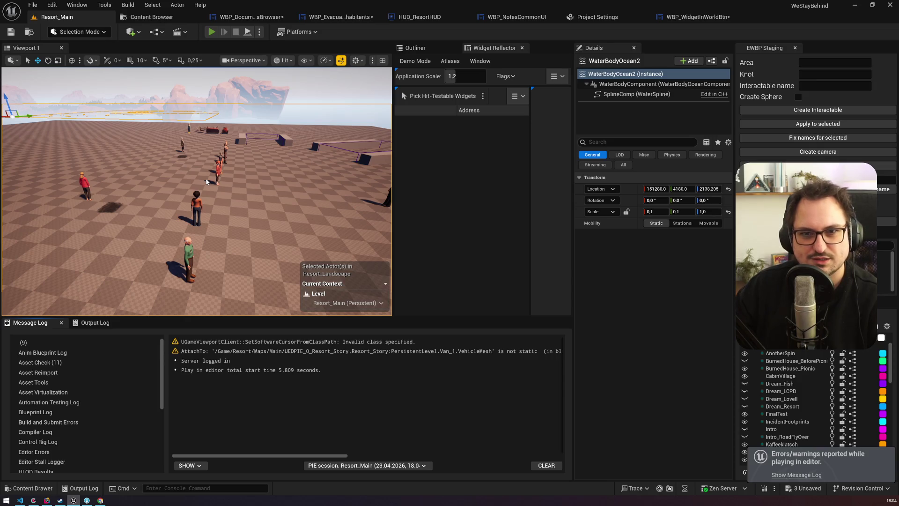
# Play the game once more, stop it, and search assets for 'notes'.
pyautogui.hotkey('alt', 'p')
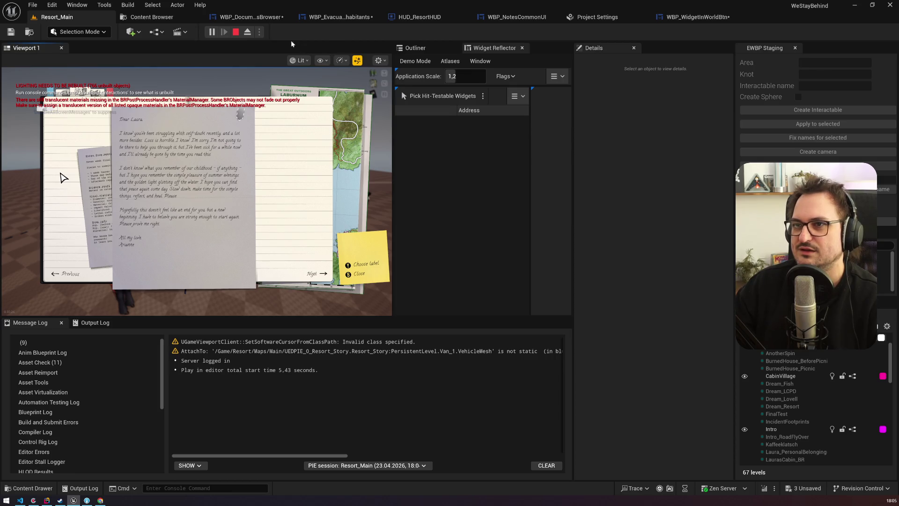
pyautogui.press('Escape')
pyautogui.hotkey('ctrl', 'p')
pyautogui.write('notes')
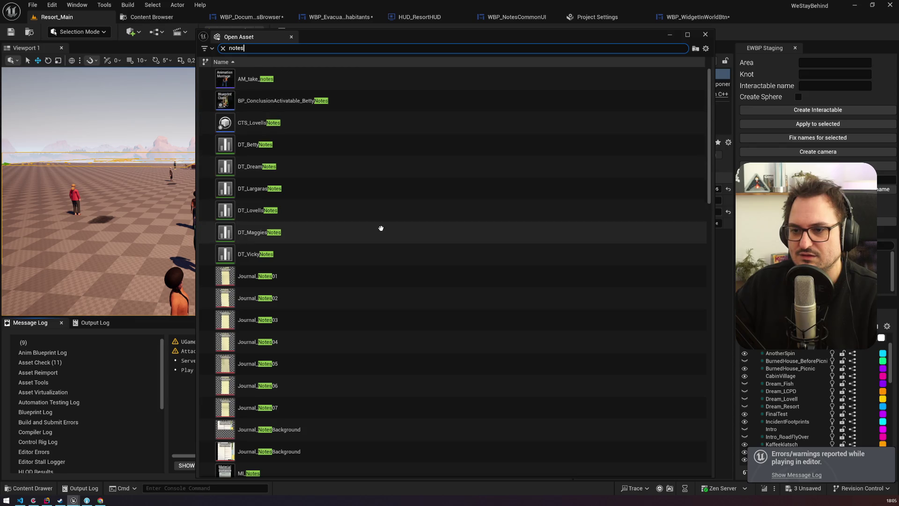
# Open the WBP_NotesCommonUI widget blueprint and glance at its Designer before returning to its graph.
pyautogui.scroll(-5, 380, 228)
pyautogui.scroll(-15, 307, 295)
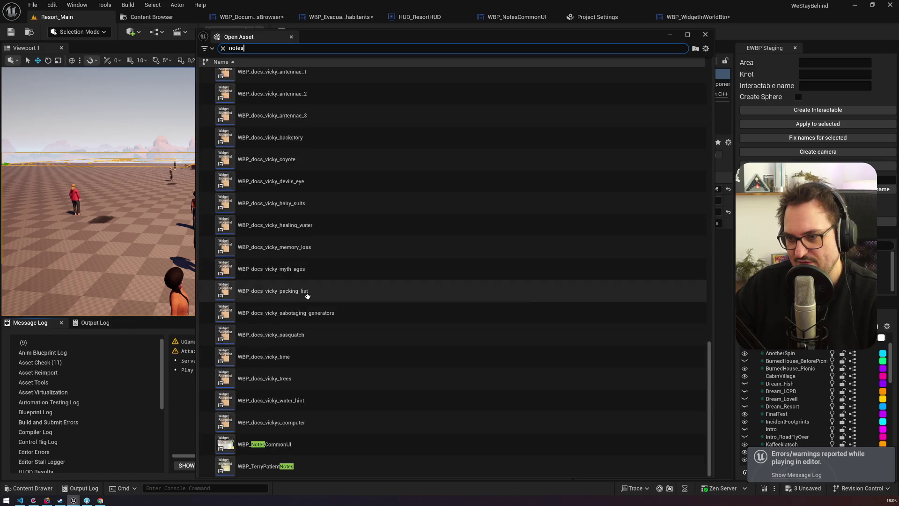
pyautogui.doubleClick(311, 446)
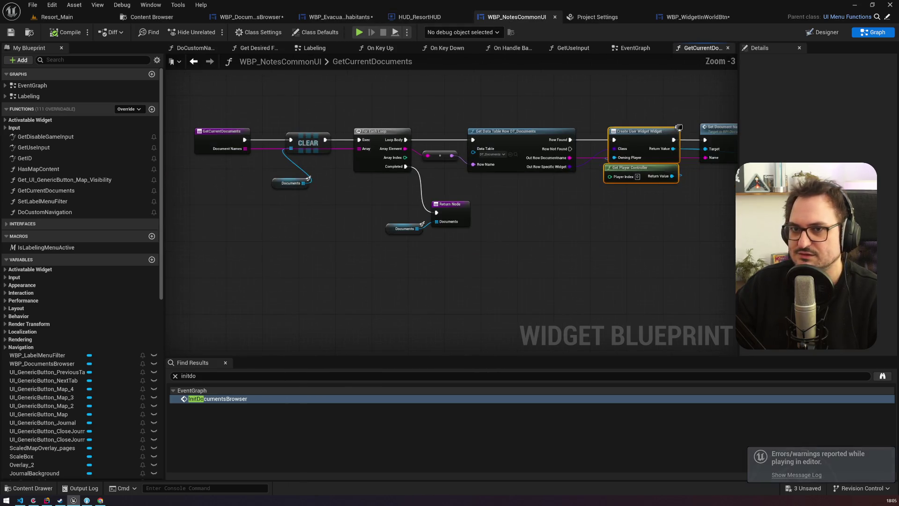
pyautogui.click(822, 32)
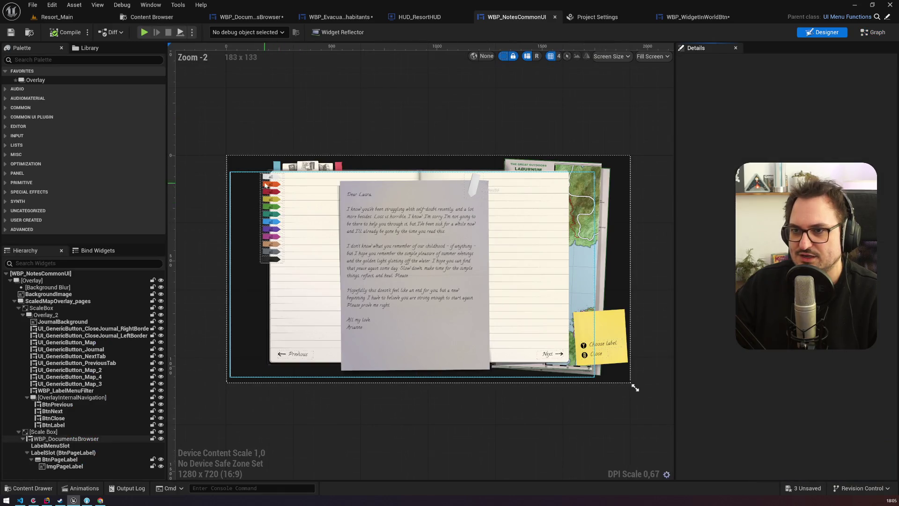
pyautogui.click(874, 33)
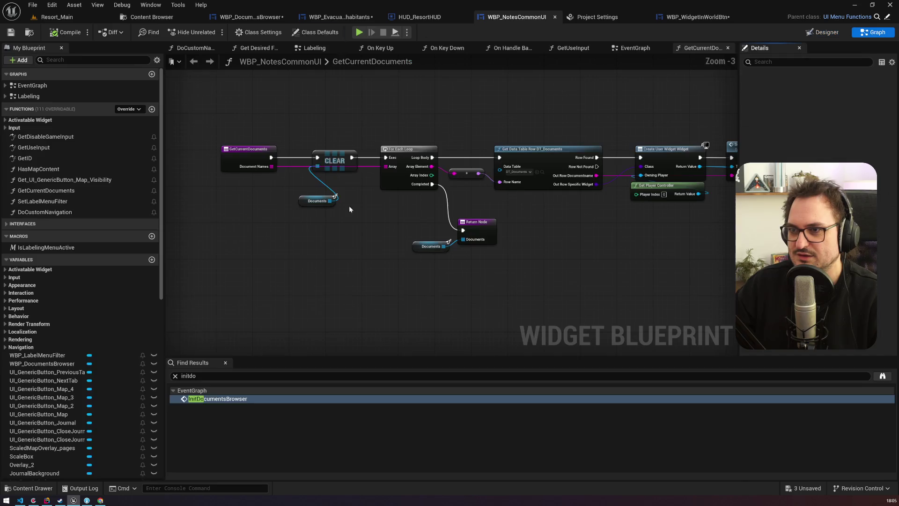
# Search WBP_NotesCommonUI for 'focus' and review Set Desired Focus Widget and Event On Focus Lost.
pyautogui.click(251, 374)
pyautogui.write('focus')
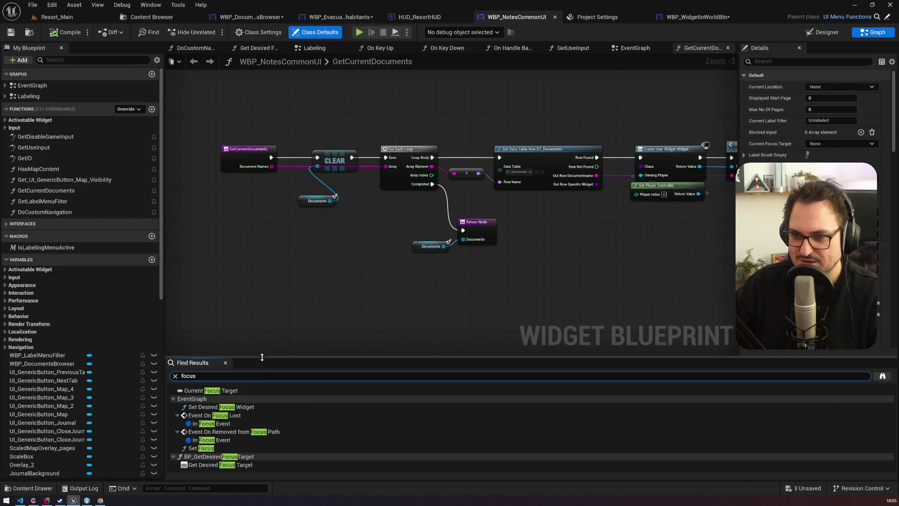
pyautogui.click(228, 392)
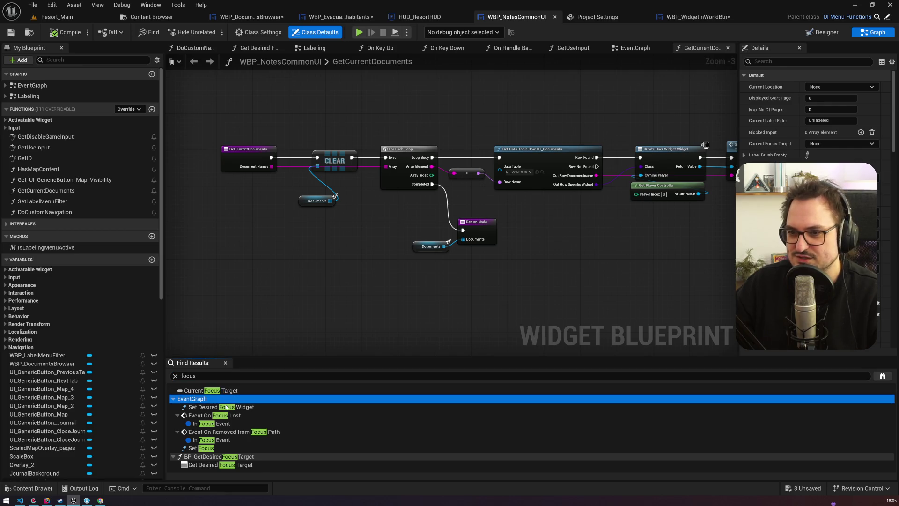
pyautogui.click(225, 407)
pyautogui.doubleClick(225, 408)
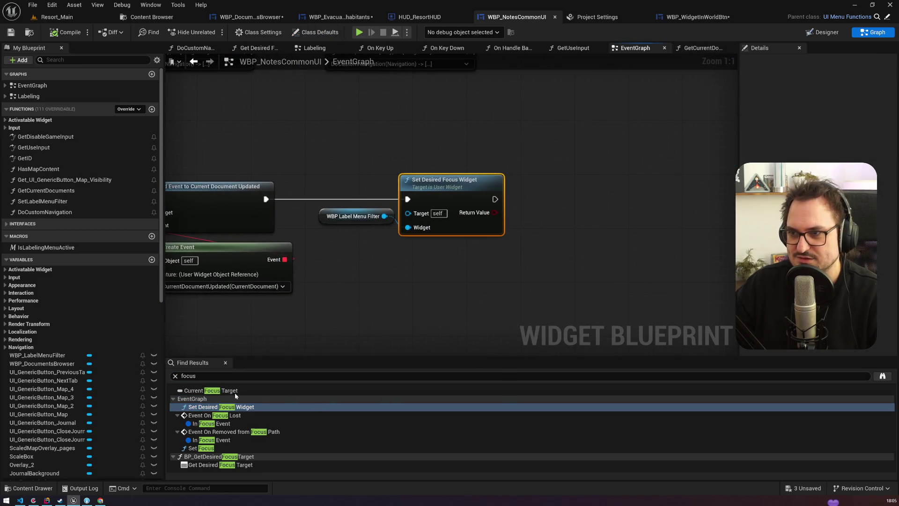
pyautogui.scroll(-5, 433, 251)
pyautogui.scroll(2, 433, 251)
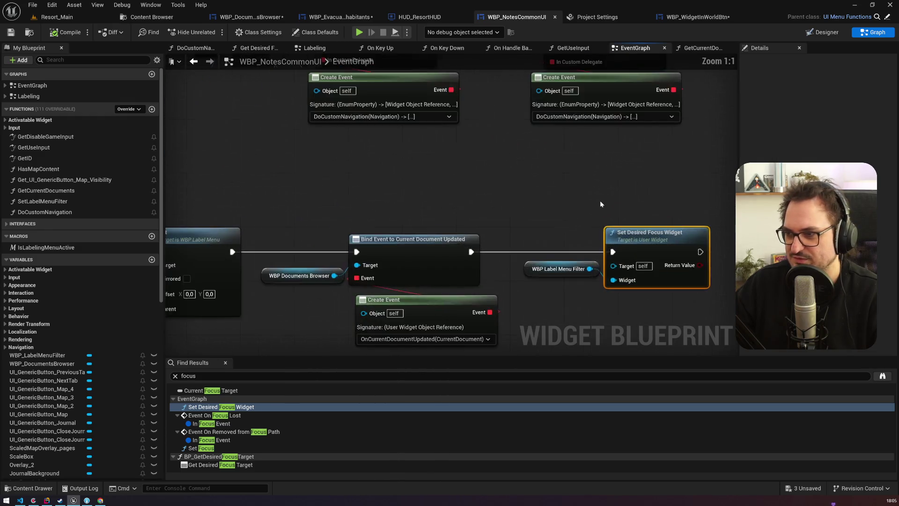
pyautogui.scroll(-2, 600, 201)
pyautogui.scroll(4, 404, 172)
pyautogui.scroll(-4, 472, 244)
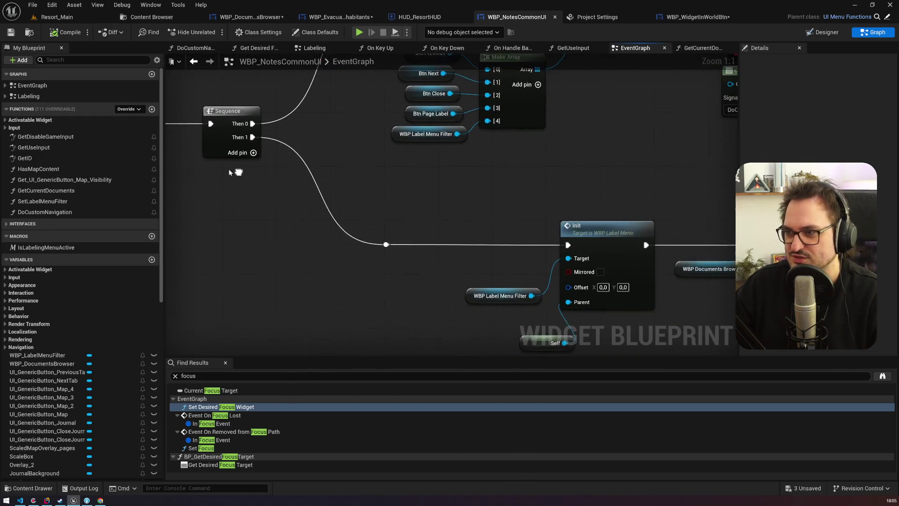
pyautogui.scroll(4, 346, 147)
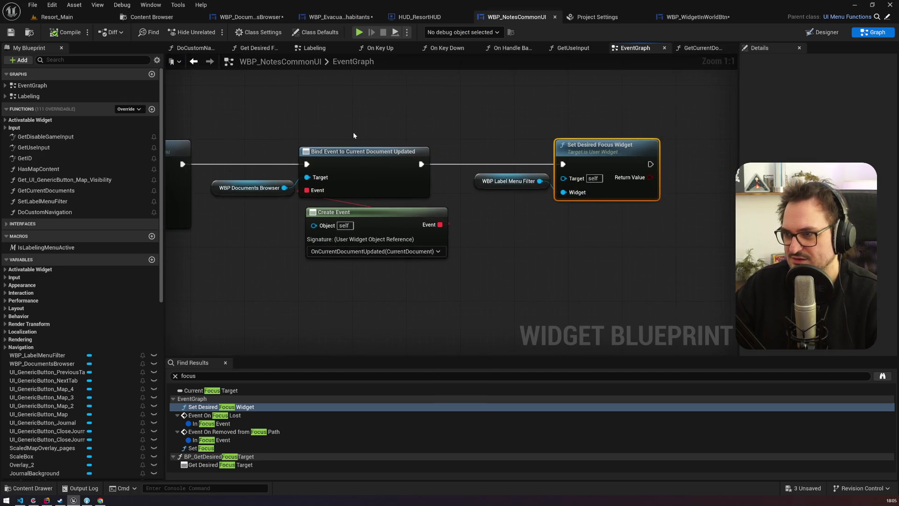
pyautogui.scroll(-3, 353, 135)
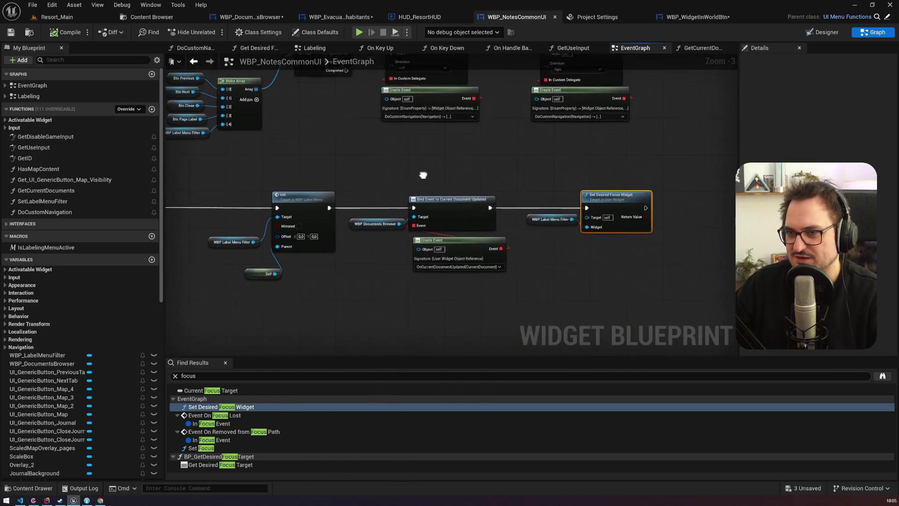
pyautogui.click(206, 415)
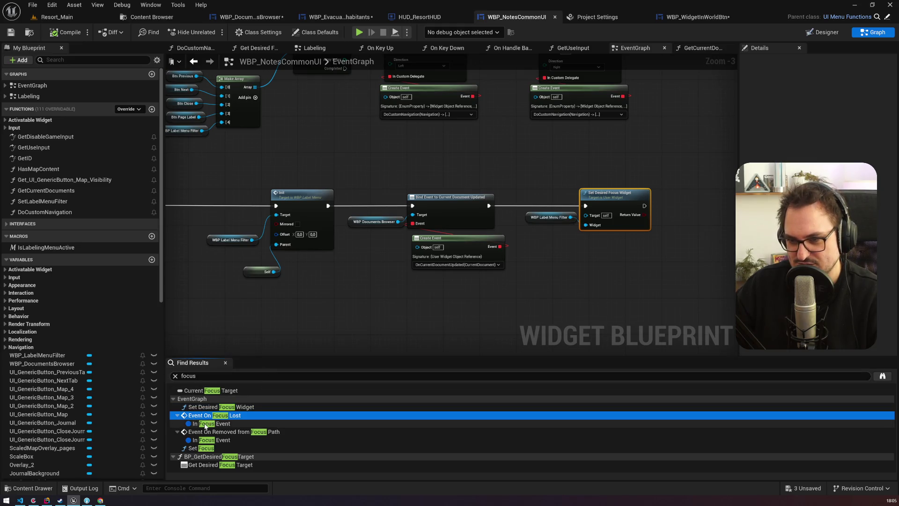
pyautogui.click(206, 424)
# Select the On Removed from Focus Path event with its Set Focus node, then go to WBP_DocumentsBrowser.
pyautogui.moveTo(302, 224); pyautogui.dragTo(410, 141)
pyautogui.moveTo(249, 261)
pyautogui.mouseDown()
pyautogui.moveTo(226, 168)
pyautogui.moveTo(265, 246)
pyautogui.moveTo(413, 267)
pyautogui.mouseUp()
pyautogui.click(406, 227)
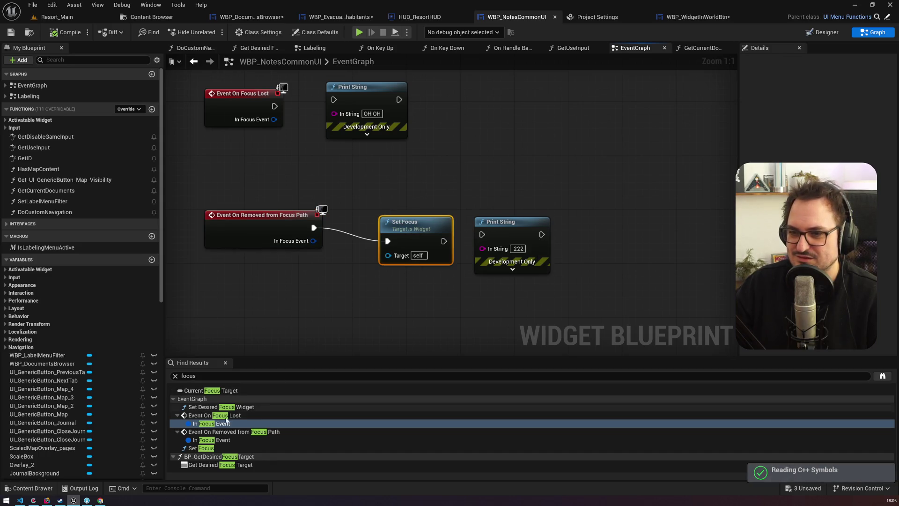
pyautogui.moveTo(256, 195); pyautogui.dragTo(395, 265)
pyautogui.click(408, 243)
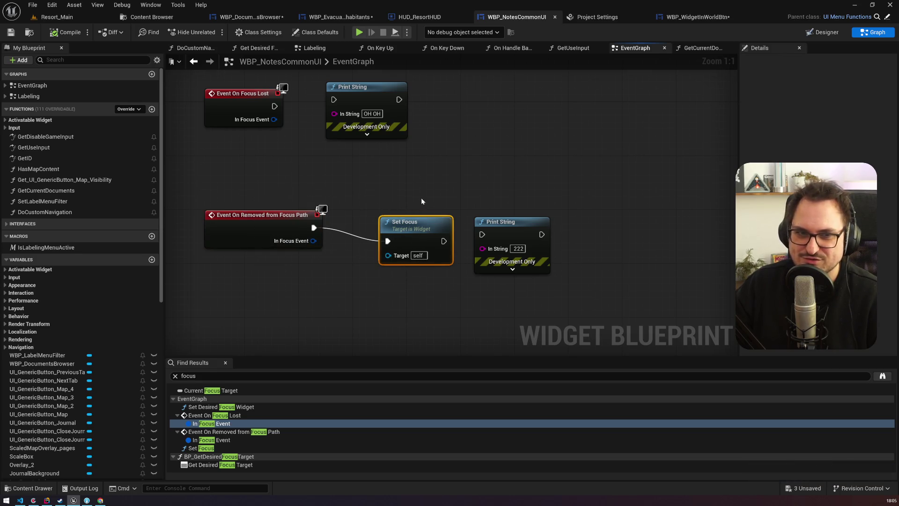
pyautogui.moveTo(202, 184); pyautogui.dragTo(403, 278)
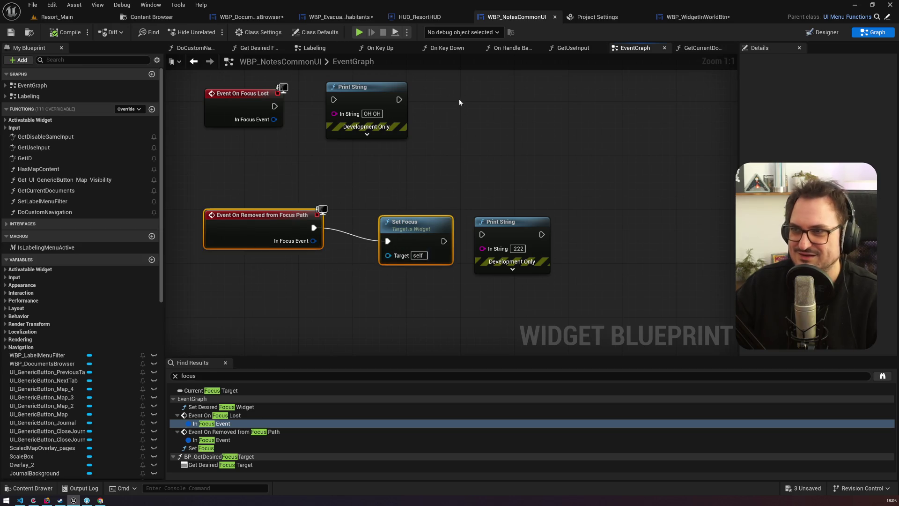
pyautogui.click(337, 17)
pyautogui.click(250, 17)
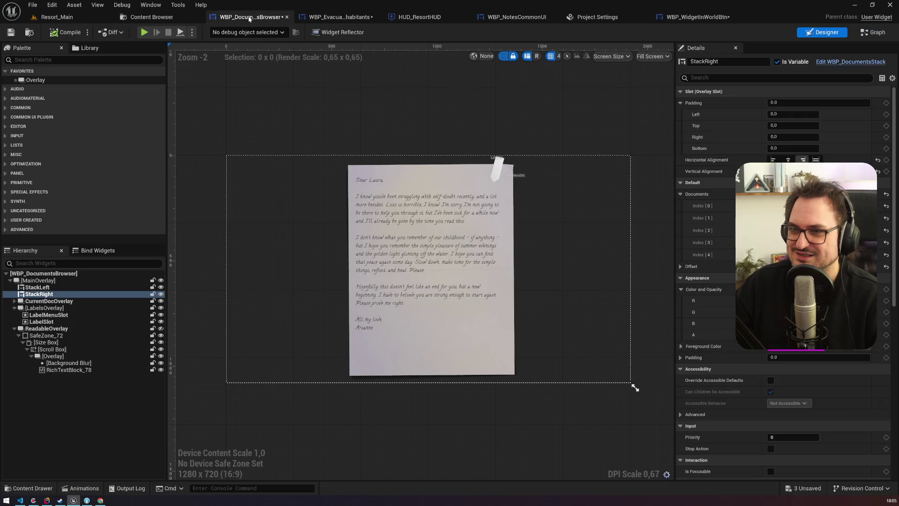
# In WBP_EvacuatedInhabitants, paste On Removed from Focus Path with Set Focus and Btn Next focus node, then compile.
pyautogui.click(342, 18)
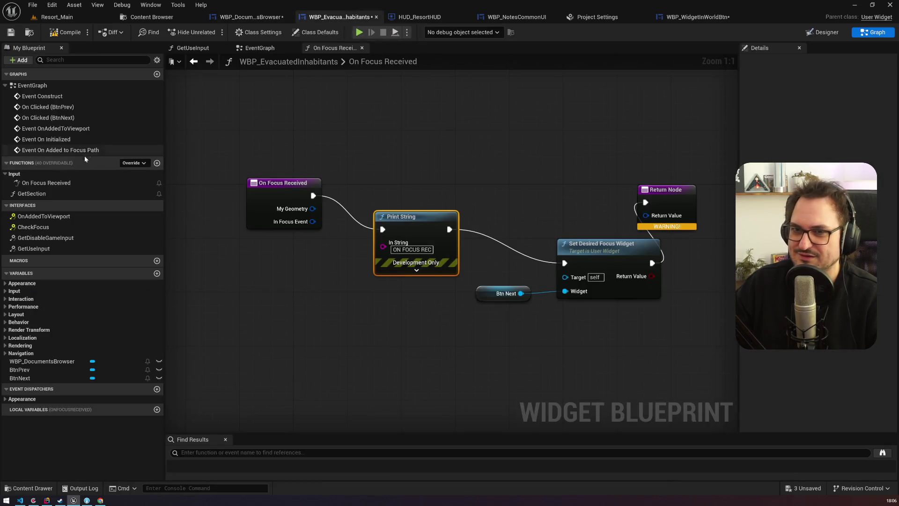
pyautogui.click(43, 97)
pyautogui.doubleClick(43, 100)
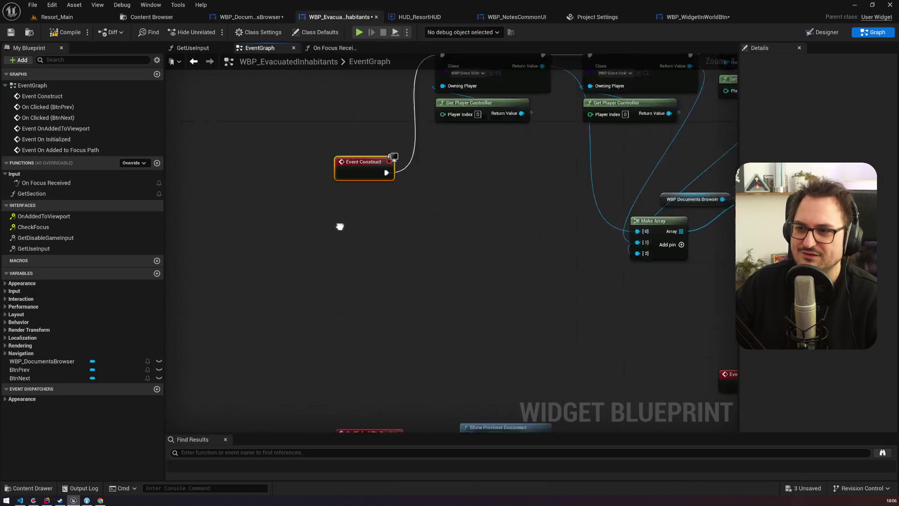
pyautogui.hotkey('ctrl', 'v')
pyautogui.scroll(-1, 445, 245)
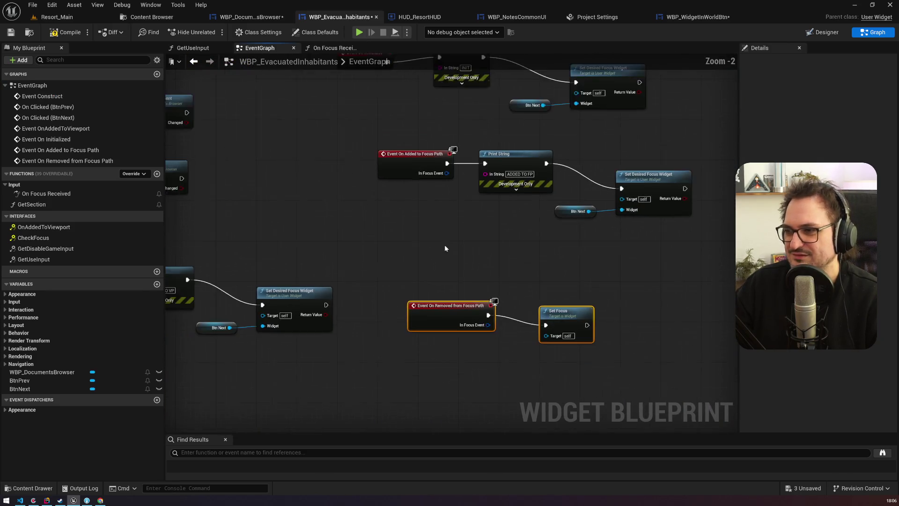
pyautogui.scroll(-1, 481, 330)
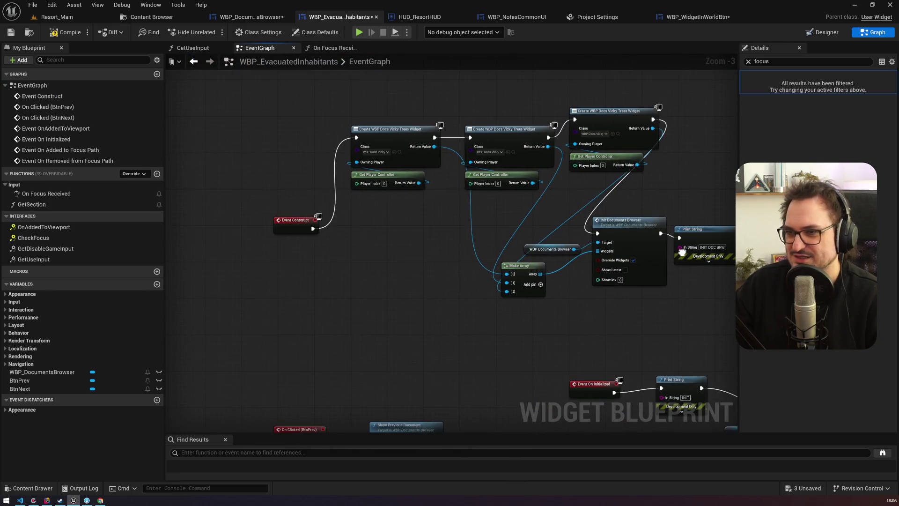
pyautogui.hotkey('ctrl', 'v')
pyautogui.moveTo(444, 188); pyautogui.dragTo(528, 188)
pyautogui.scroll(-1, 412, 328)
pyautogui.click(66, 32)
# Review WBP_NotesCommonUI's Set Focus and Get Desired Focus Target nodes, then close that editor.
pyautogui.click(678, 21)
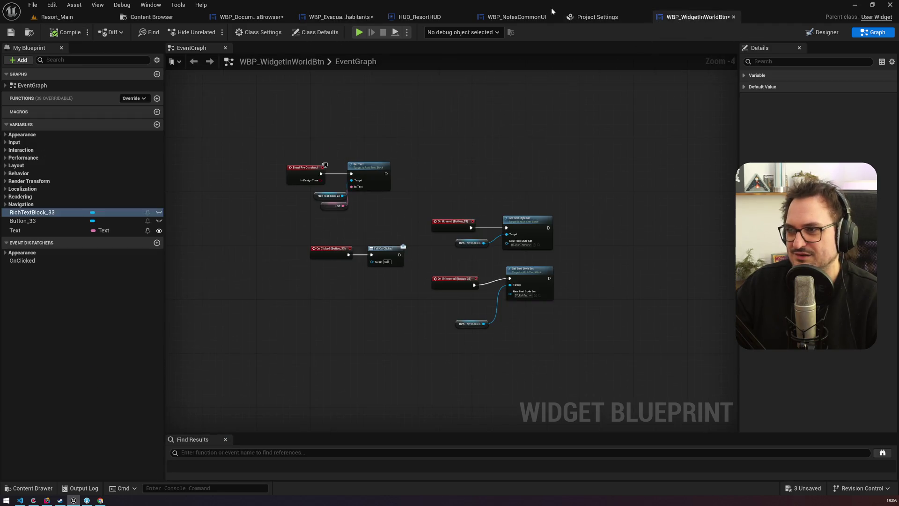
pyautogui.click(482, 18)
pyautogui.click(220, 440)
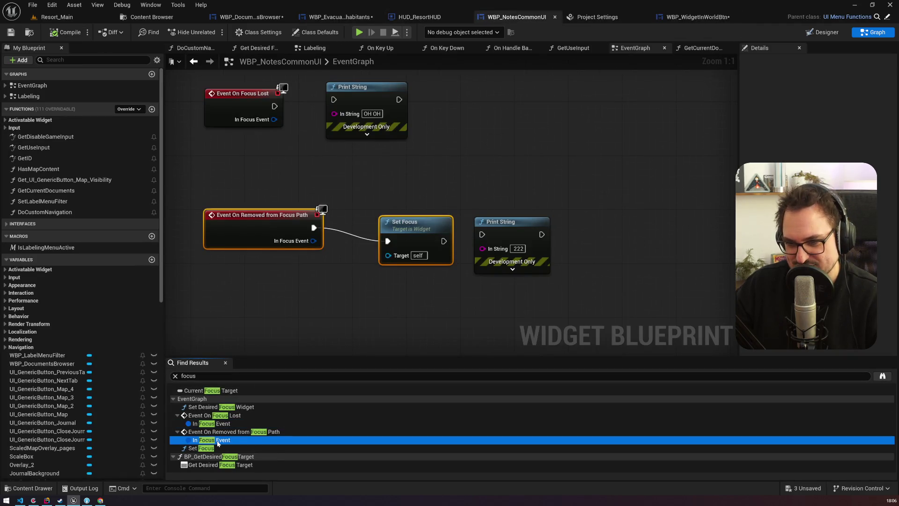
pyautogui.click(217, 450)
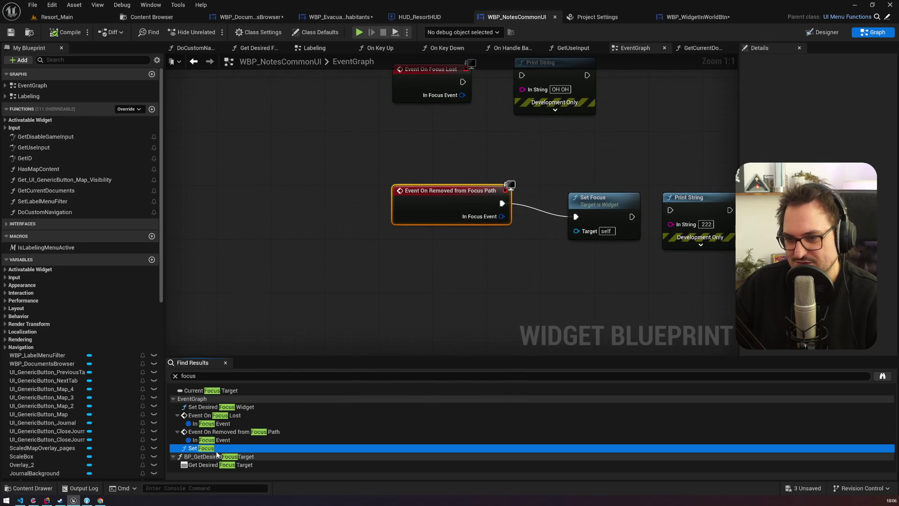
pyautogui.click(217, 465)
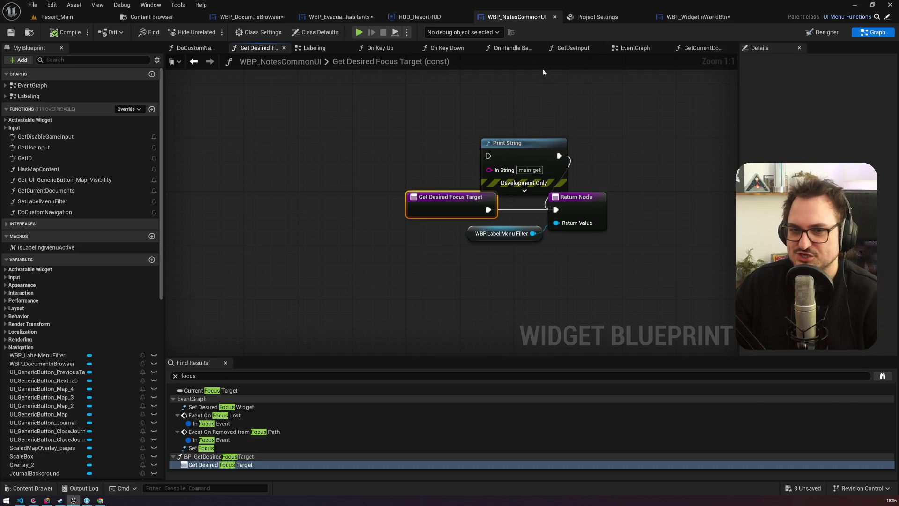
pyautogui.hotkey('ctrl', 'w')
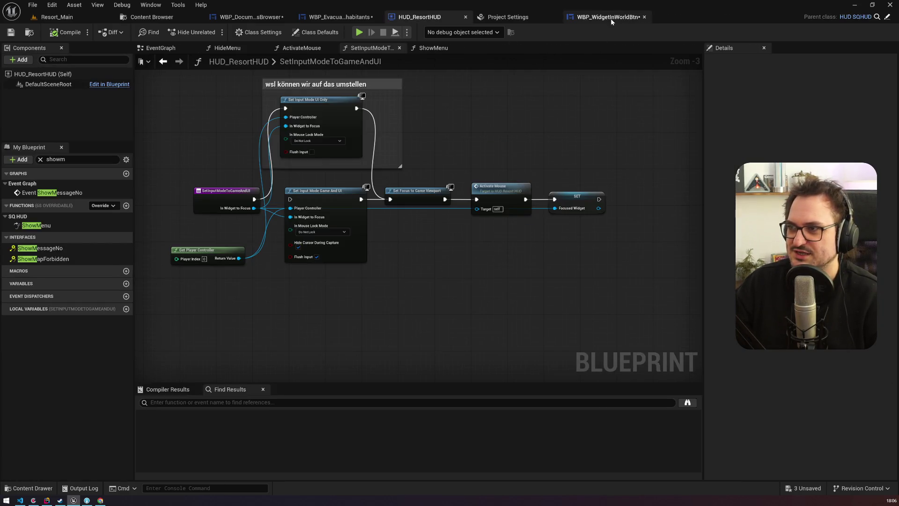
# Add a Call On Clicked node in WBP_WidgetInWorldBtn, save it, and play the Resort_Main level.
pyautogui.click(611, 18)
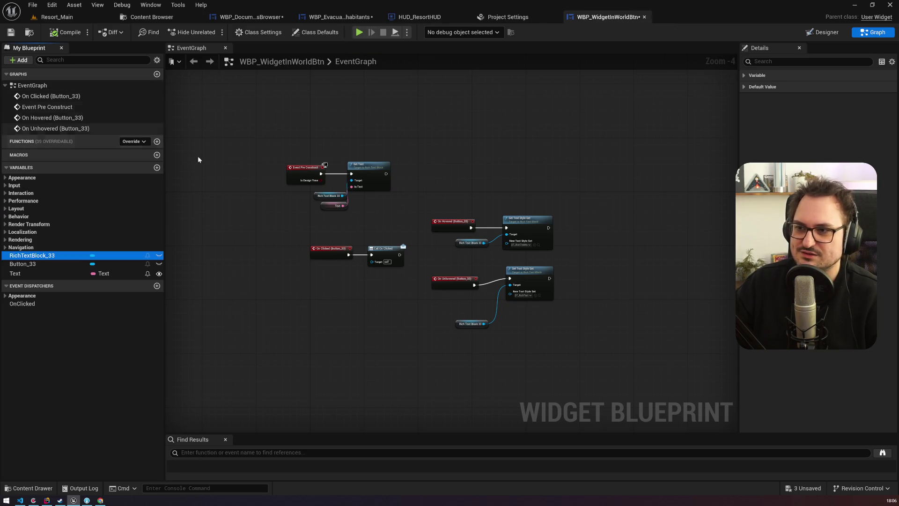
pyautogui.rightClick(256, 224)
pyautogui.write('focus')
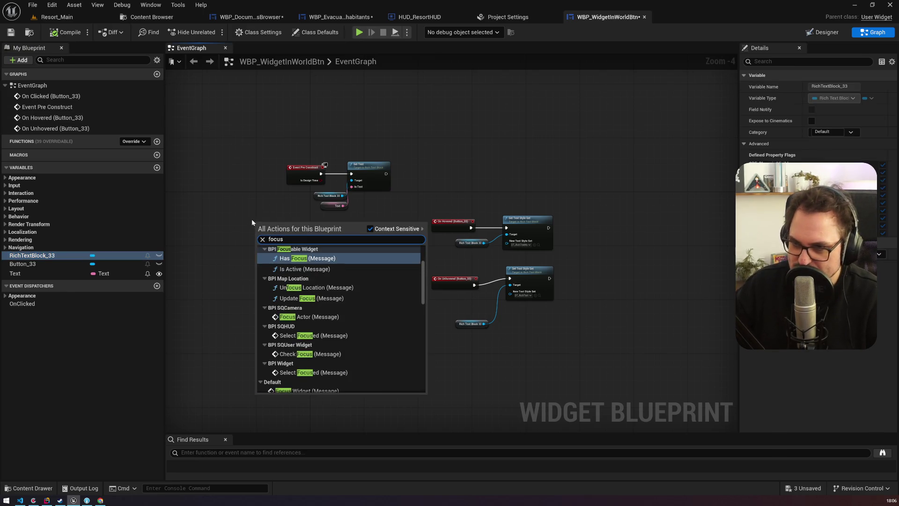
pyautogui.moveTo(424, 271)
pyautogui.mouseDown()
pyautogui.moveTo(422, 378)
pyautogui.moveTo(419, 318)
pyautogui.mouseUp()
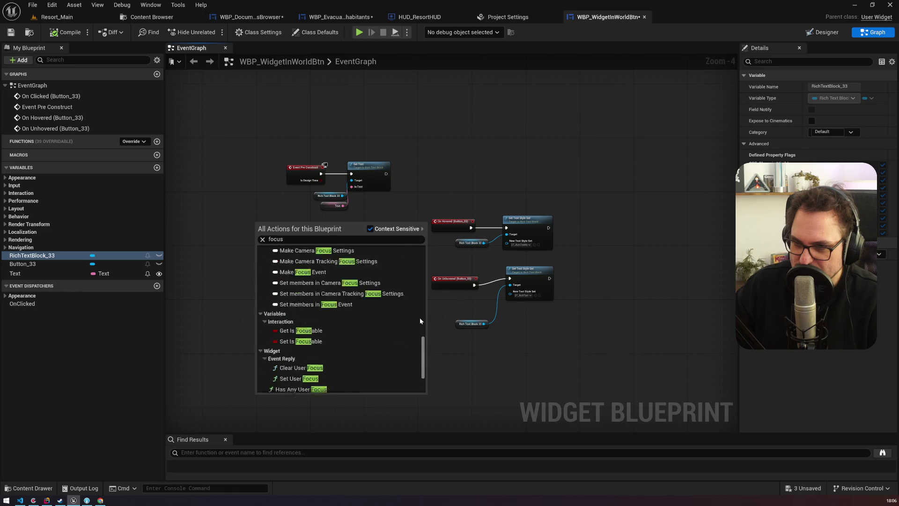
pyautogui.click(305, 331)
pyautogui.click(11, 32)
pyautogui.click(56, 17)
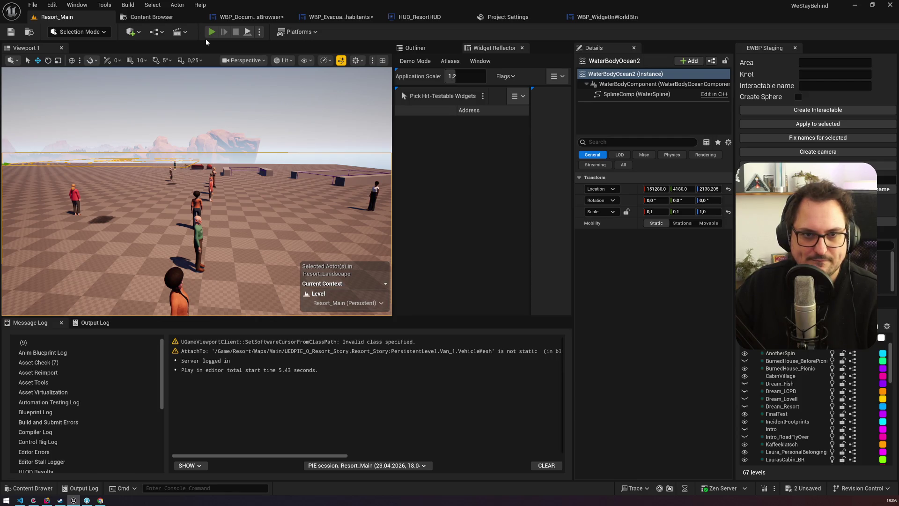
pyautogui.click(212, 32)
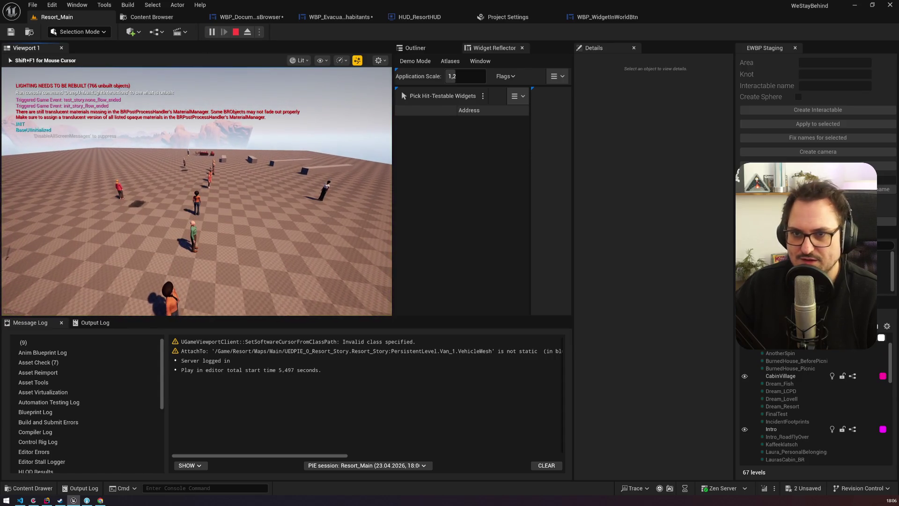
# Rerun show_menu inhabitants from the in-game console and page to the next document.
pyautogui.press('`')
pyautogui.press('Up')
pyautogui.press('Return')
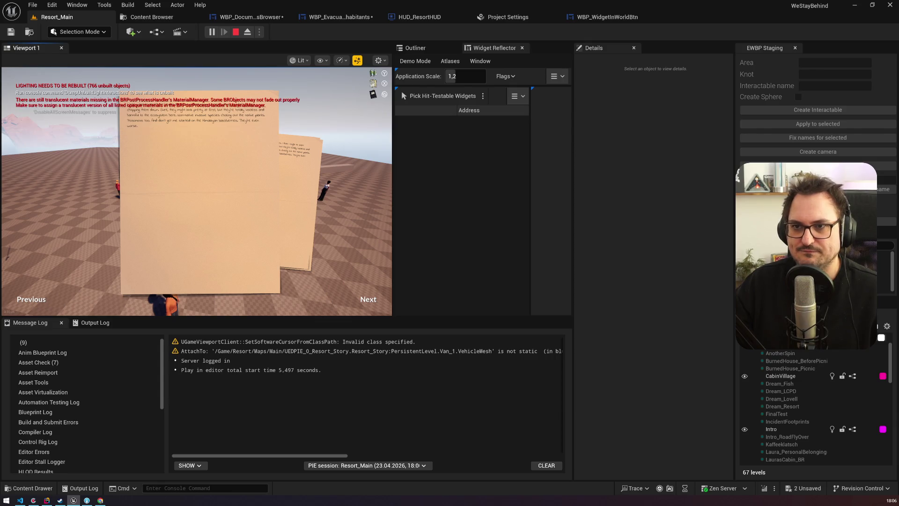
pyautogui.click(366, 300)
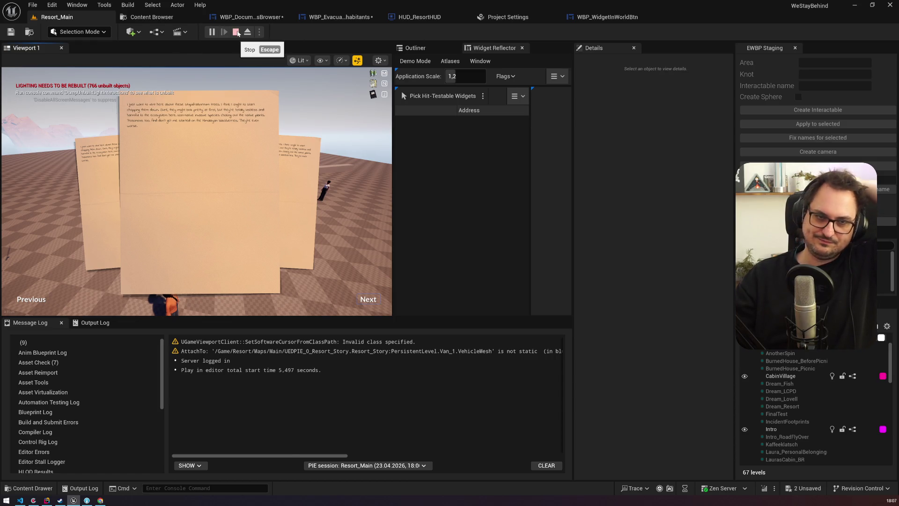
# Stop the play session and bring up the Miro board in the web browser.
pyautogui.click(236, 32)
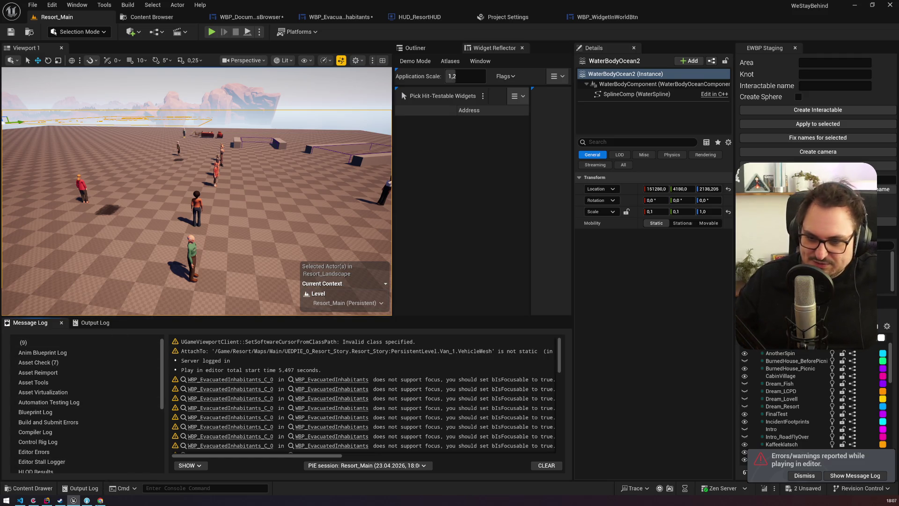
pyautogui.click(100, 500)
pyautogui.click(136, 7)
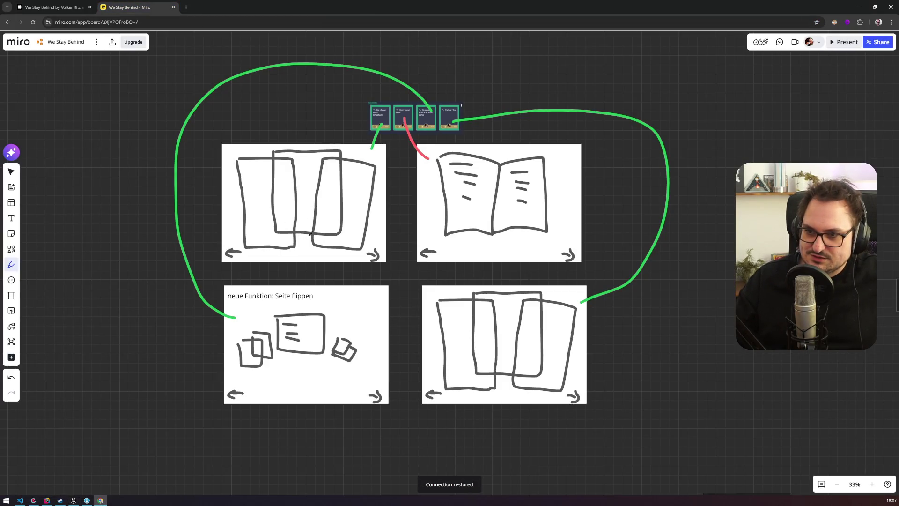
# Zoom around the We Stay Behind Miro board to review the four document-reader sketch frames.
pyautogui.scroll(5, 491, 154)
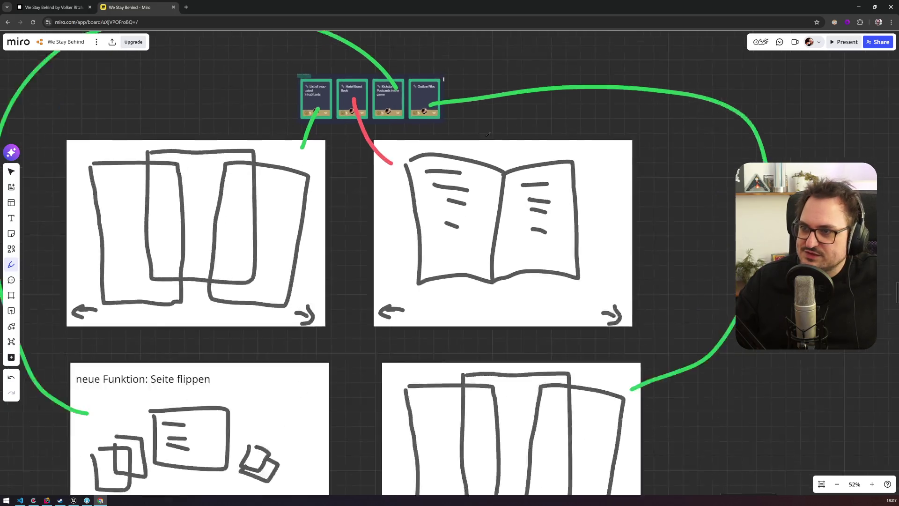
pyautogui.scroll(-2, 383, 205)
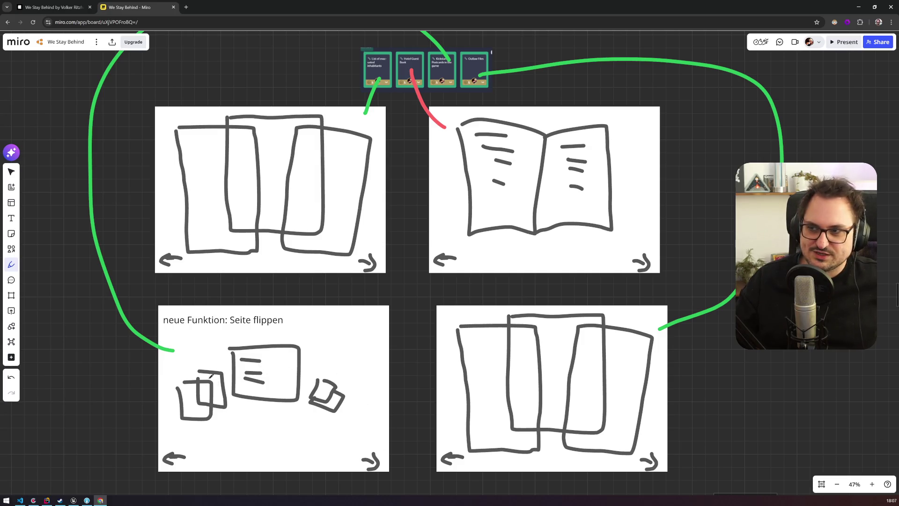
pyautogui.scroll(2, 379, 244)
pyautogui.scroll(2, 403, 220)
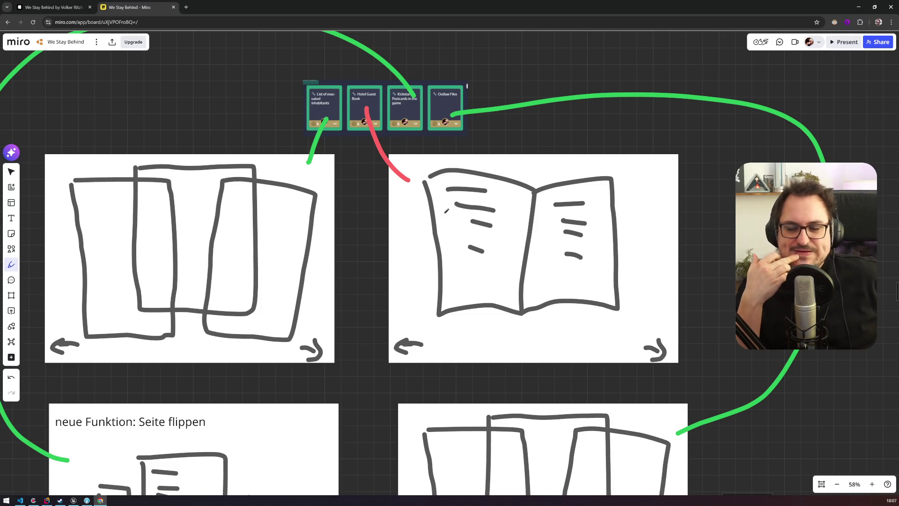
pyautogui.scroll(-5, 414, 234)
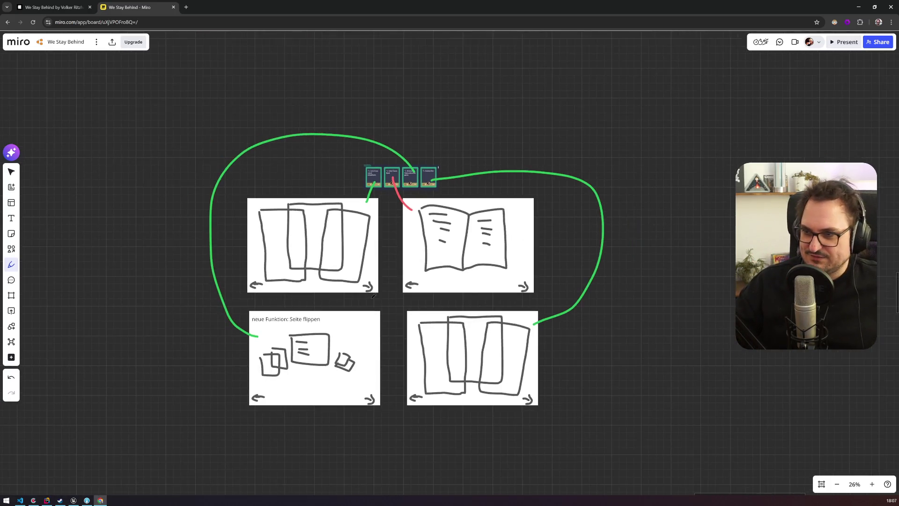
pyautogui.scroll(-2, 374, 296)
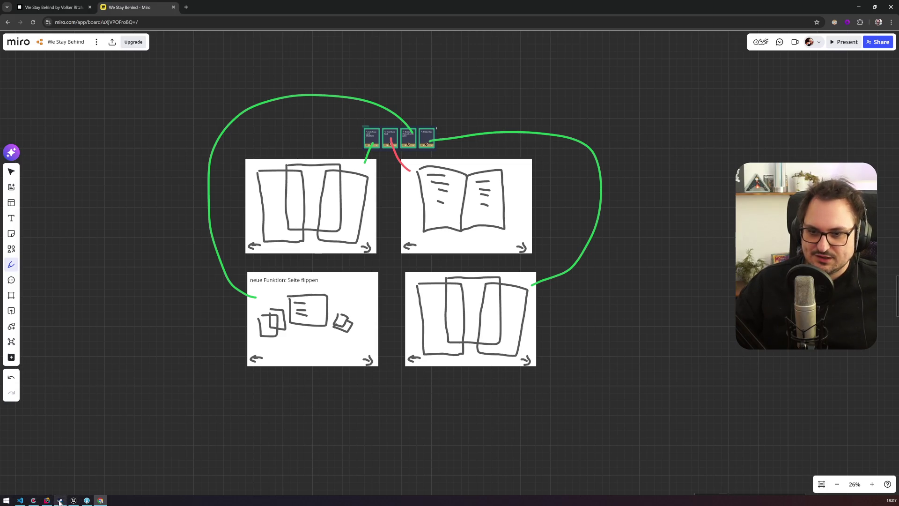
pyautogui.click(86, 500)
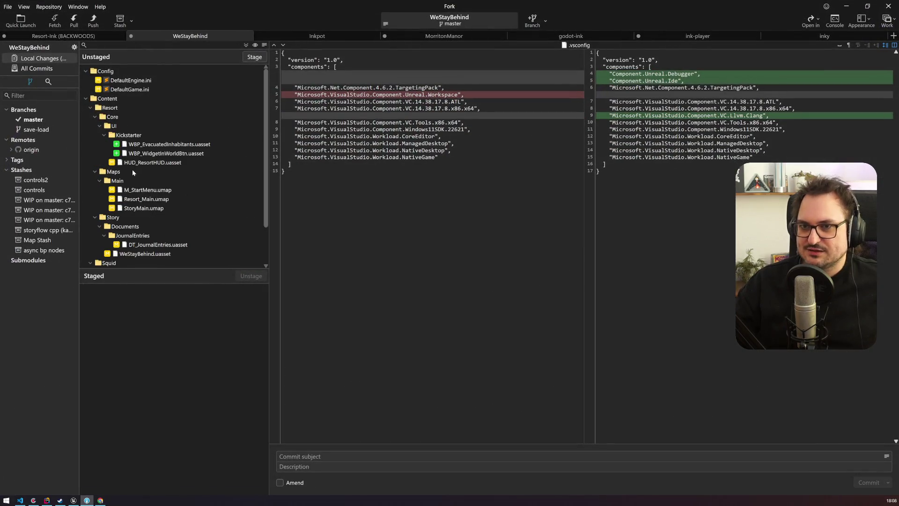
# Stage the six changed files, including WBP_EvacuatedInhabitants, HUD_ResortHUD, DT_JournalEntries and DT_RichTextHovered.
pyautogui.click(162, 135)
pyautogui.click(163, 144)
pyautogui.keyDown('shift'); pyautogui.click(156, 162); pyautogui.keyUp('shift')
pyautogui.moveTo(157, 155); pyautogui.dragTo(159, 329)
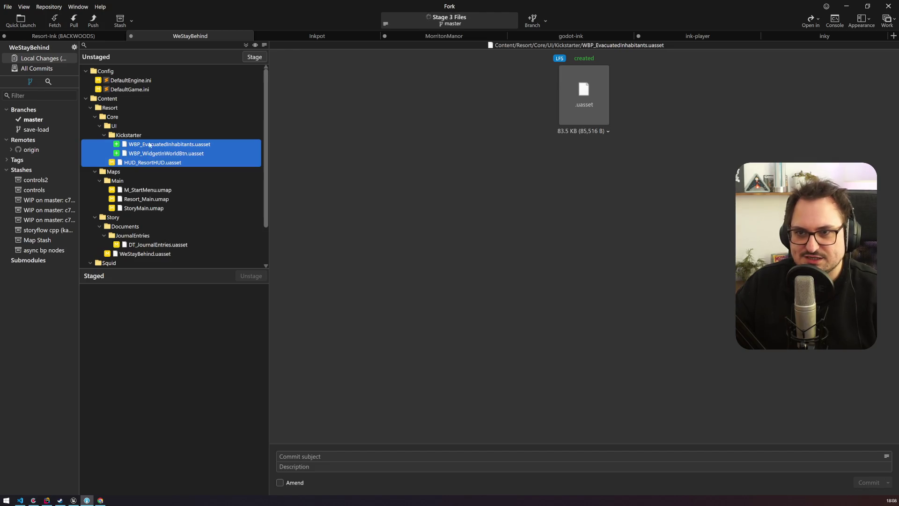
pyautogui.click(142, 190)
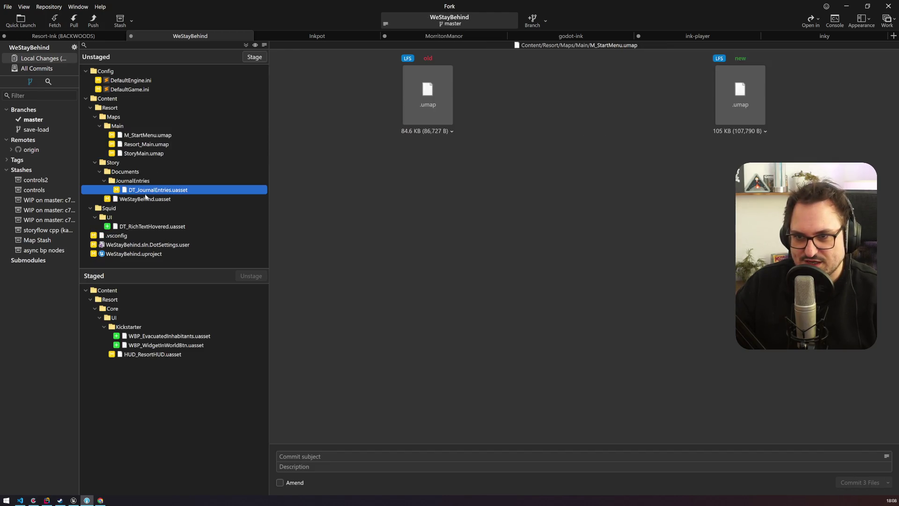
pyautogui.keyDown('shift'); pyautogui.click(145, 199); pyautogui.keyUp('shift')
pyautogui.moveTo(167, 373); pyautogui.dragTo(165, 370)
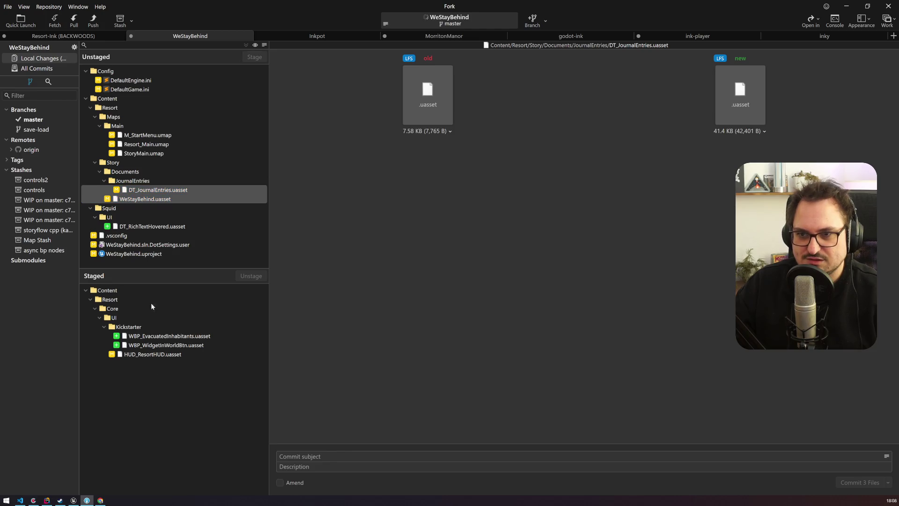
pyautogui.moveTo(142, 185); pyautogui.dragTo(150, 354)
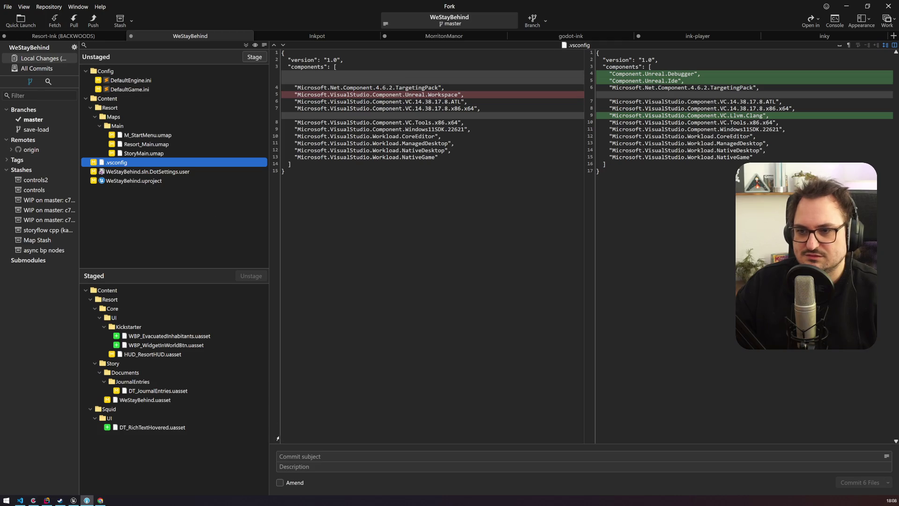
# Commit the staged files as 'kicki rewards wip' and push master to origin.
pyautogui.click(292, 455)
pyautogui.write('kicki r')
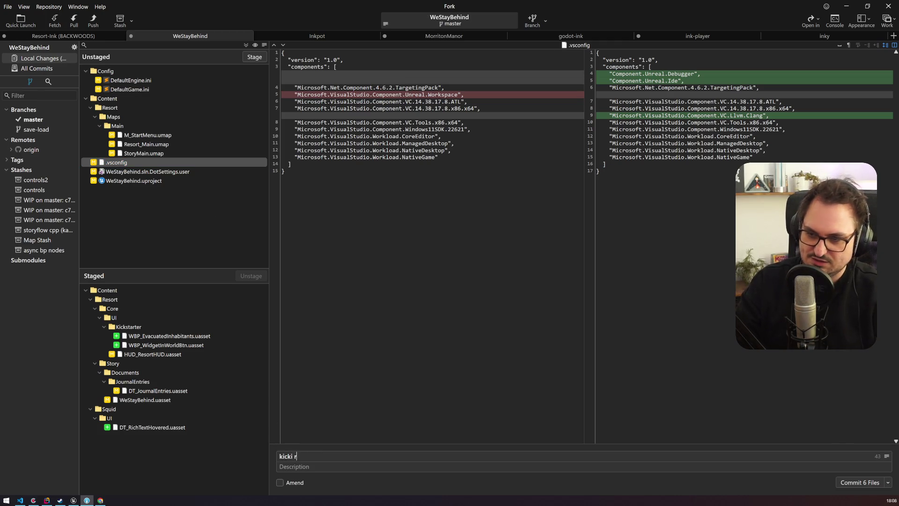
pyautogui.write('p')
pyautogui.hotkey('ctrl', 'Return')
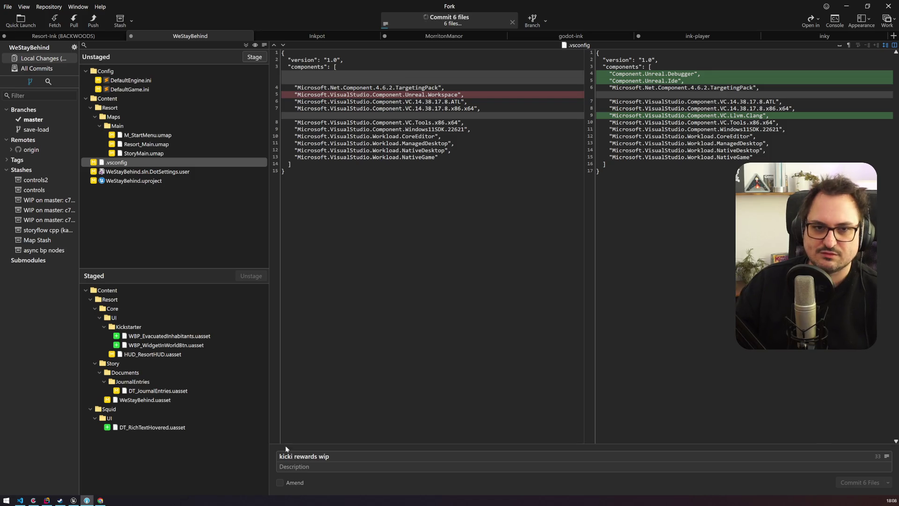
pyautogui.click(93, 21)
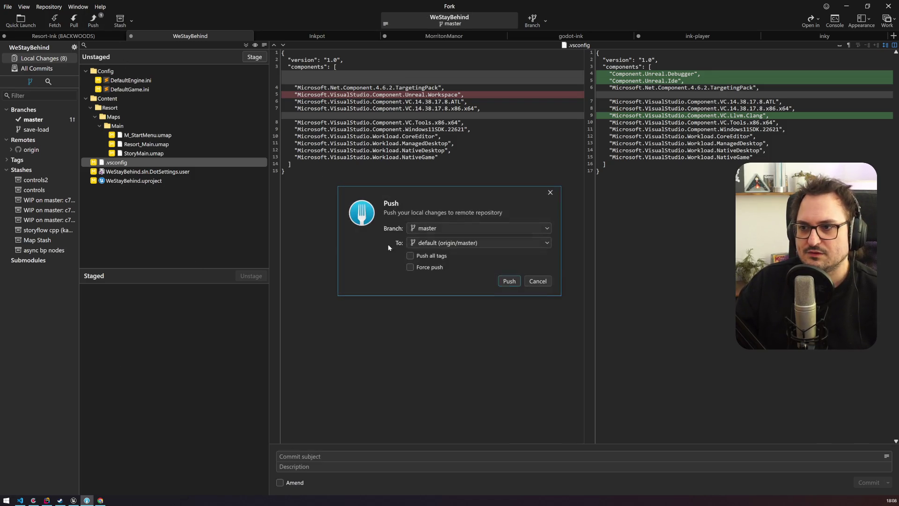
pyautogui.click(503, 282)
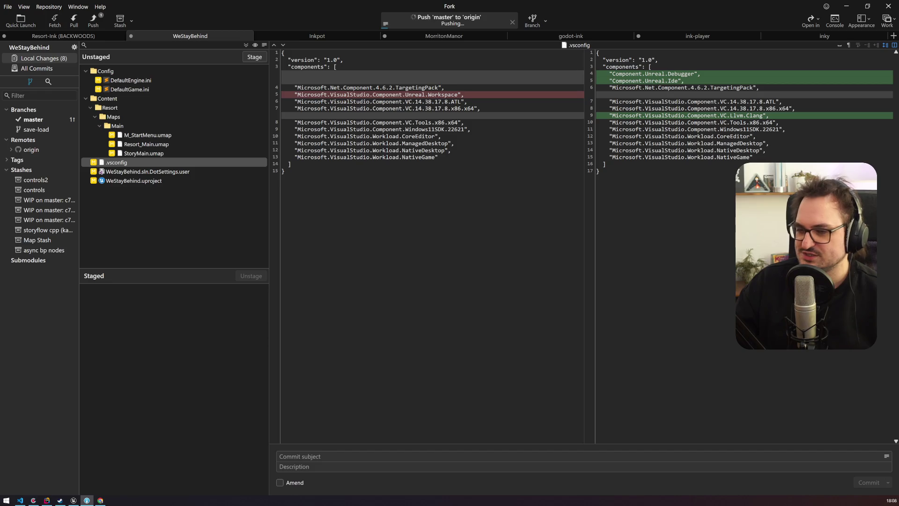
# Save the two modified widget blueprints in Unreal, then return to Fork.
pyautogui.click(73, 500)
pyautogui.hotkey('ctrl', 'shift', 's')
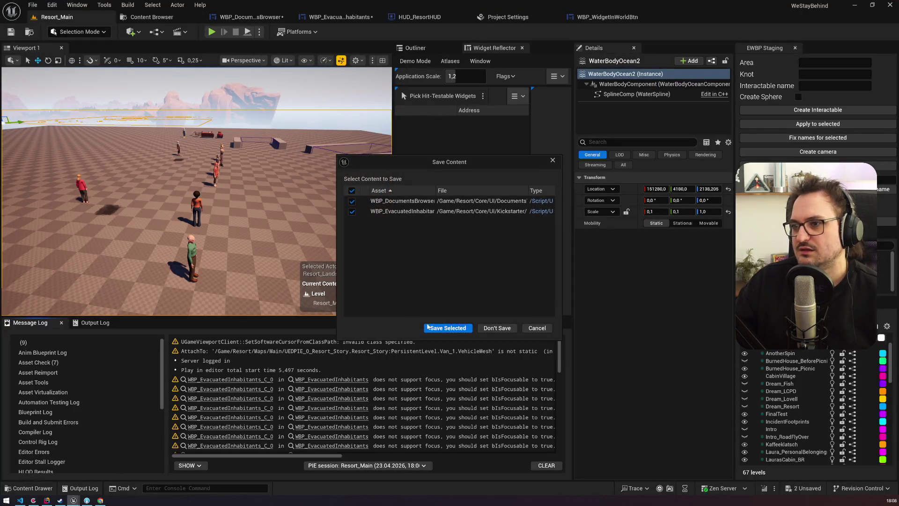
pyautogui.click(427, 328)
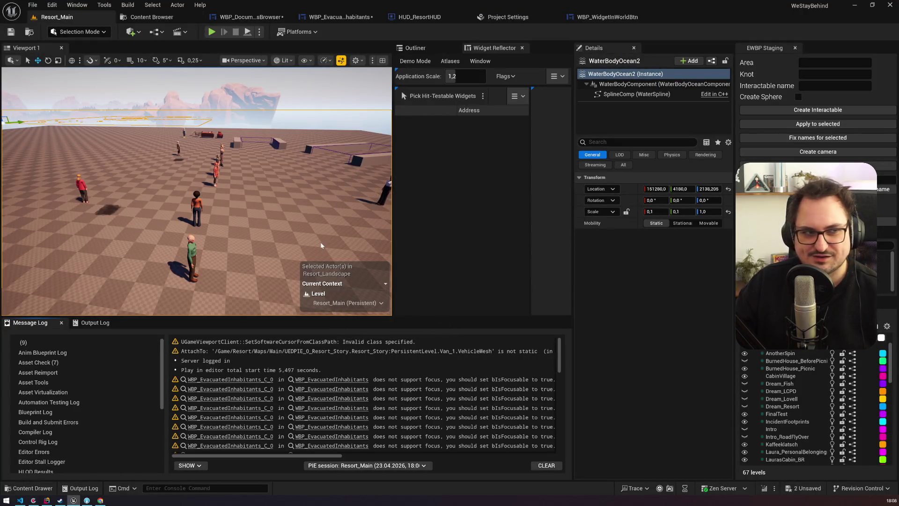
pyautogui.hotkey('alt', 'Tab')
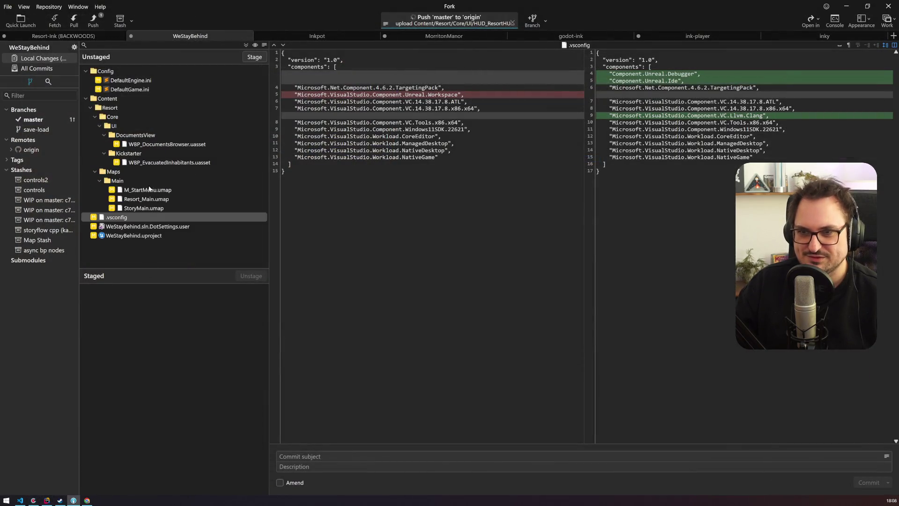
# Stage WBP_DocumentsBrowser and WBP_EvacuatedInhabitants and commit them as 'und direkt noch ne fuhre'.
pyautogui.click(147, 145)
pyautogui.keyDown('shift'); pyautogui.click(137, 163); pyautogui.keyUp('shift')
pyautogui.click(305, 452)
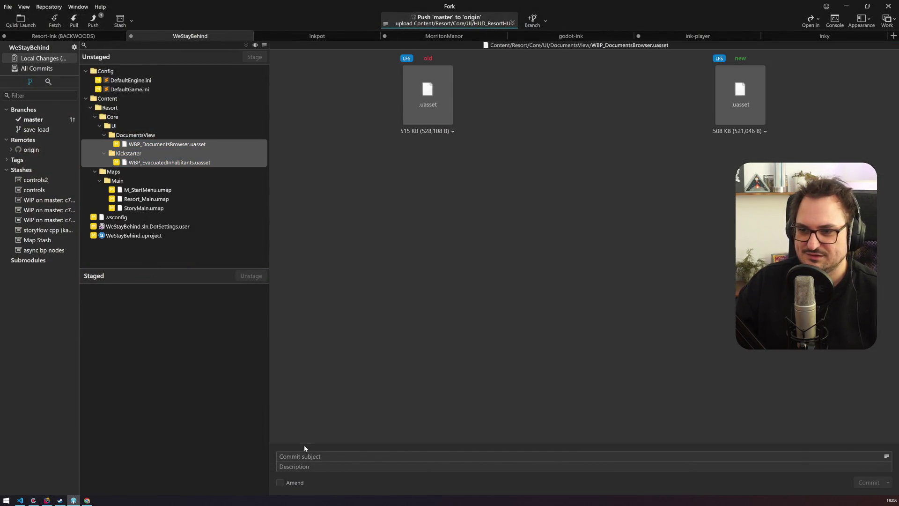
pyautogui.hotkey('ctrl', 's')
pyautogui.write('und direkt noch ne fuhre')
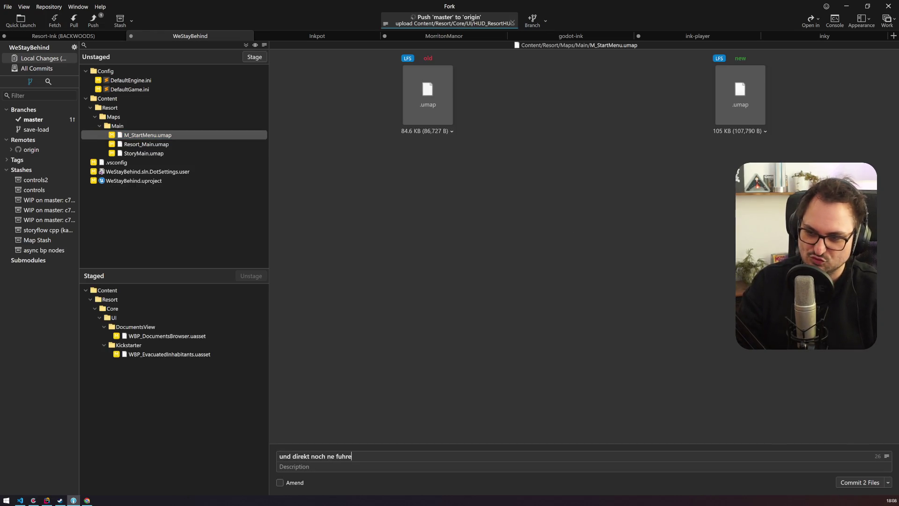
pyautogui.hotkey('ctrl', 'Return')
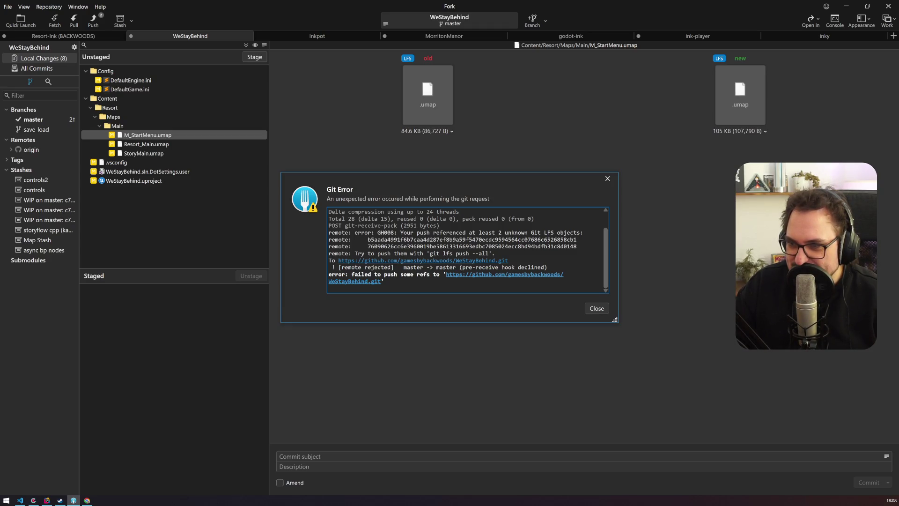
# Dismiss the push error, retry pushing master to origin, and view the All Commits history.
pyautogui.click(598, 308)
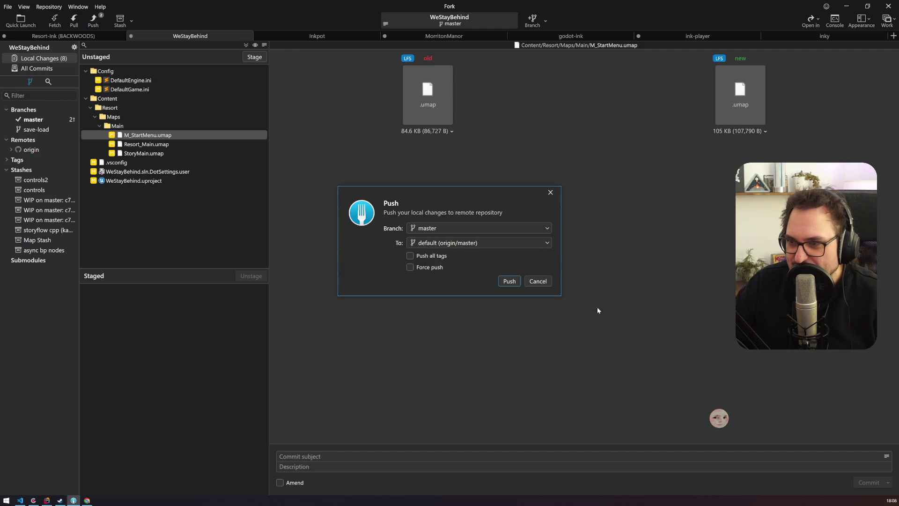
pyautogui.click(534, 282)
pyautogui.click(93, 21)
pyautogui.click(508, 282)
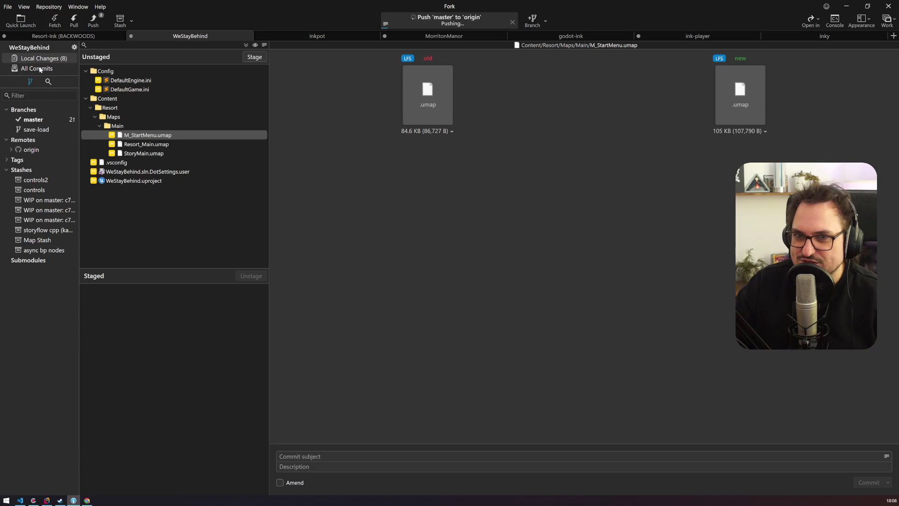
pyautogui.click(40, 70)
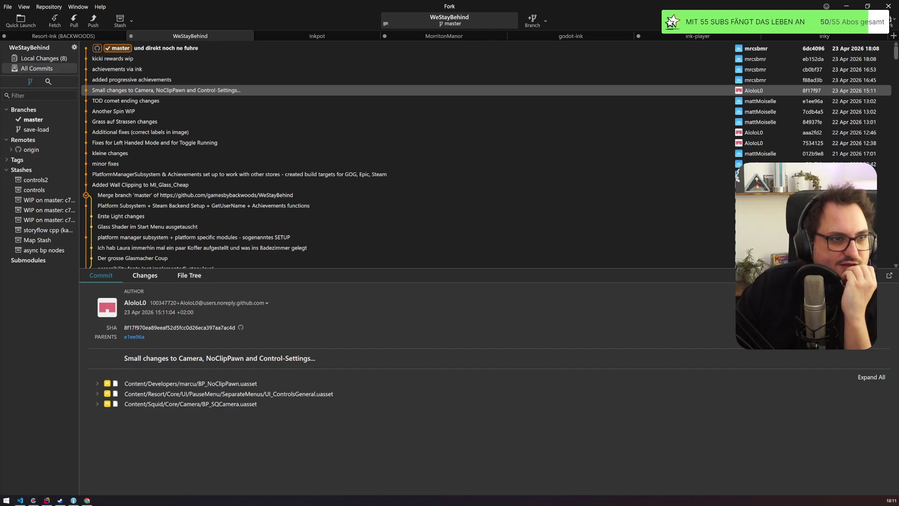
pyautogui.press('super+shift+Left')
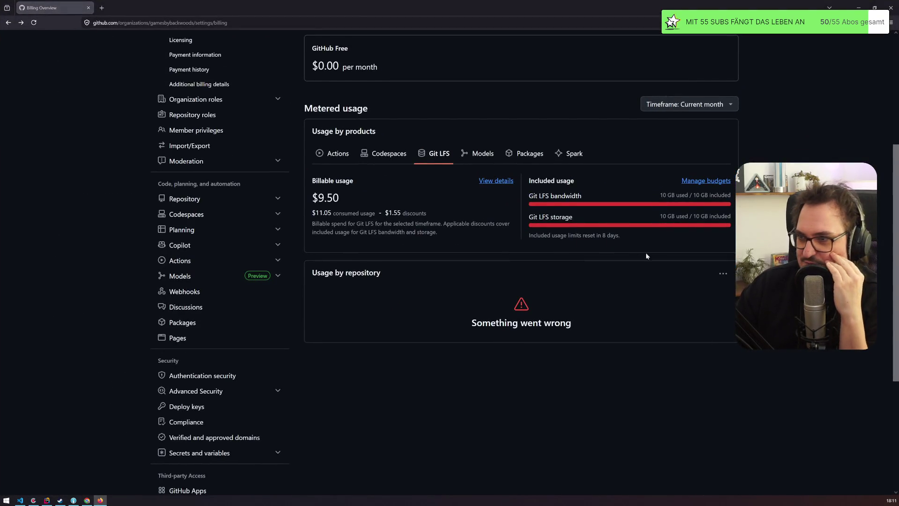
pyautogui.moveTo(550, 196)
pyautogui.mouseDown()
pyautogui.moveTo(583, 198)
pyautogui.moveTo(589, 216)
pyautogui.mouseUp()
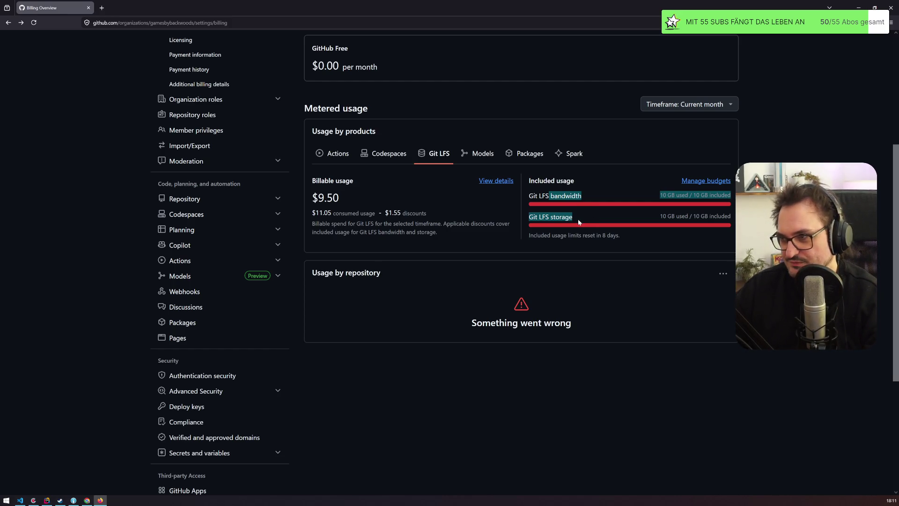
pyautogui.hotkey('ctrl', 'w')
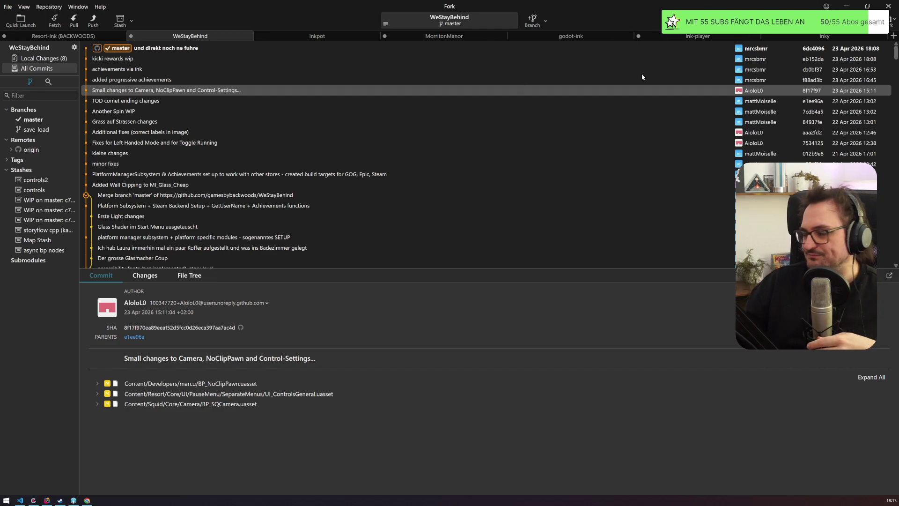
# Close Fork, the Miro board with its image preview, and Codecks, confirming Leave.
pyautogui.click(891, 10)
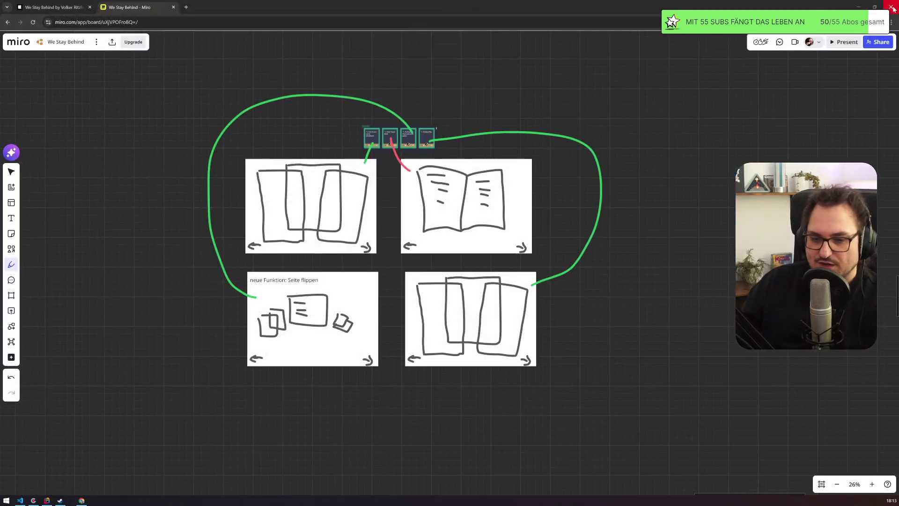
pyautogui.click(891, 7)
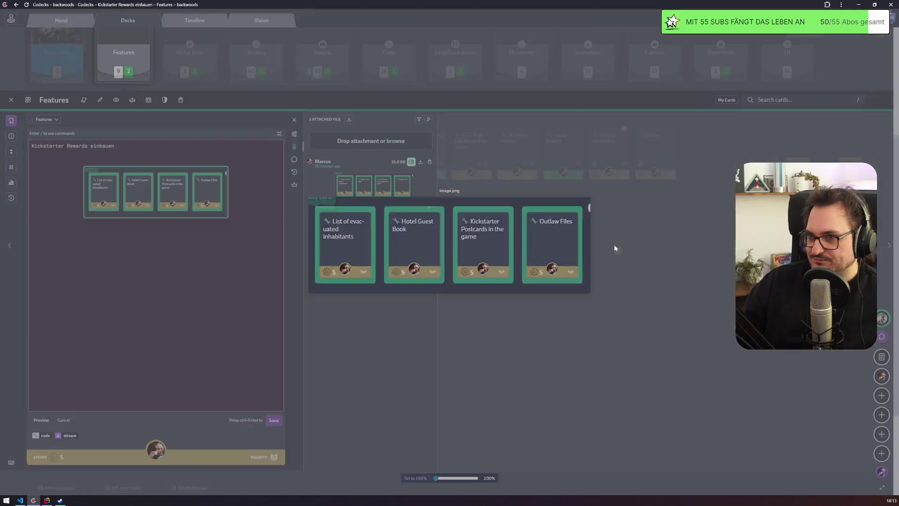
pyautogui.click(615, 248)
pyautogui.click(891, 5)
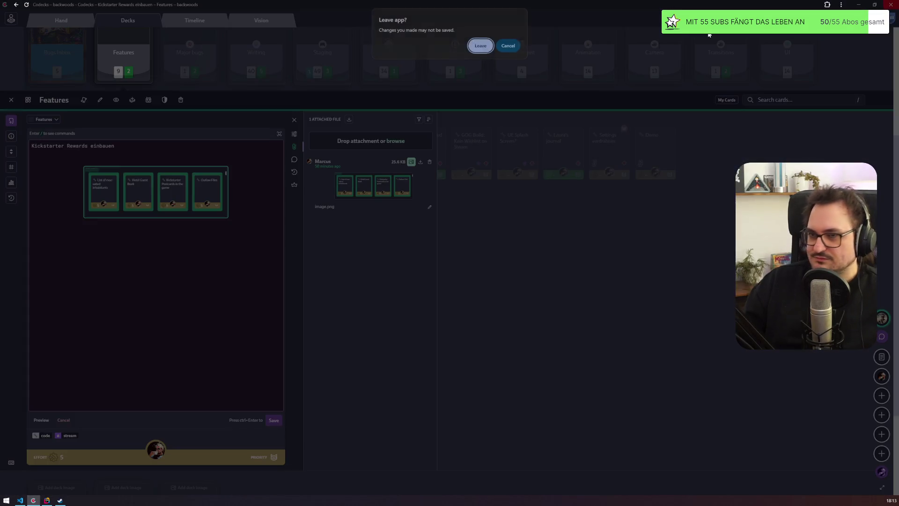
pyautogui.click(482, 46)
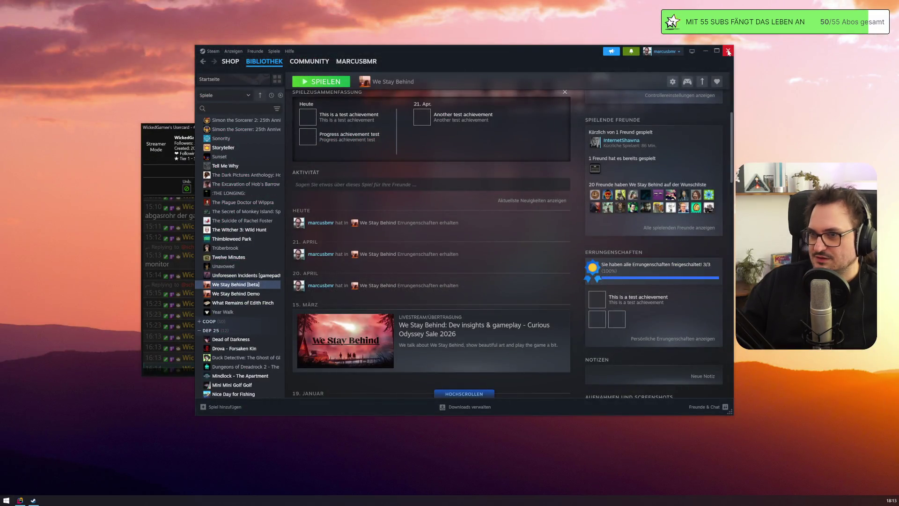
# Close the code editor, the streamer usercard and the IDE windows.
pyautogui.click(728, 51)
pyautogui.click(408, 127)
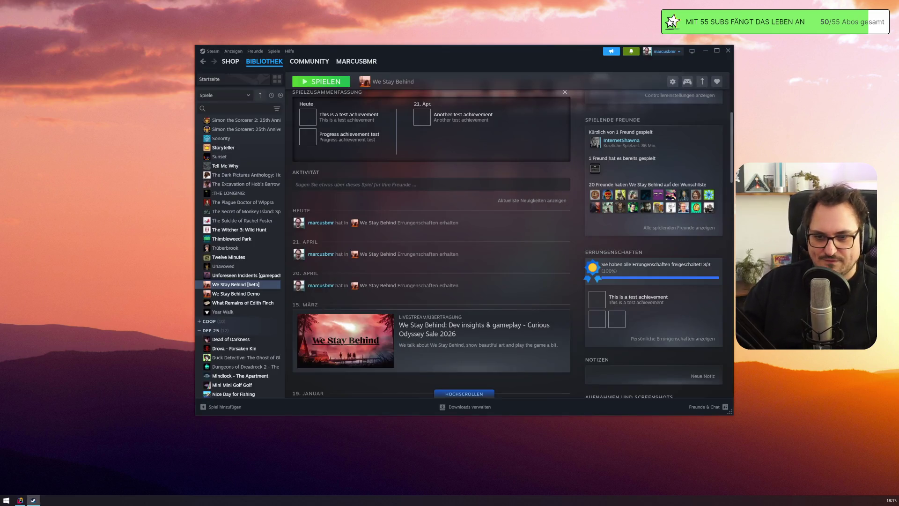
pyautogui.click(27, 500)
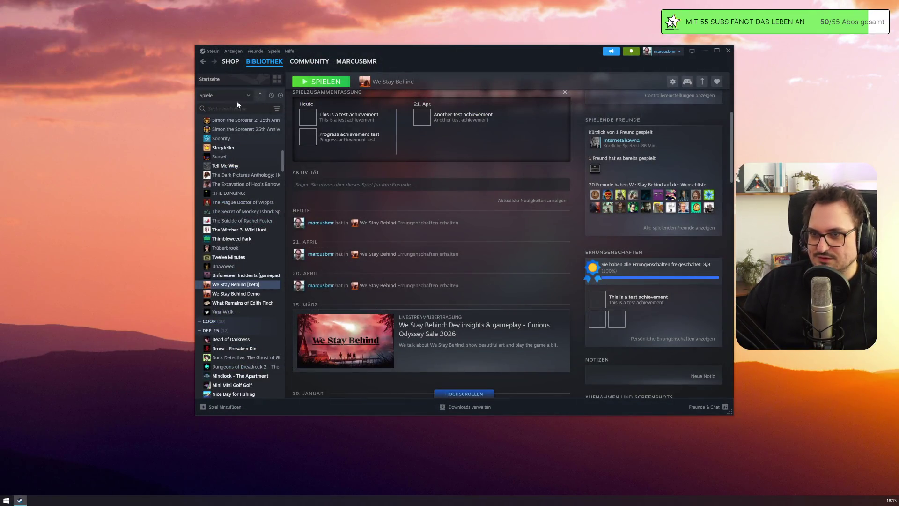
# Search the Steam library for 'obra', clear the search, and close Steam.
pyautogui.click(231, 108)
pyautogui.write('obra')
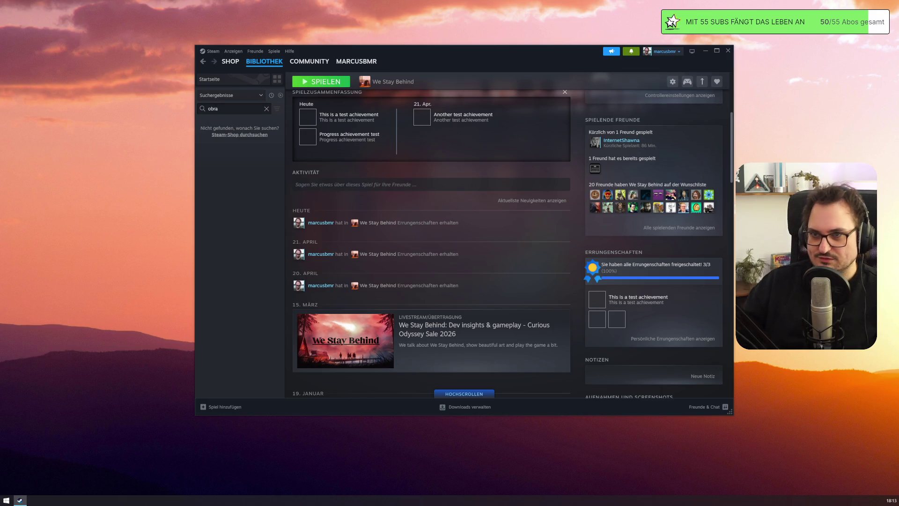
pyautogui.press('BackSpace')
pyautogui.press('BackSpace')
pyautogui.press('BackSpace')
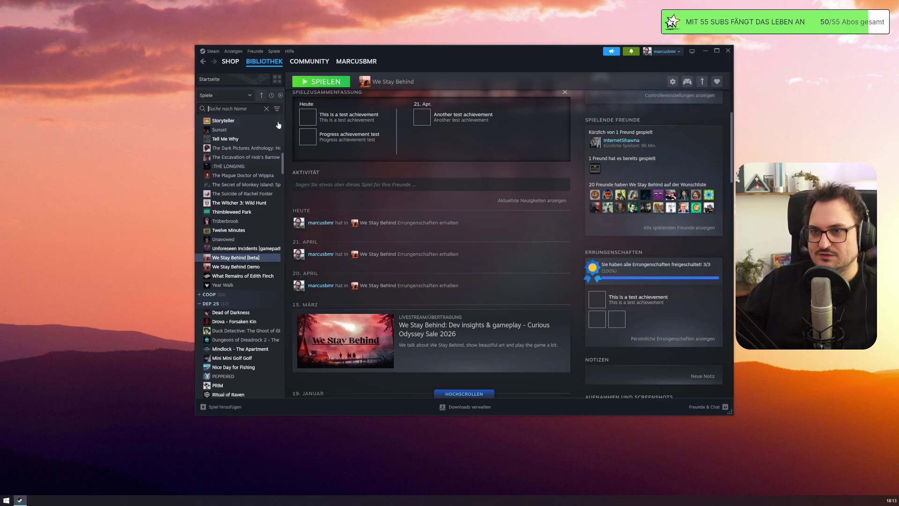
pyautogui.scroll(5, 335, 238)
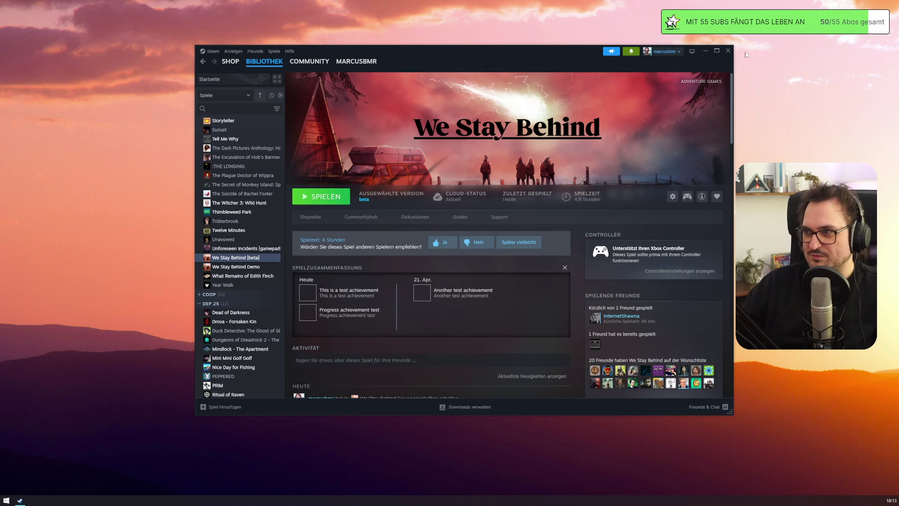
pyautogui.click(728, 50)
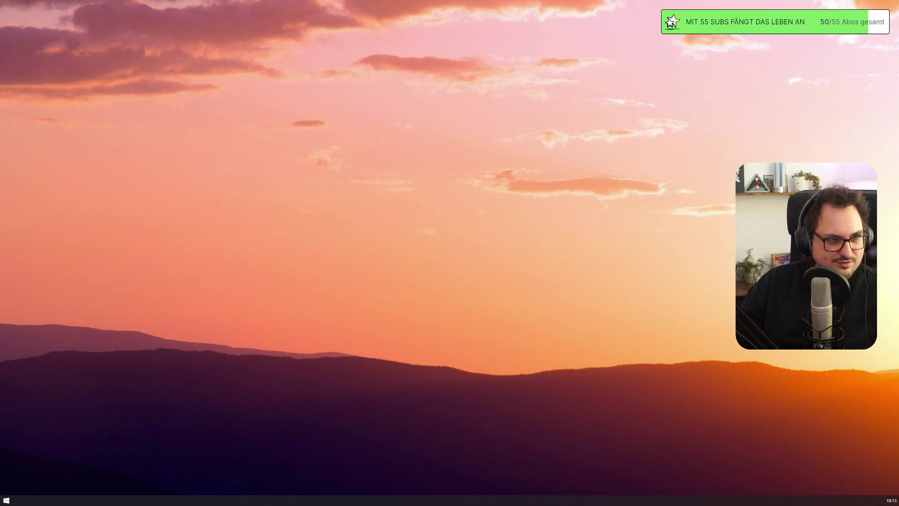
# Dismiss the Login to Steam prompt and return to the Return of the Obra Dinn title screen.
pyautogui.press('super+e')
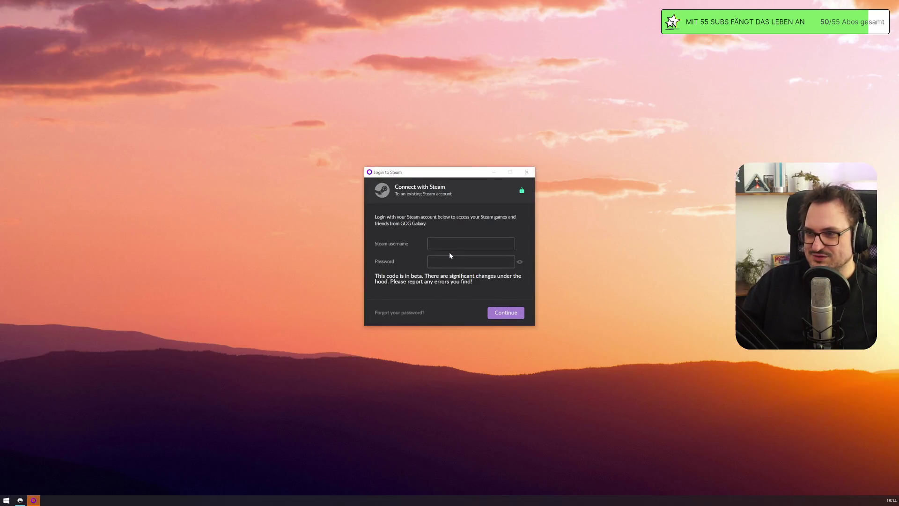
pyautogui.click(443, 251)
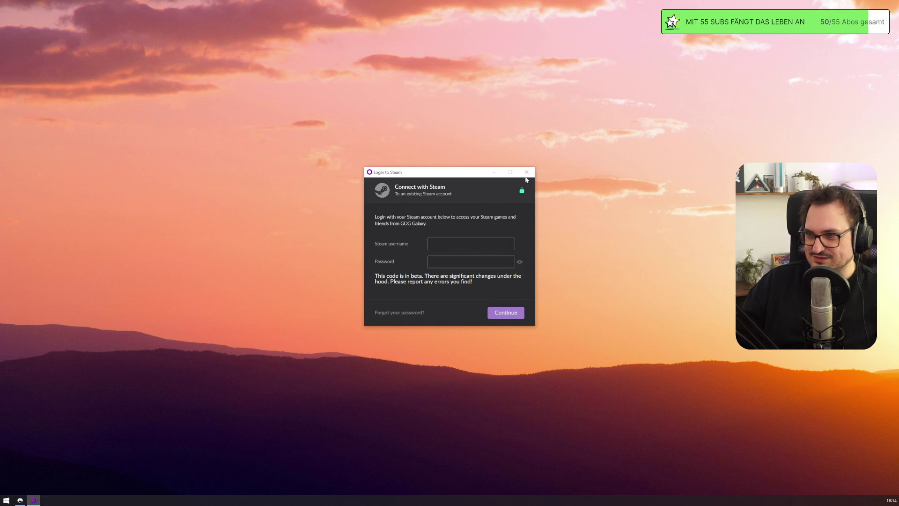
pyautogui.click(527, 173)
pyautogui.click(20, 500)
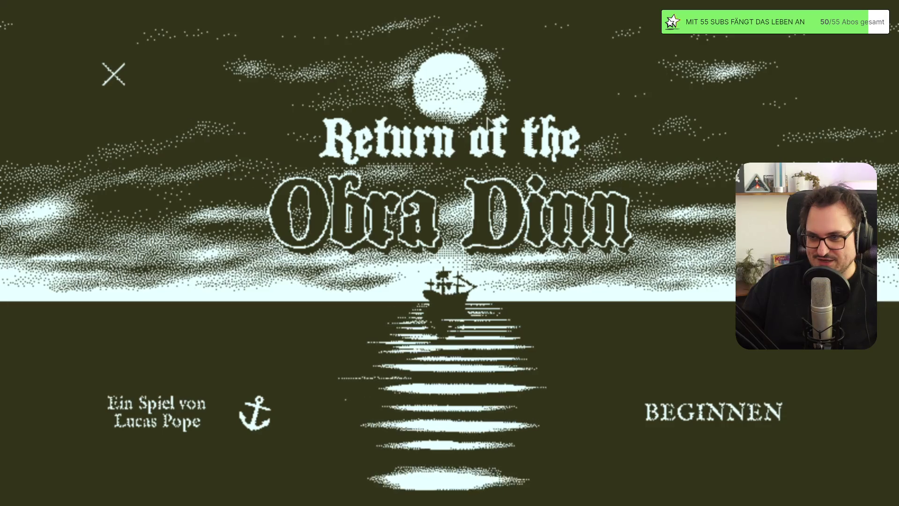